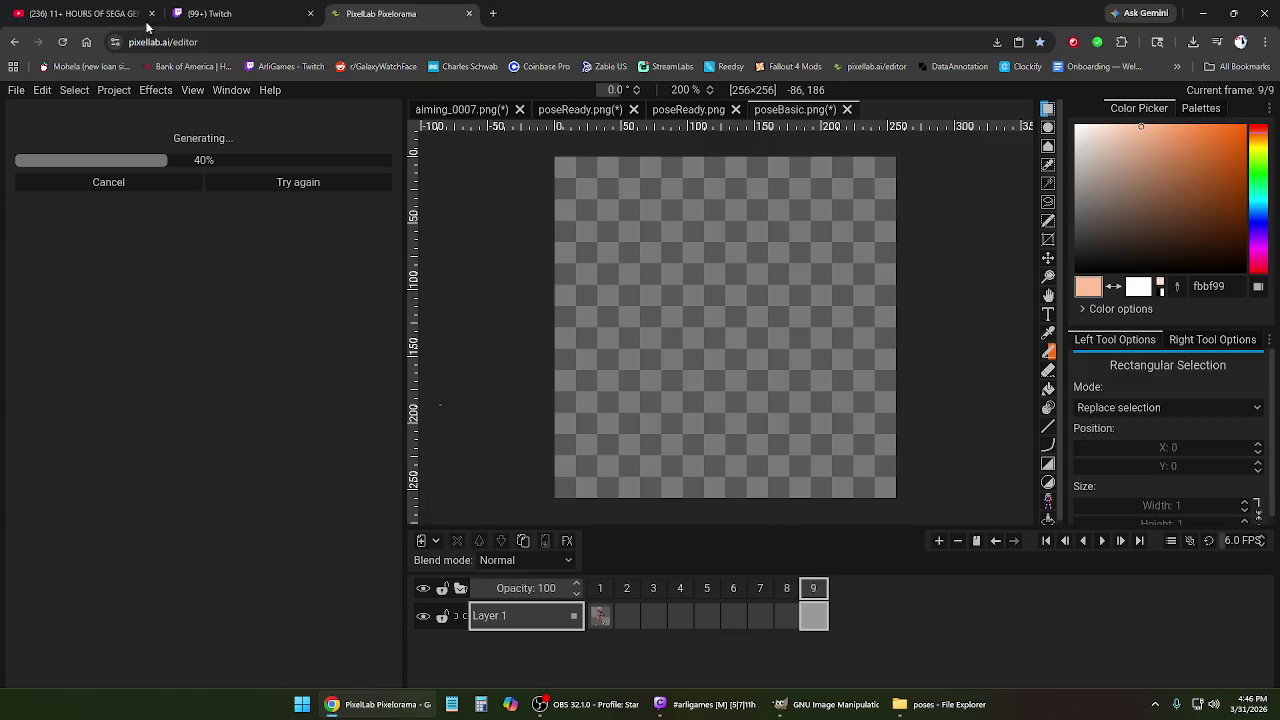
Glance at the Sega Genesis music video tab twice while the PixelLab generation keeps running.
{"action": "left_click", "coordinate": [70, 14]}
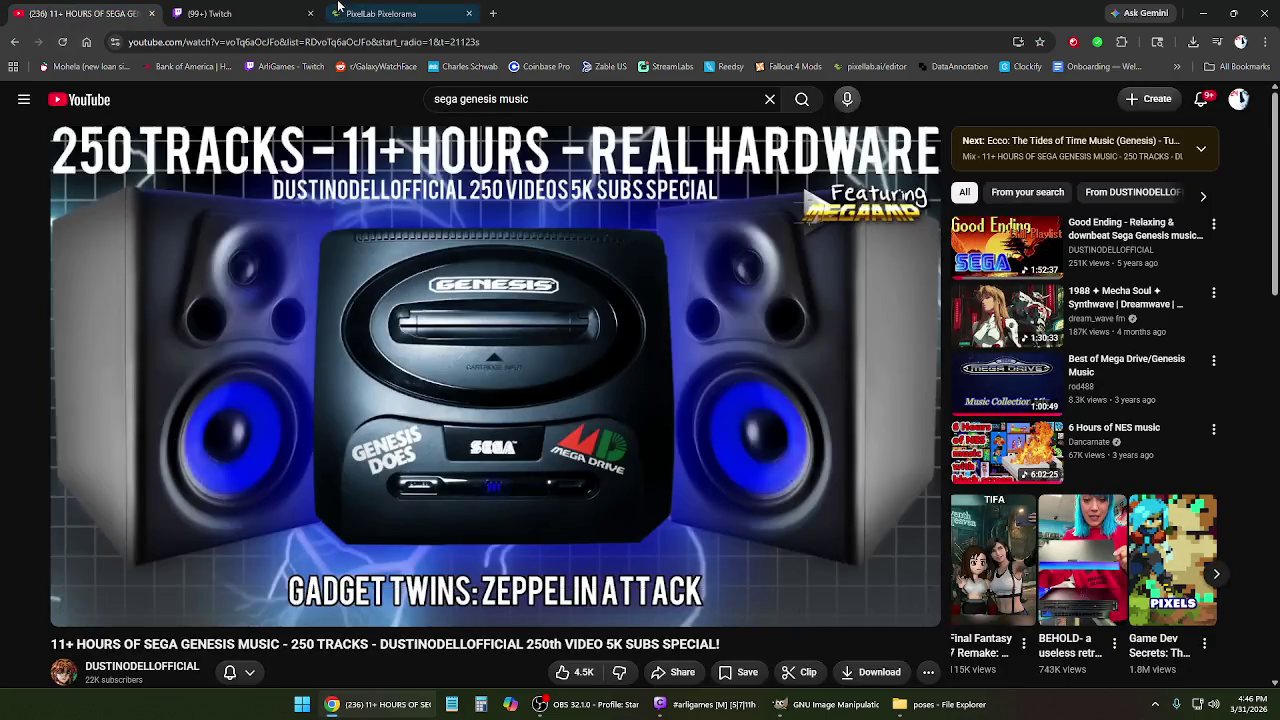
{"action": "left_click", "coordinate": [380, 13]}
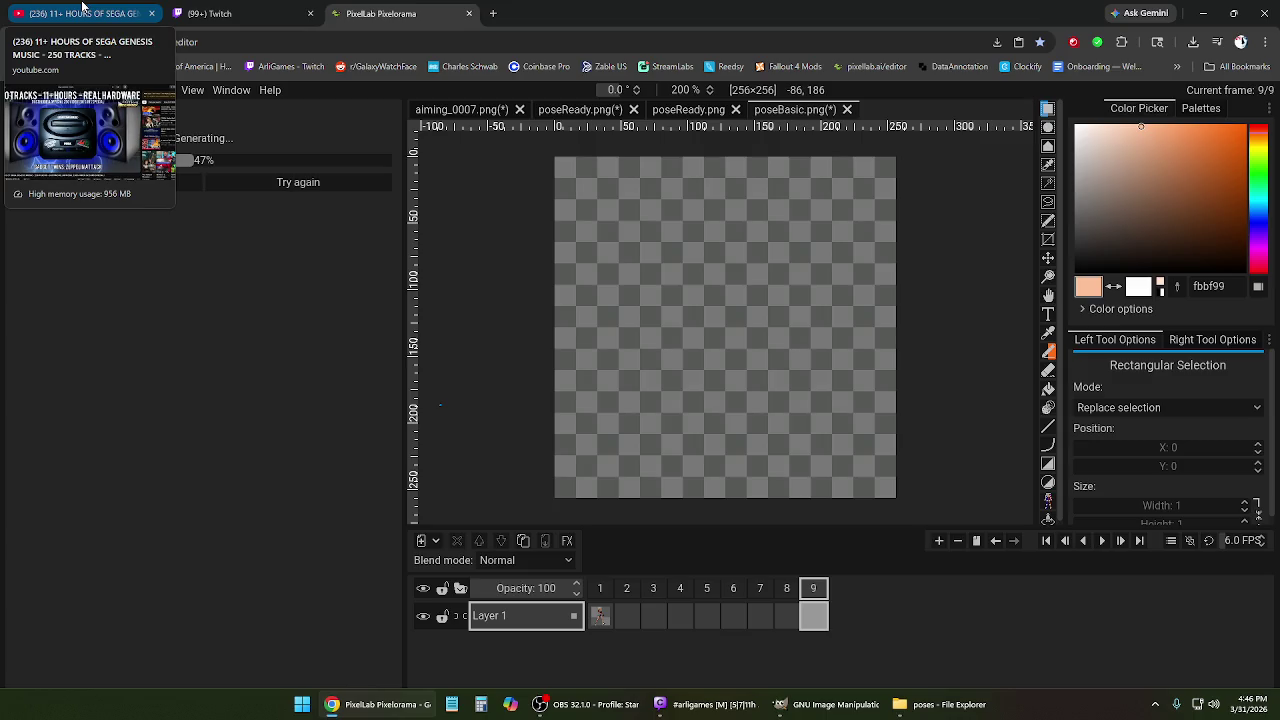
{"action": "left_click", "coordinate": [82, 12]}
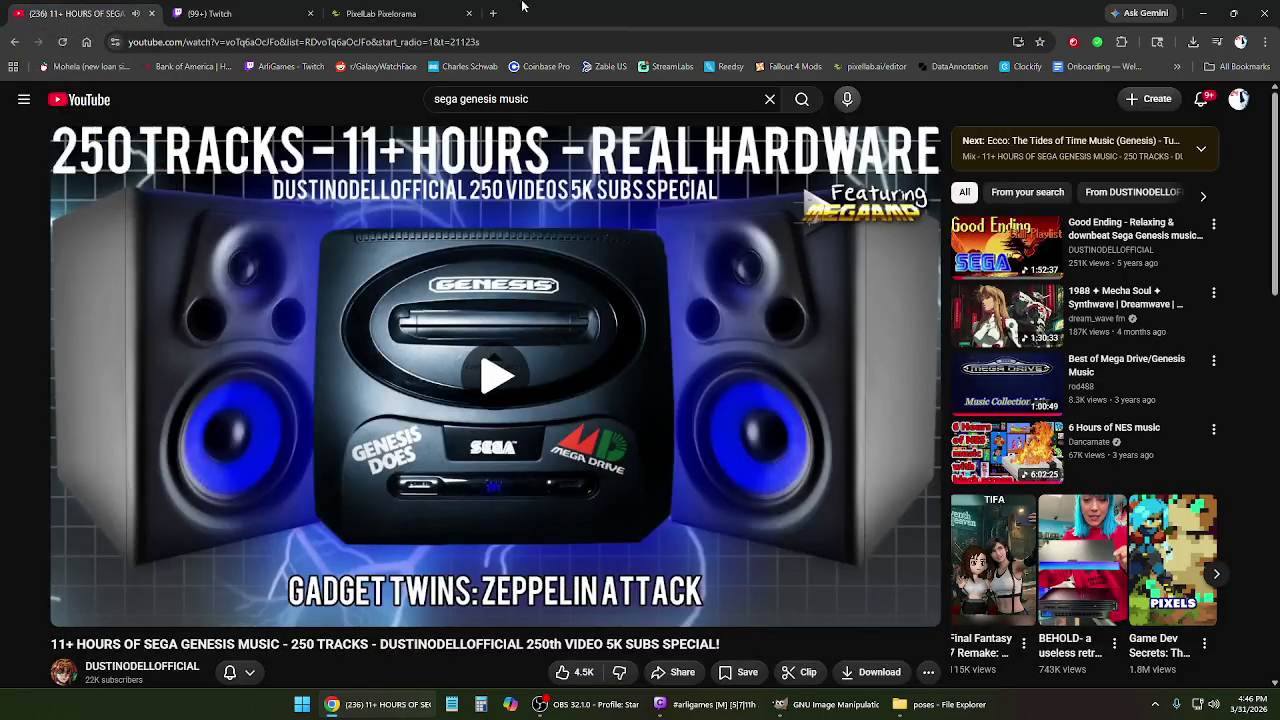
{"action": "left_click", "coordinate": [440, 13]}
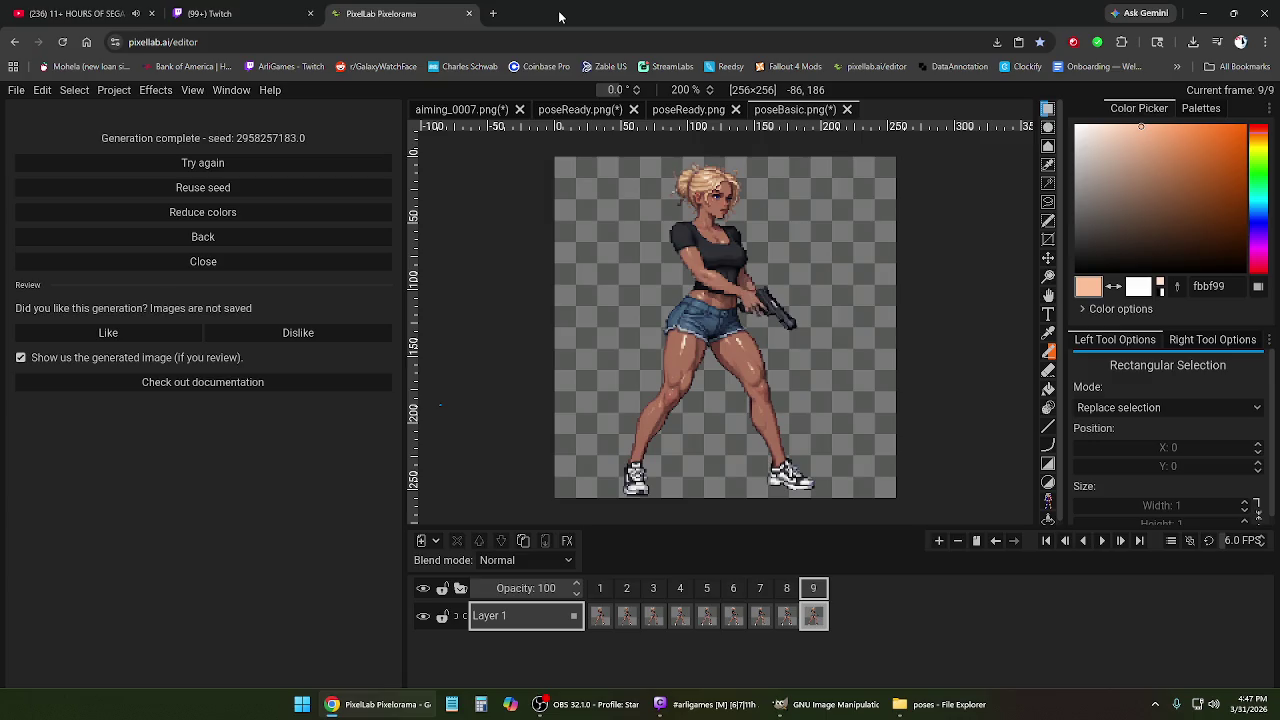
Bring the Sega Genesis music mix on YouTube back into view.
{"action": "left_click", "coordinate": [80, 13]}
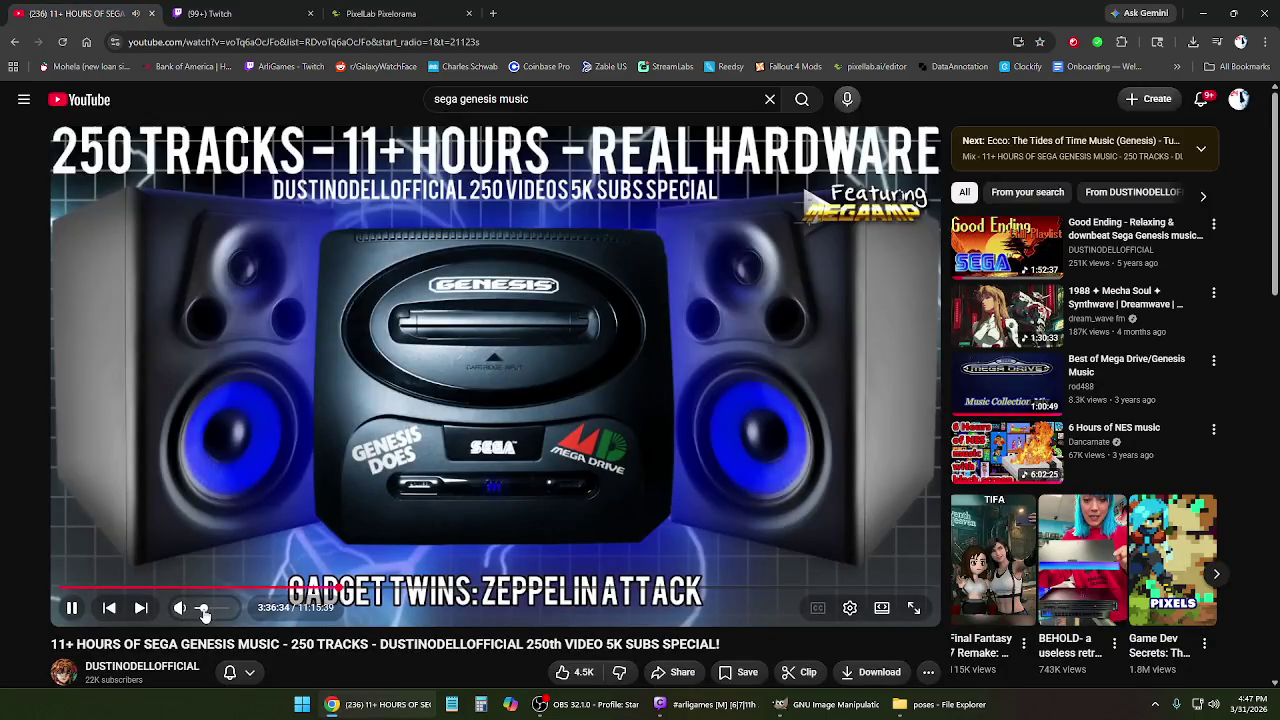
{"action": "left_click_drag", "start_coordinate": [205, 612], "coordinate": [222, 612]}
{"action": "left_click_drag", "start_coordinate": [222, 612], "coordinate": [200, 613]}
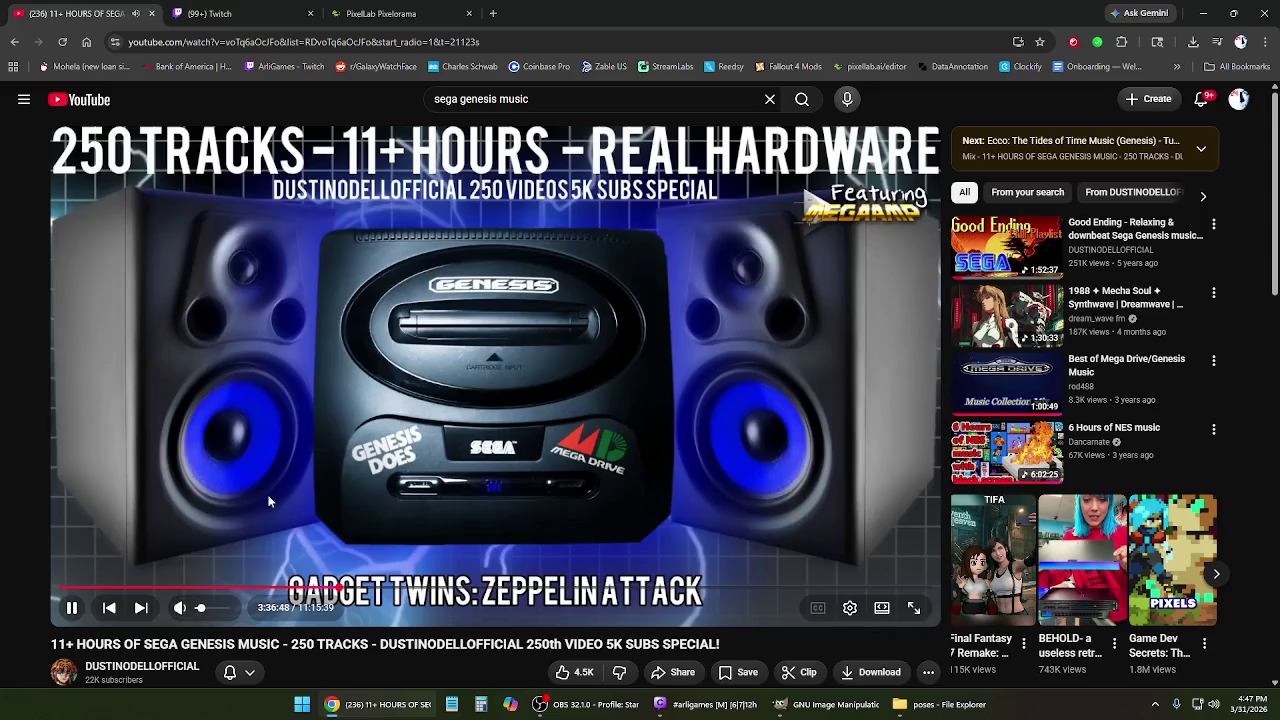
{"action": "left_click", "coordinate": [362, 8]}
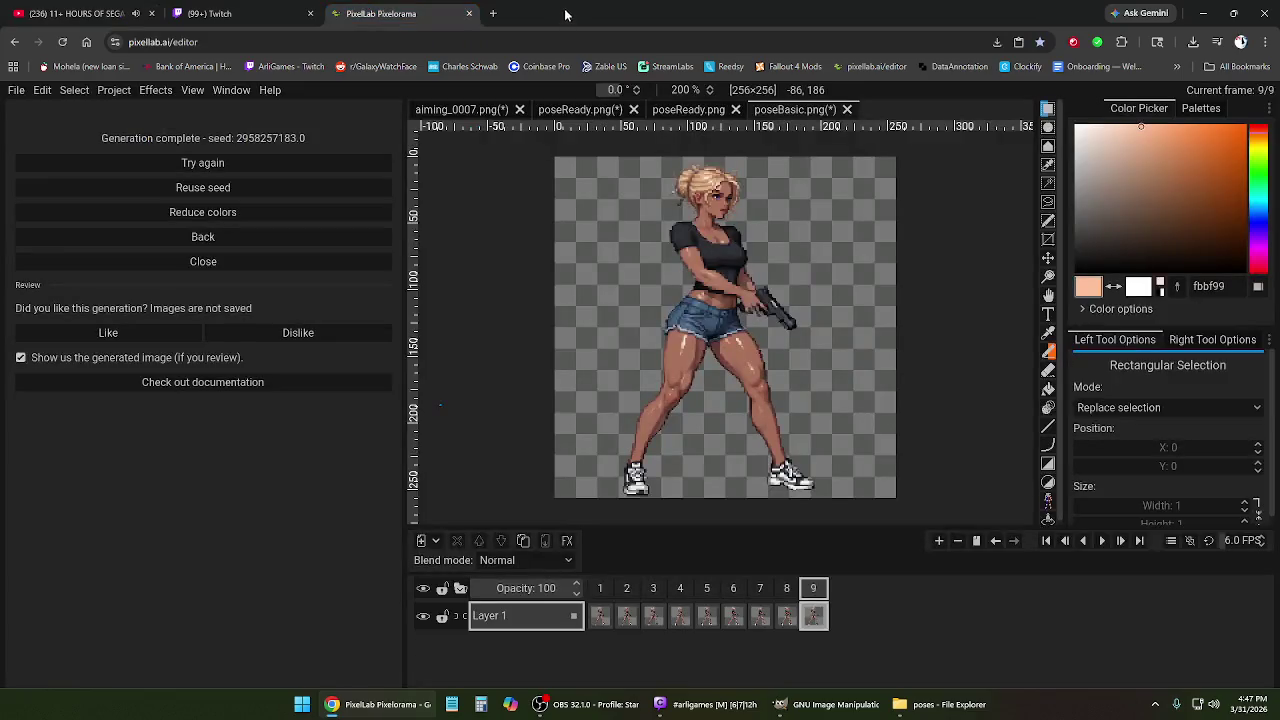
Play and step through the nine generated poses, then select frames 2–9.
{"action": "left_click", "coordinate": [1101, 541]}
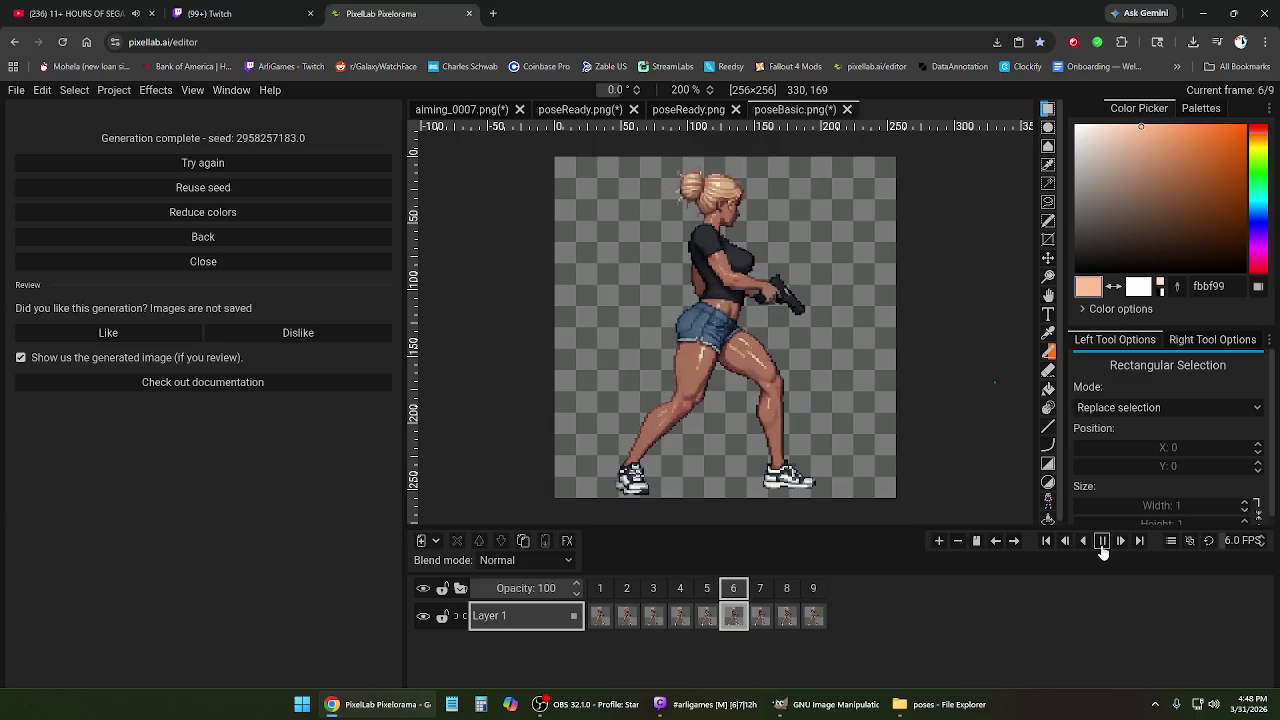
{"action": "left_click", "coordinate": [1102, 545]}
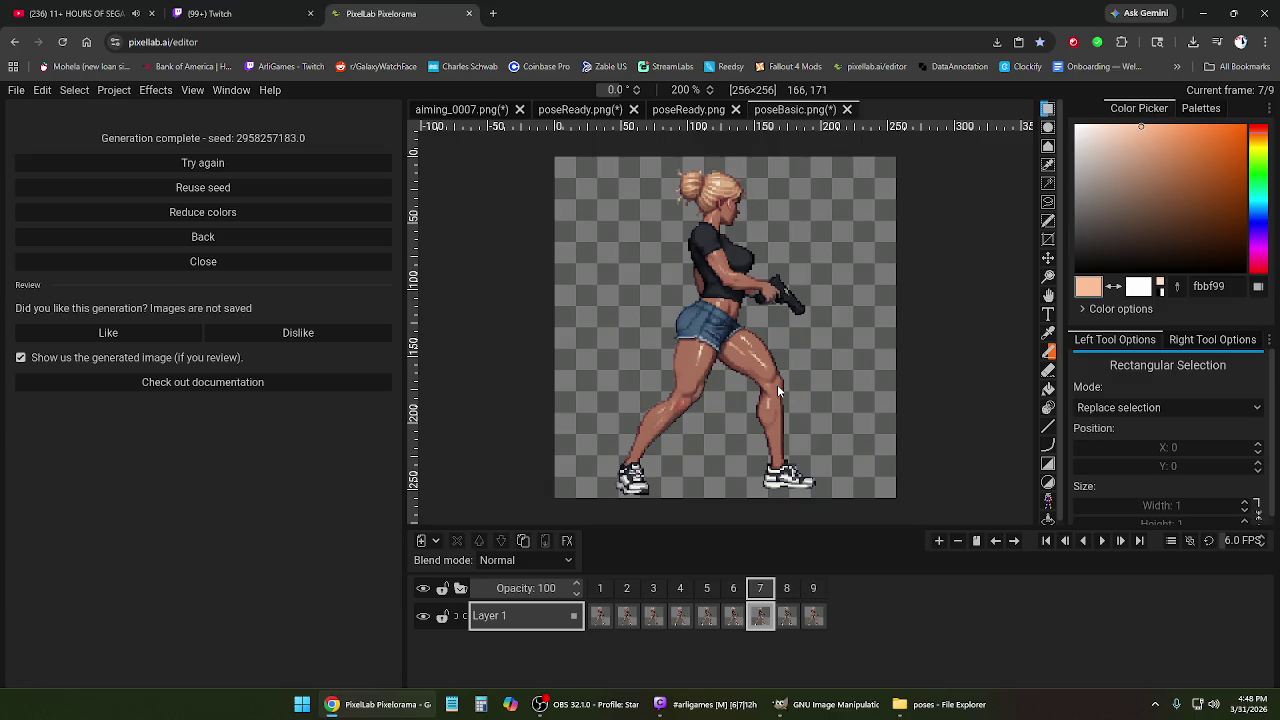
{"action": "left_click", "coordinate": [680, 588]}
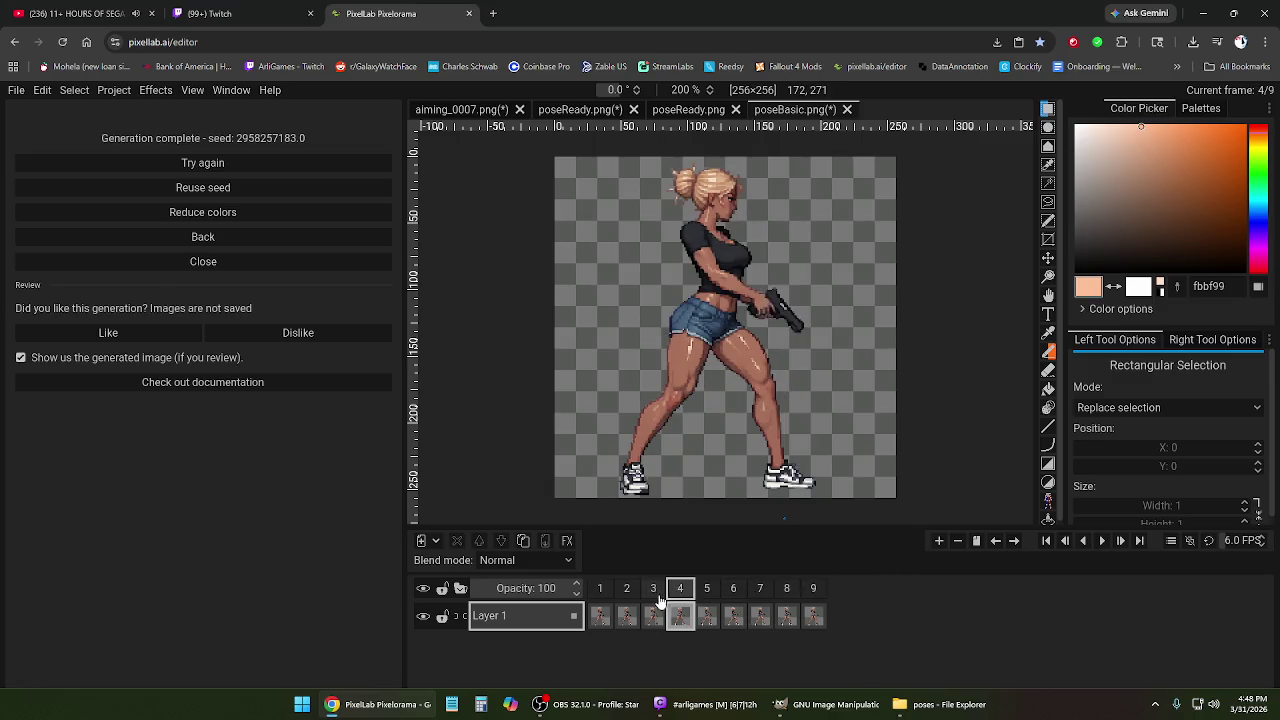
{"action": "left_click", "coordinate": [600, 590]}
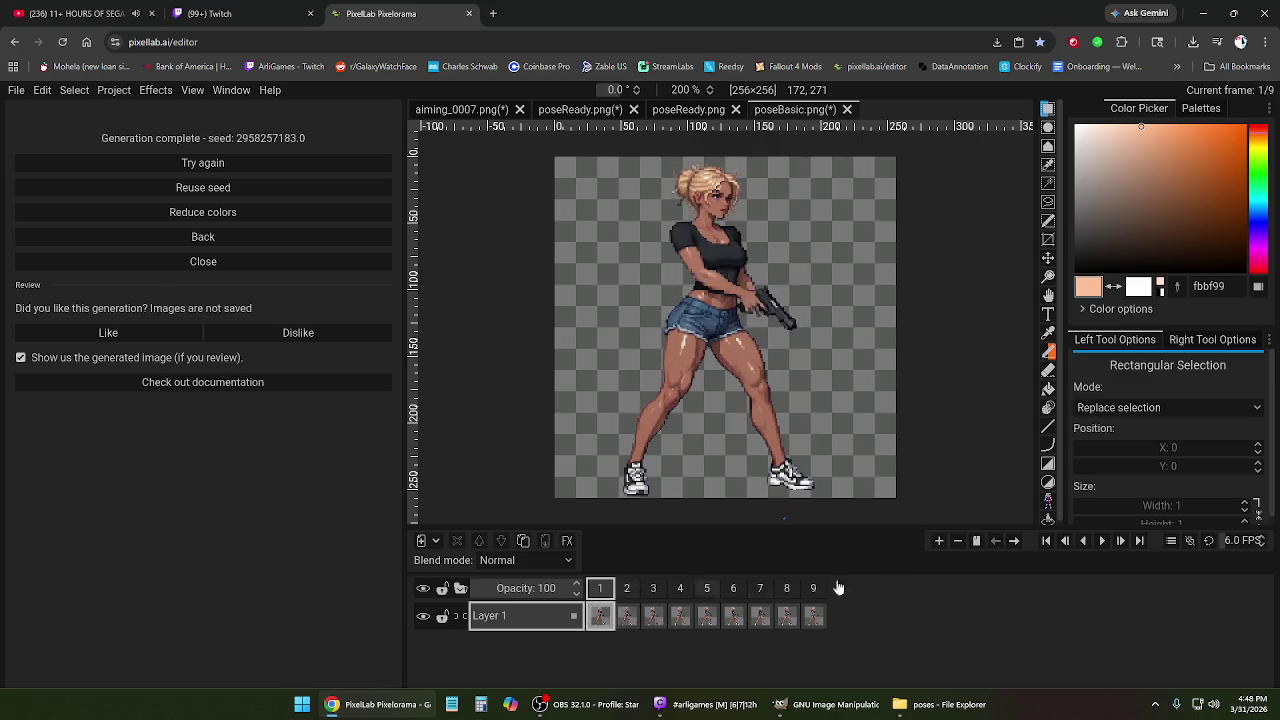
{"action": "left_click", "coordinate": [1102, 540]}
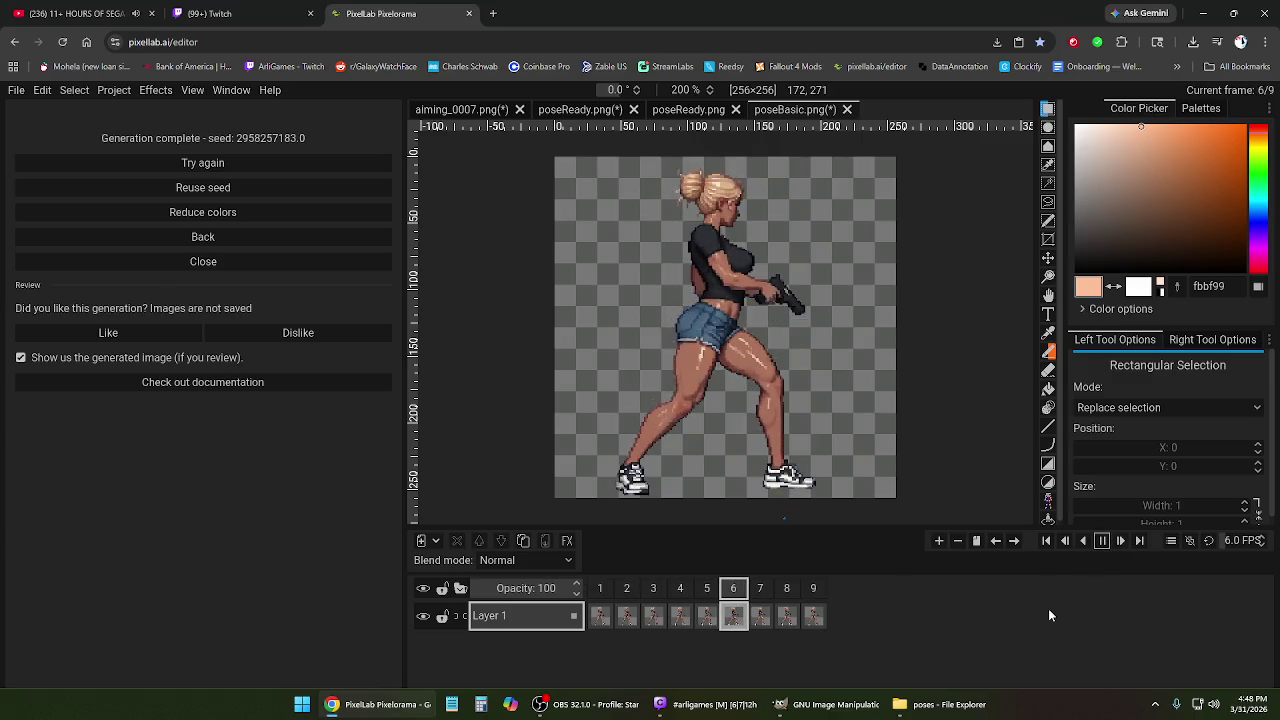
{"action": "left_click", "coordinate": [1102, 540]}
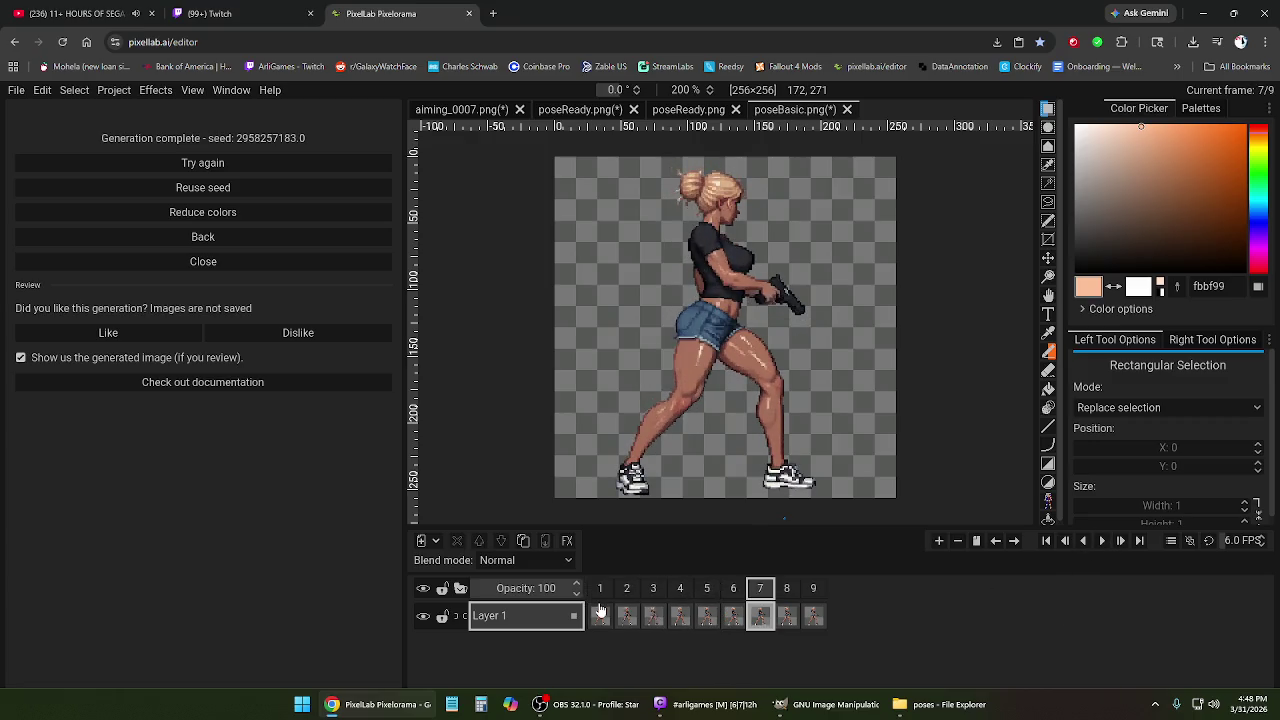
{"action": "left_click", "coordinate": [627, 588]}
{"action": "left_click", "coordinate": [813, 588], "text": "shift"}
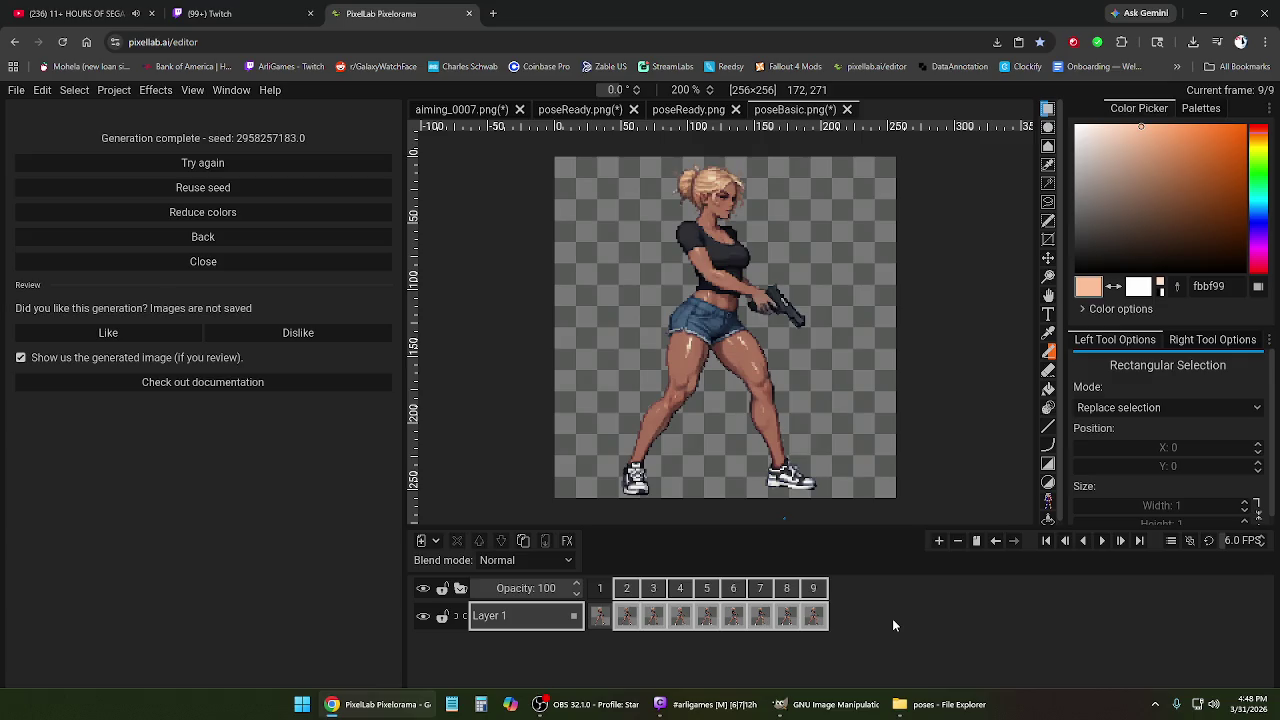
Remove frames 2–9 and generate an 8-frame head-turn animation with Animate with Text (New).
{"action": "right_click", "coordinate": [815, 592]}
{"action": "left_click", "coordinate": [838, 568]}
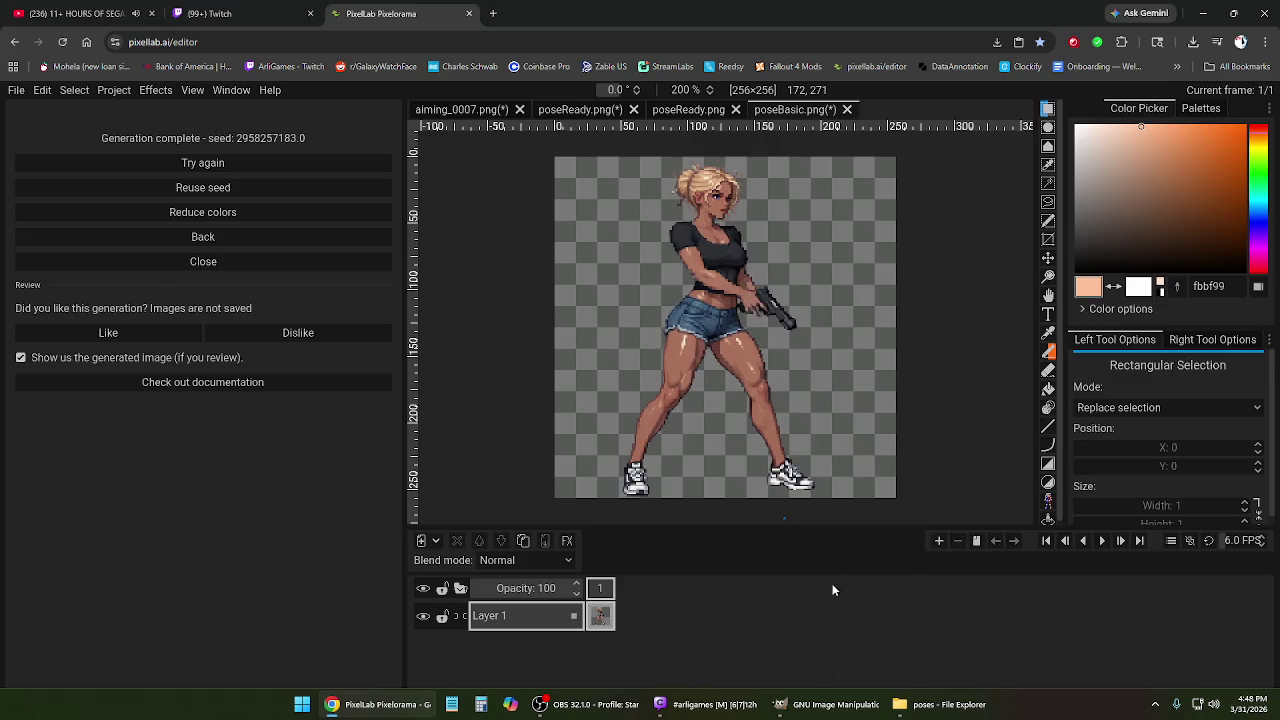
{"action": "left_click", "coordinate": [203, 237]}
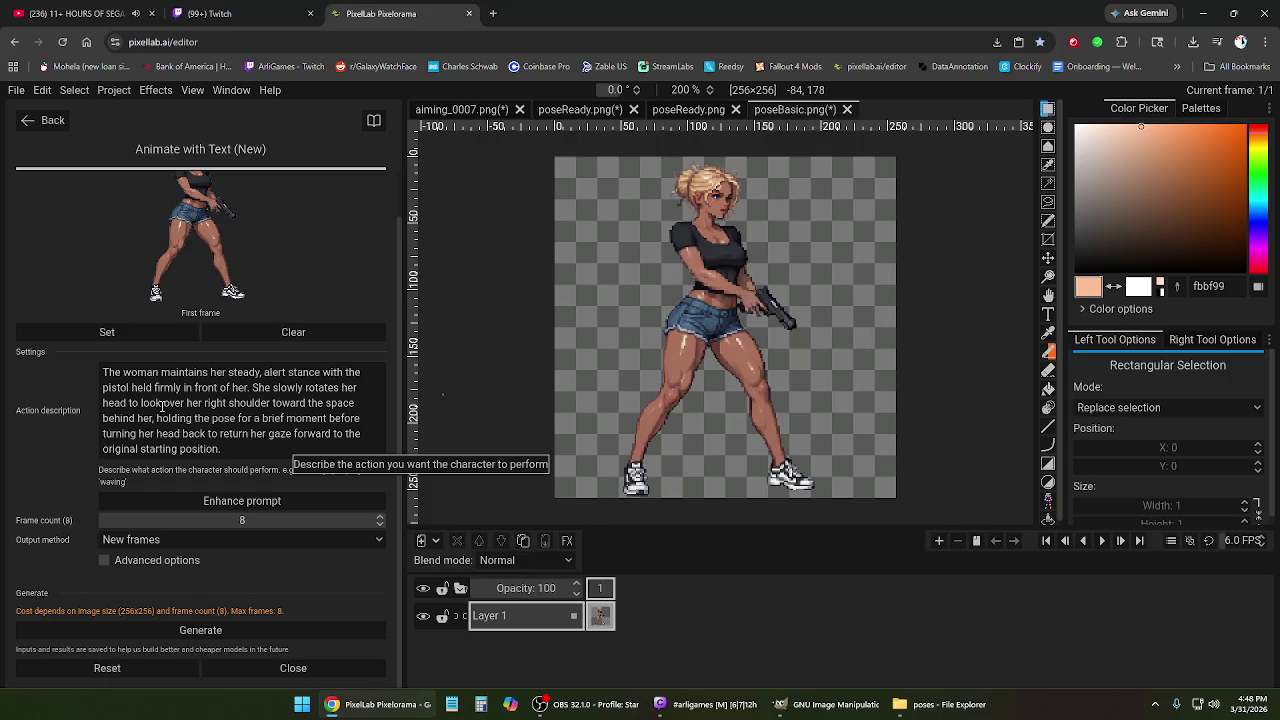
{"action": "left_click", "coordinate": [283, 451]}
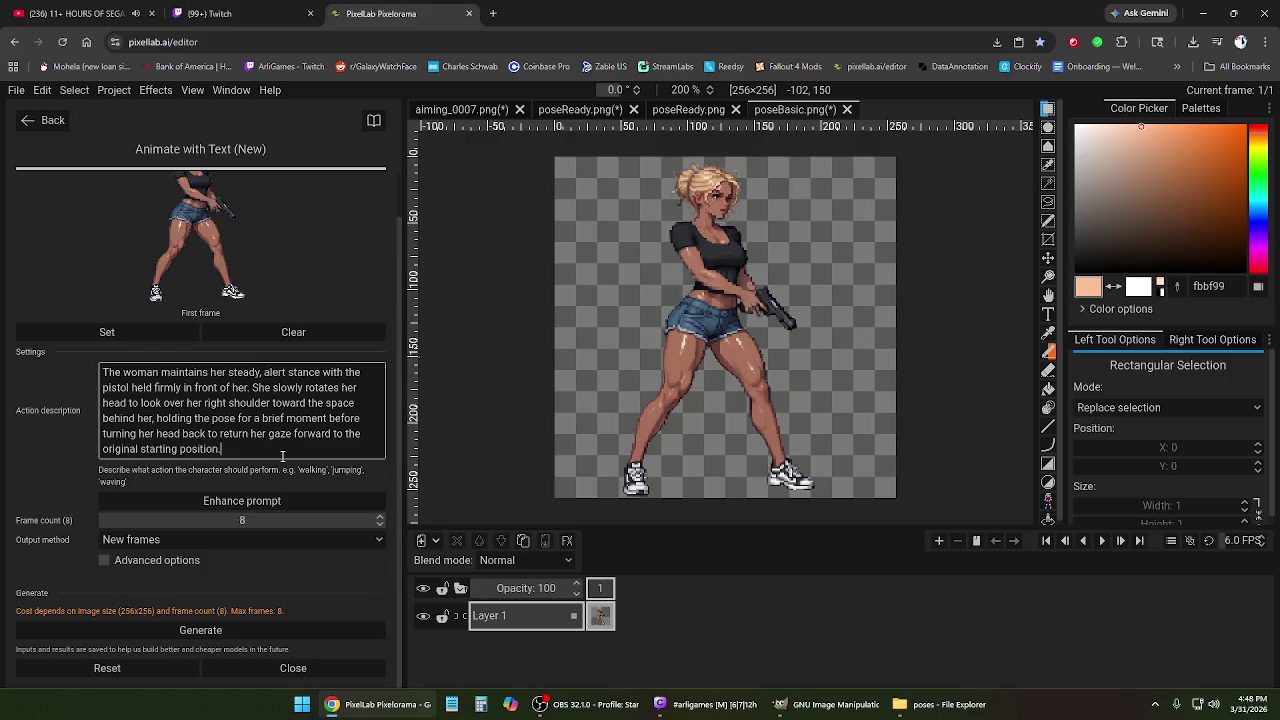
{"action": "left_click", "coordinate": [240, 634]}
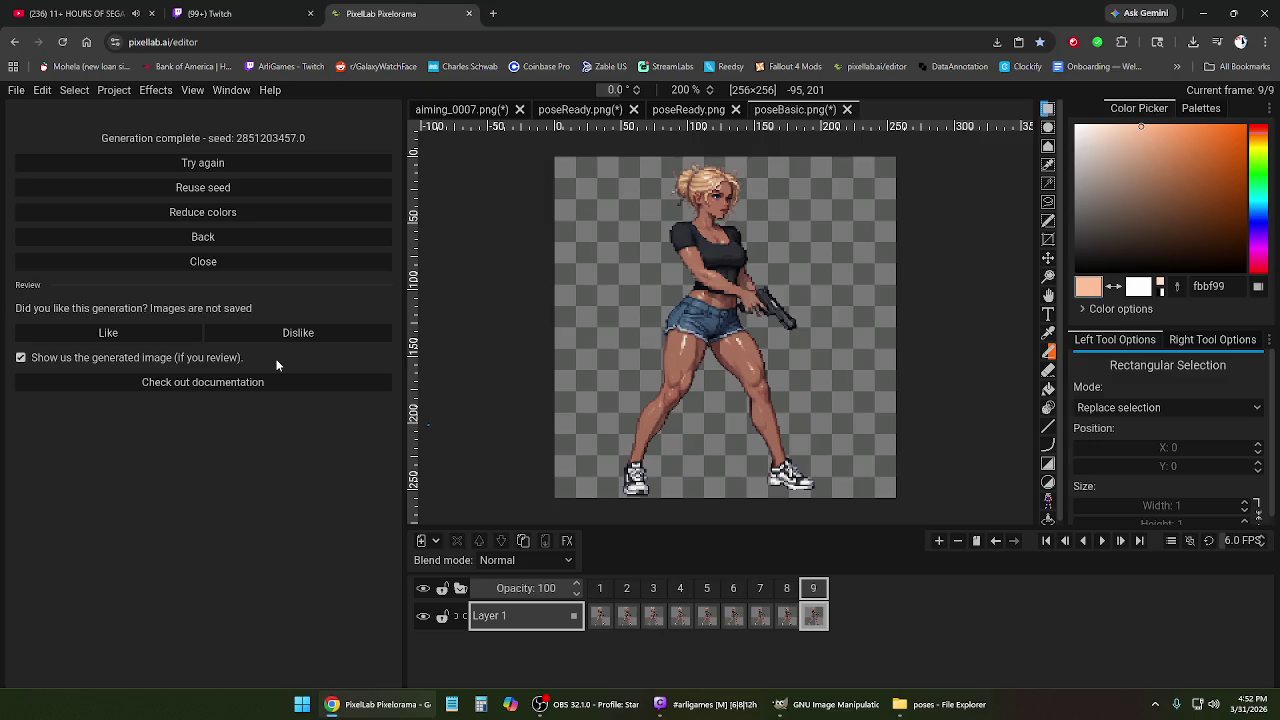
Return to the first frame of the newly generated nine-frame clip.
{"action": "left_click", "coordinate": [602, 590]}
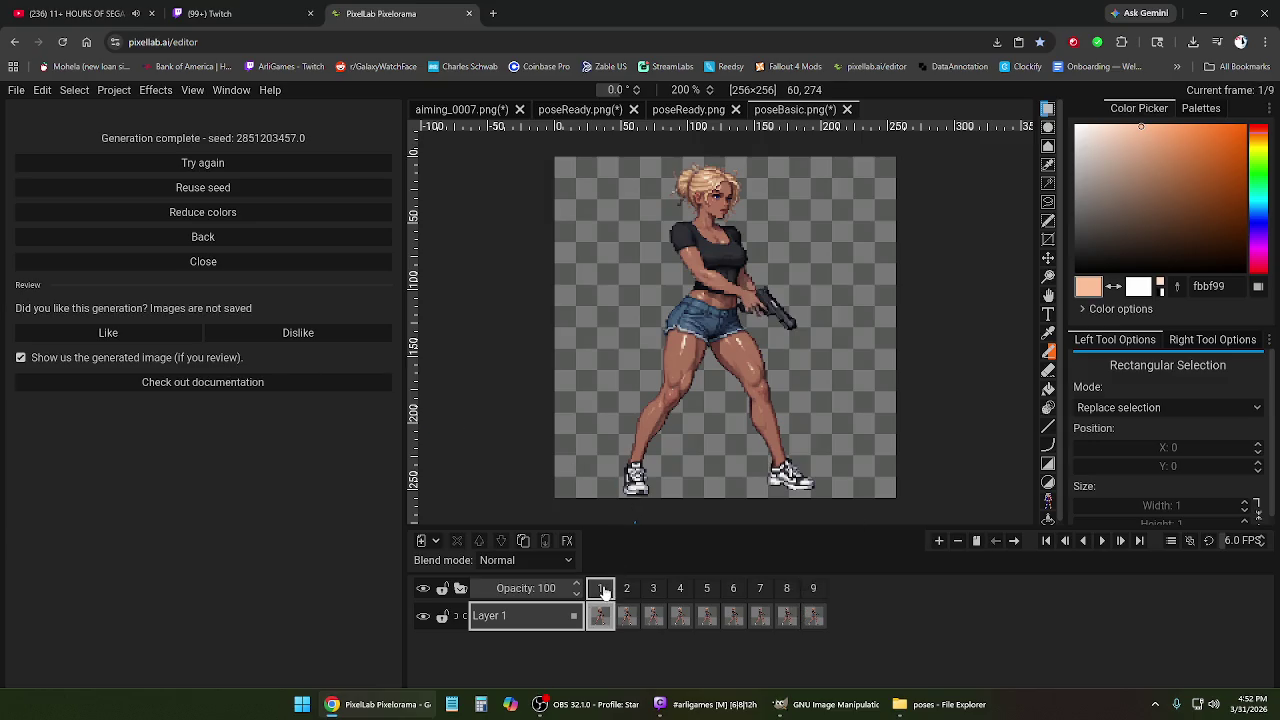
{"action": "left_click", "coordinate": [625, 592]}
{"action": "left_click", "coordinate": [653, 592]}
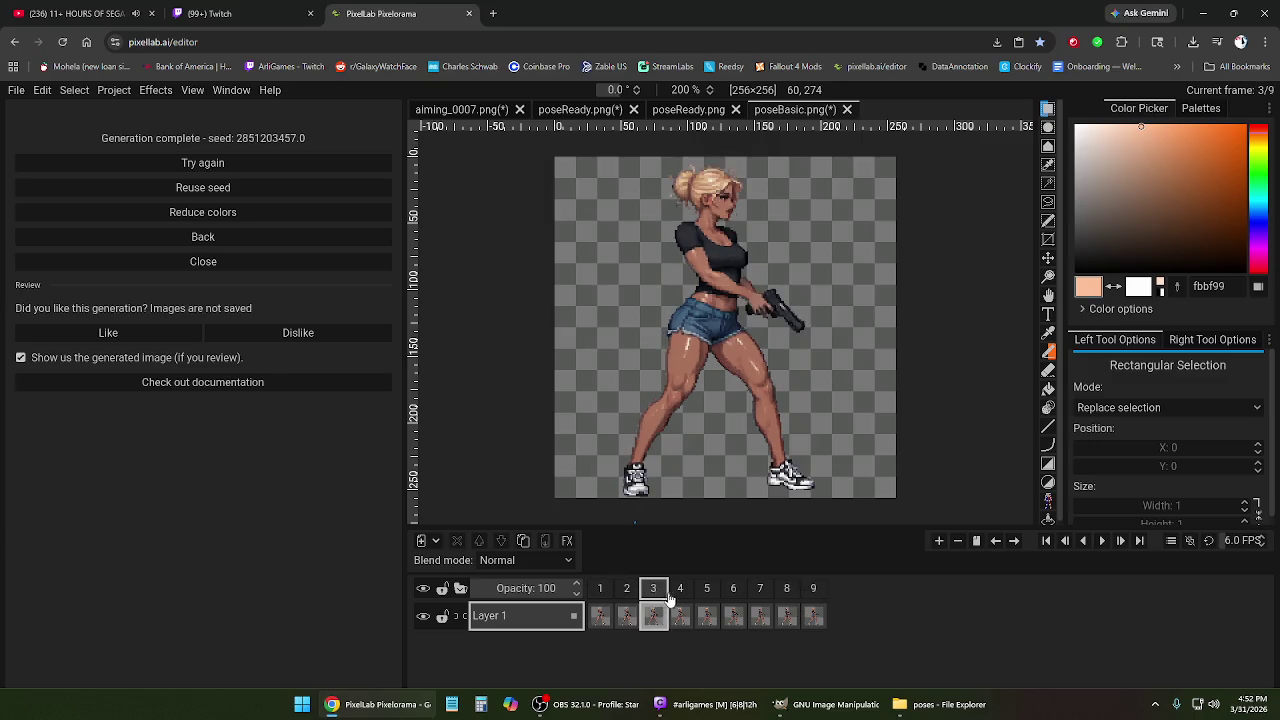
{"action": "left_click", "coordinate": [708, 593]}
{"action": "left_click", "coordinate": [600, 590]}
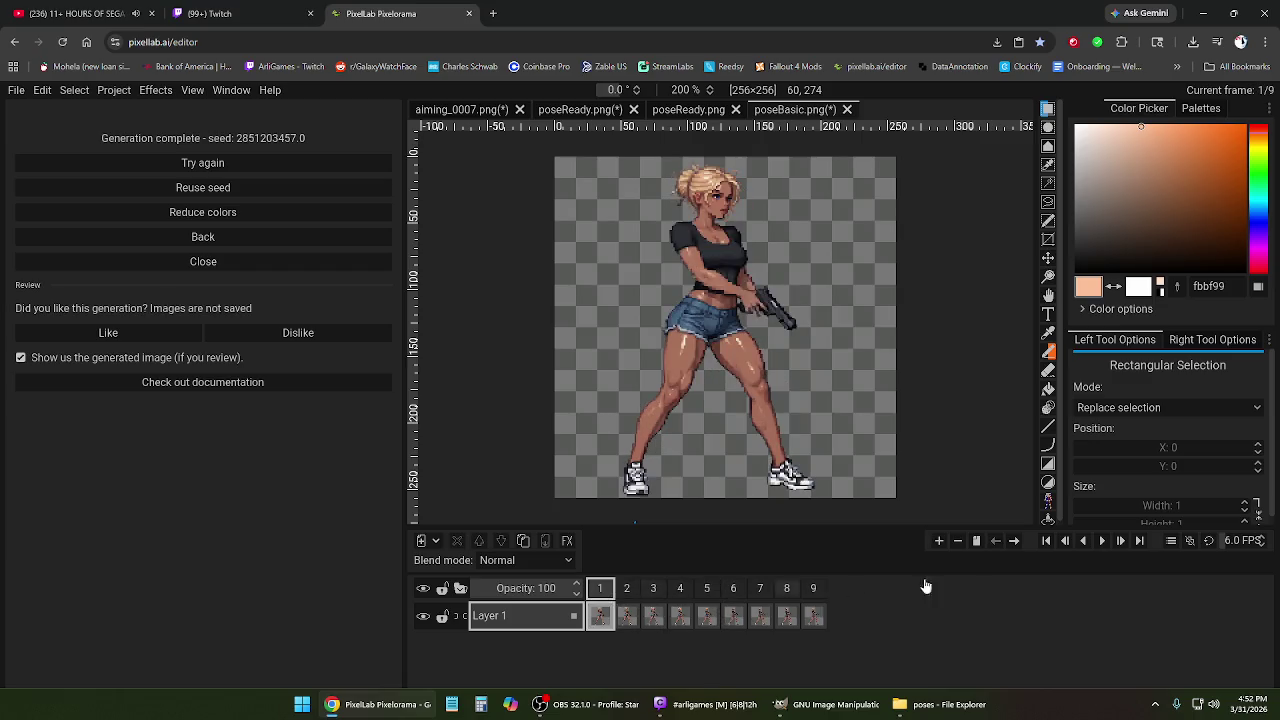
{"action": "left_click", "coordinate": [1102, 544]}
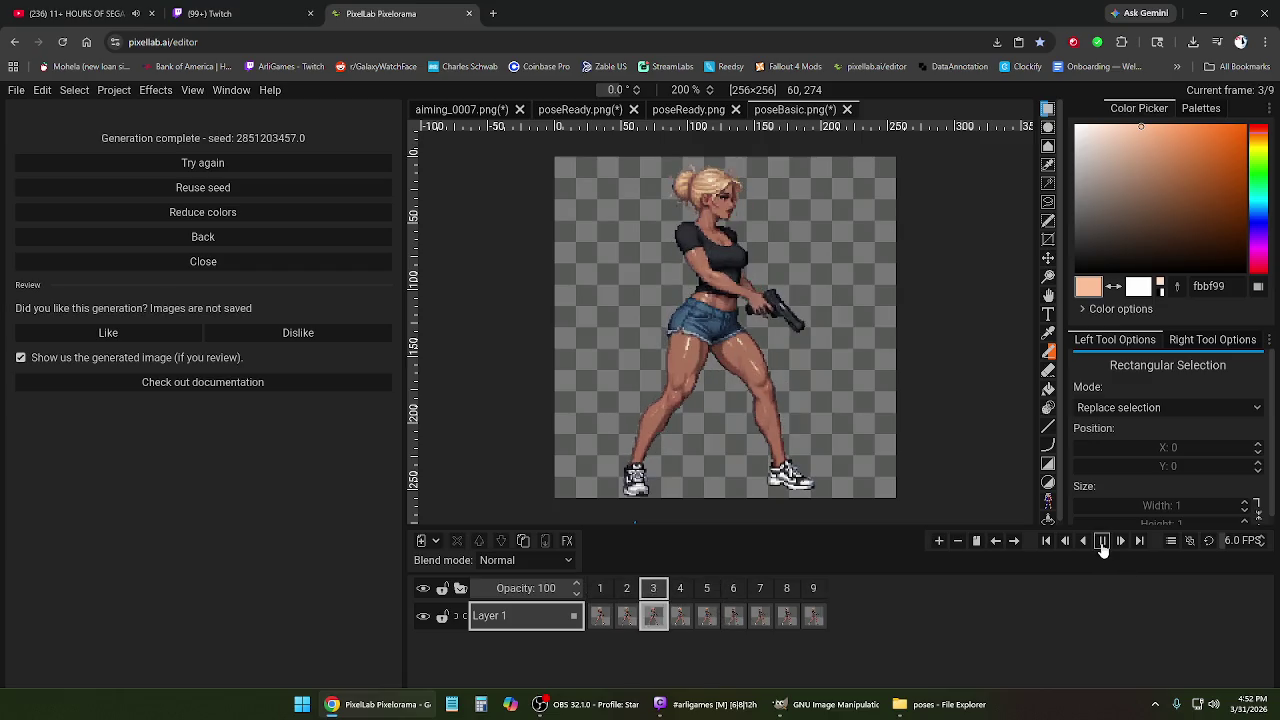
{"action": "left_click", "coordinate": [1102, 544]}
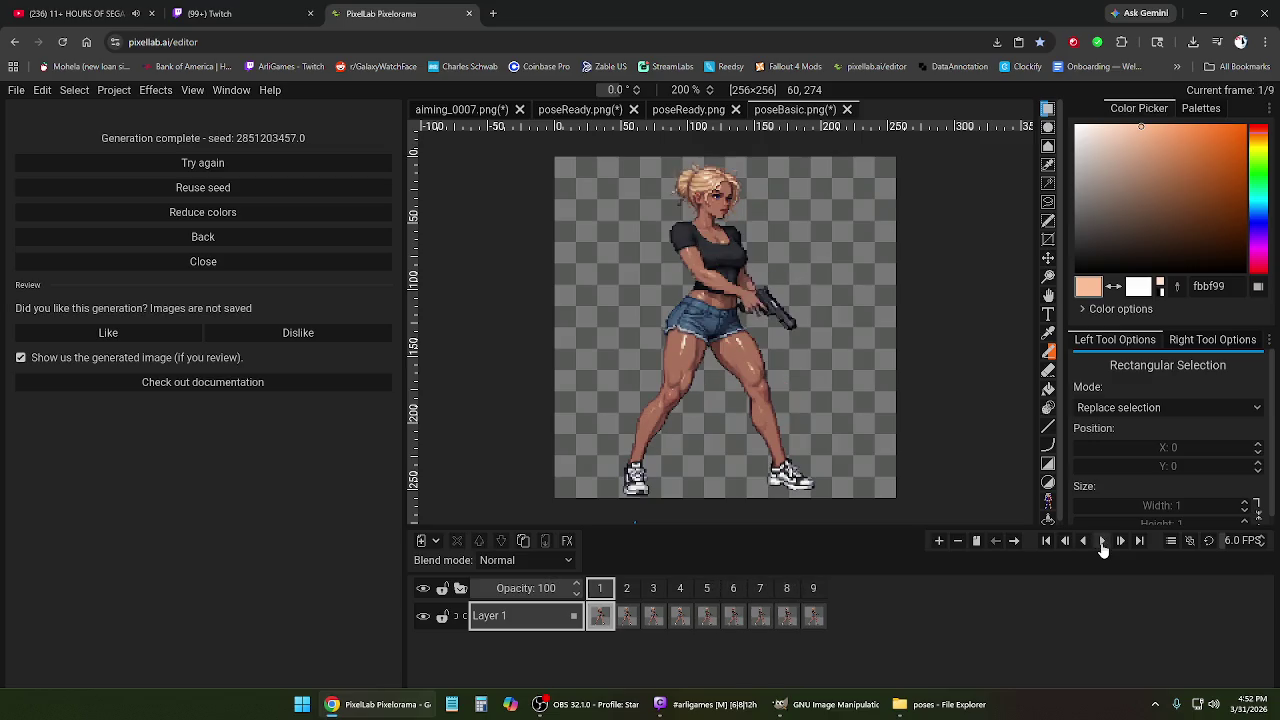
{"action": "left_click", "coordinate": [733, 590]}
{"action": "left_click", "coordinate": [708, 592]}
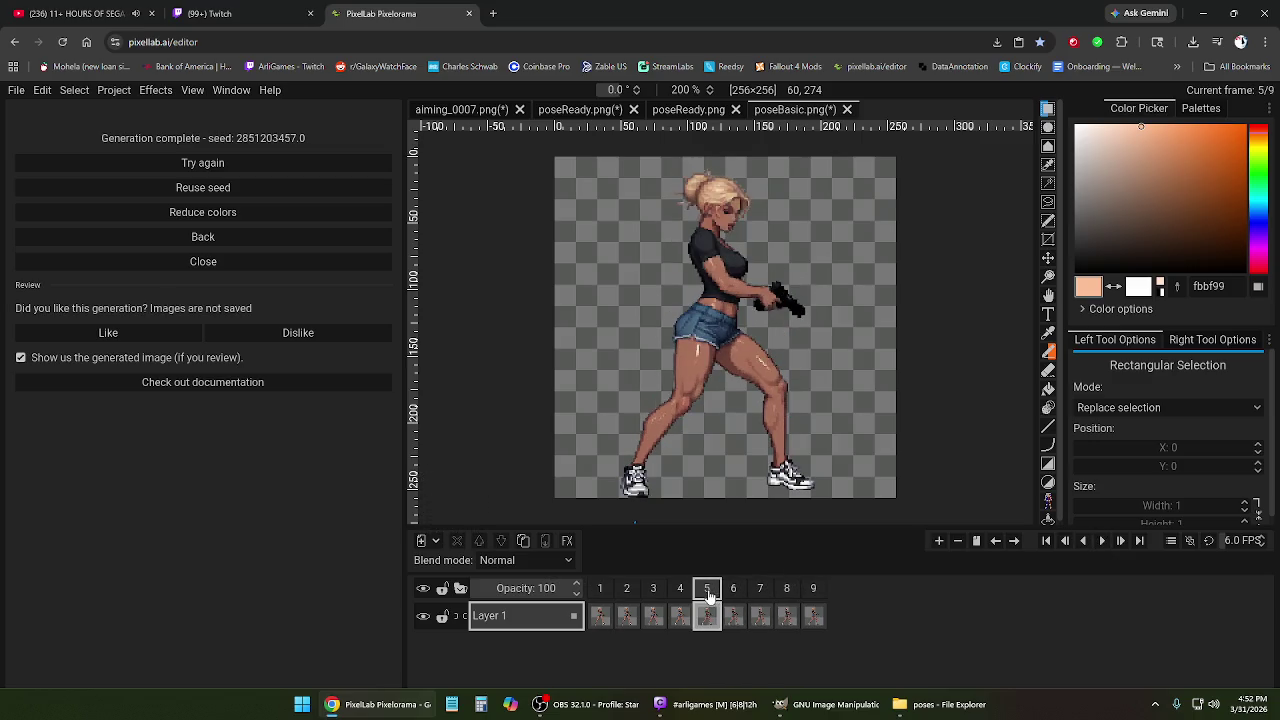
{"action": "left_click", "coordinate": [760, 590]}
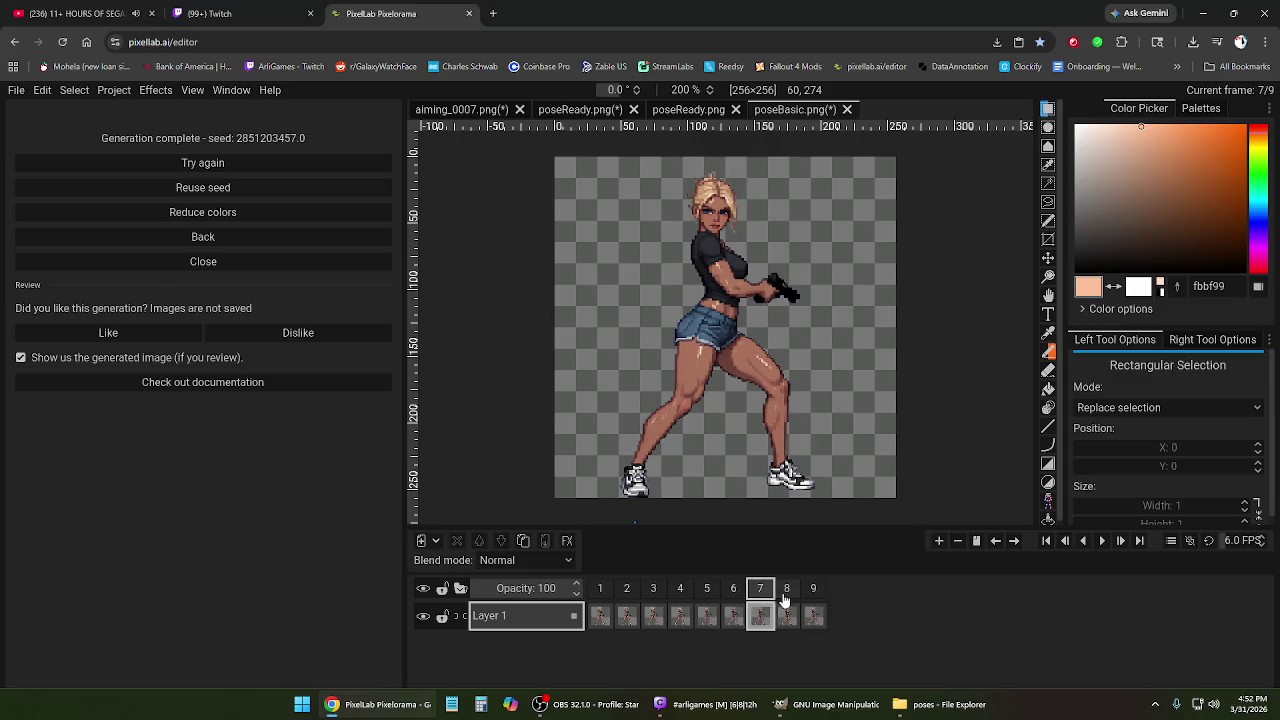
{"action": "left_click", "coordinate": [786, 592]}
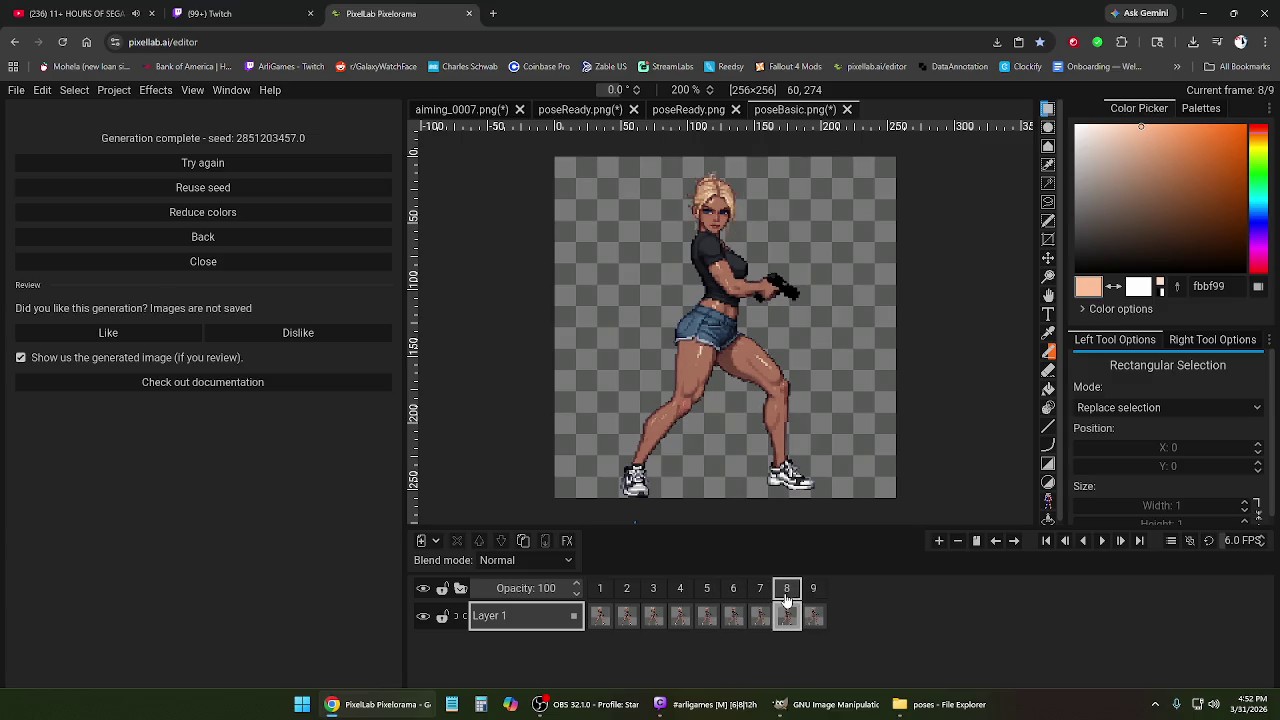
{"action": "left_click", "coordinate": [733, 590]}
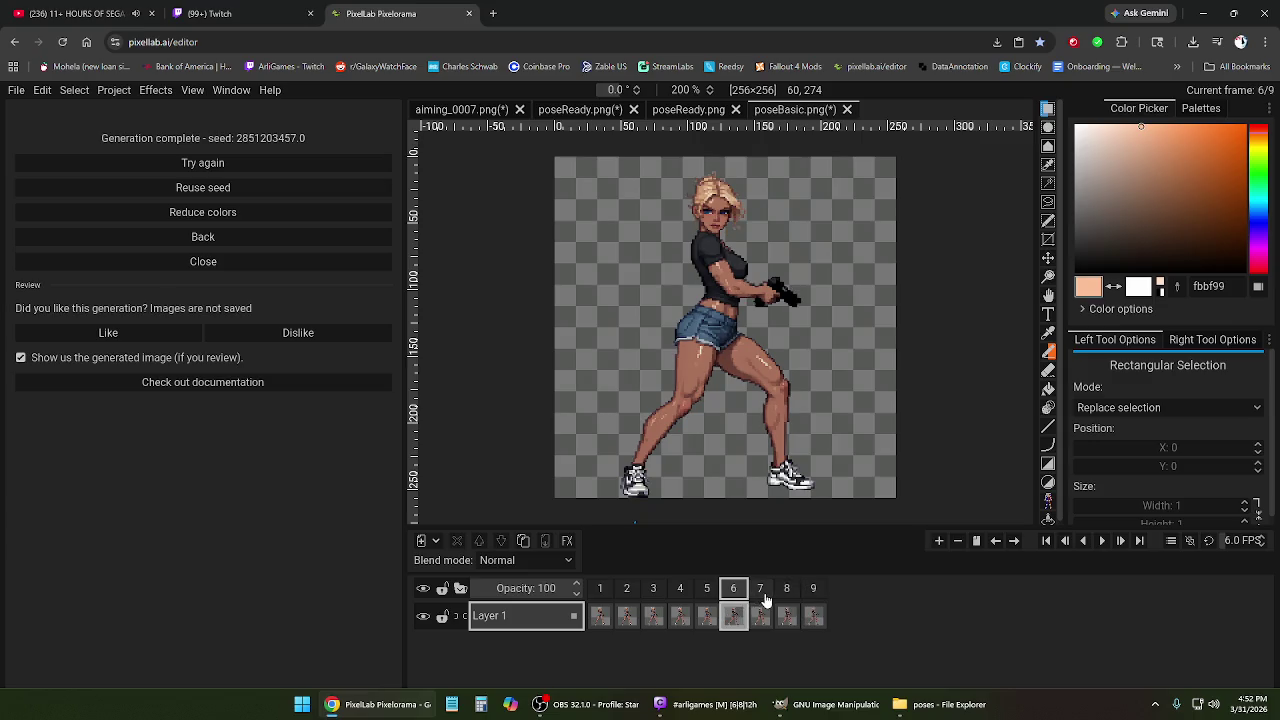
{"action": "left_click", "coordinate": [760, 590]}
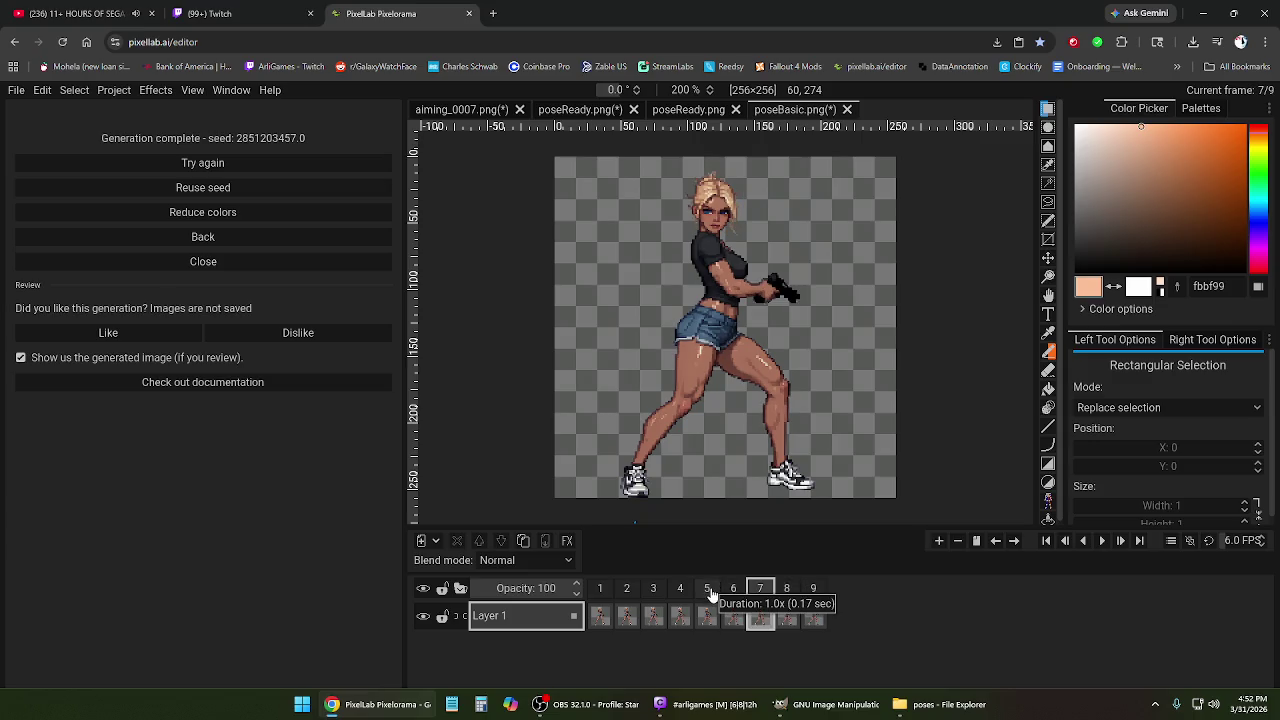
{"action": "left_click", "coordinate": [708, 590]}
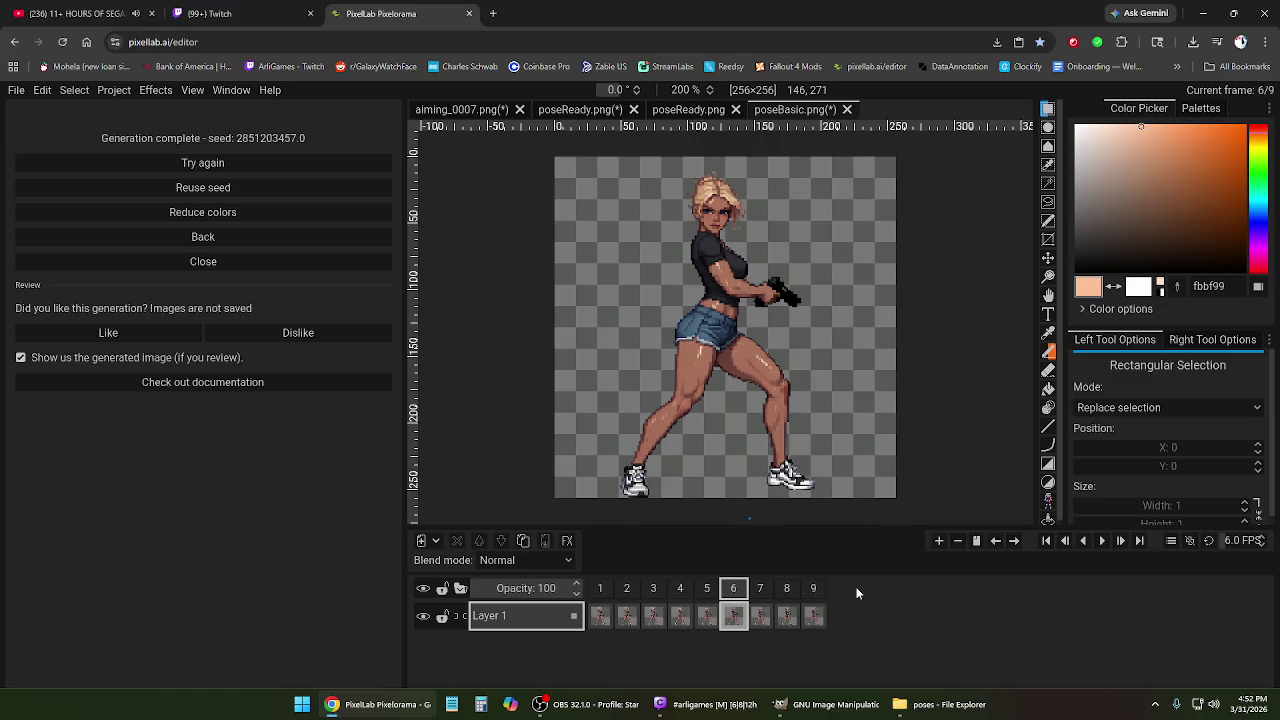
{"action": "left_click", "coordinate": [600, 598]}
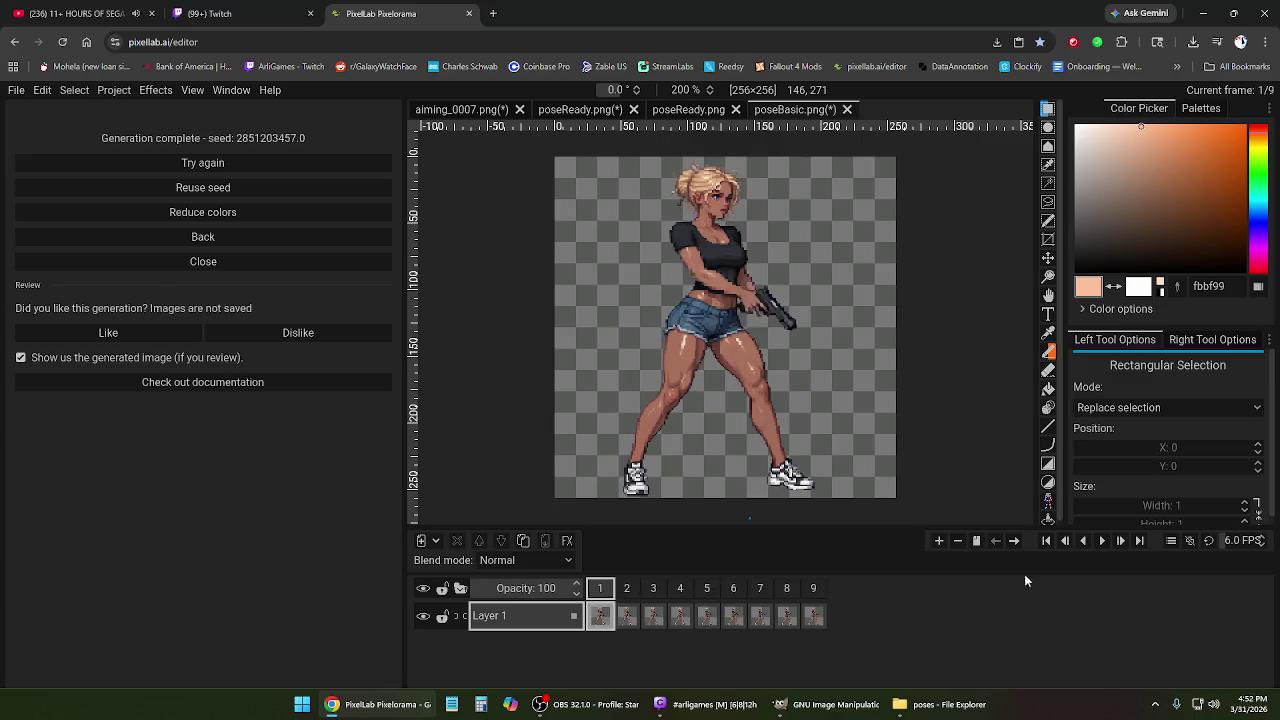
Play the nine-frame aiming clip, then inspect the poses in frames 6 and 7.
{"action": "left_click", "coordinate": [1102, 540]}
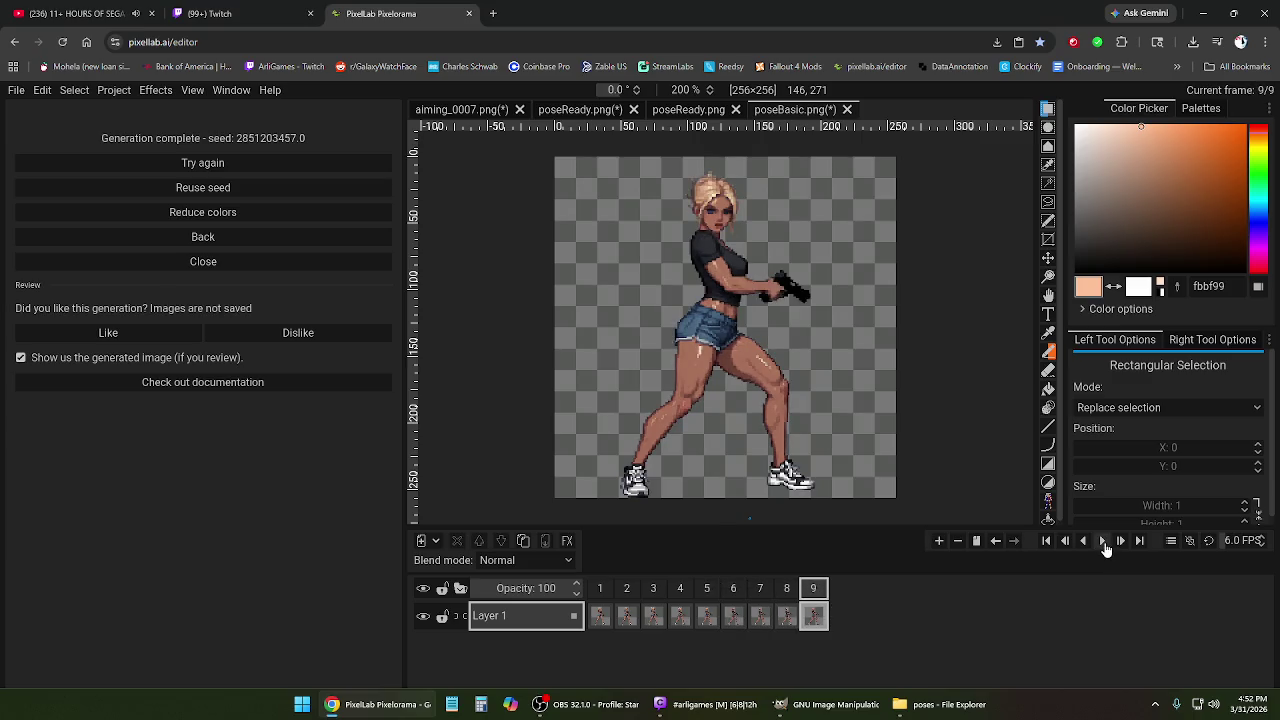
{"action": "left_click", "coordinate": [733, 589]}
{"action": "left_click", "coordinate": [760, 589]}
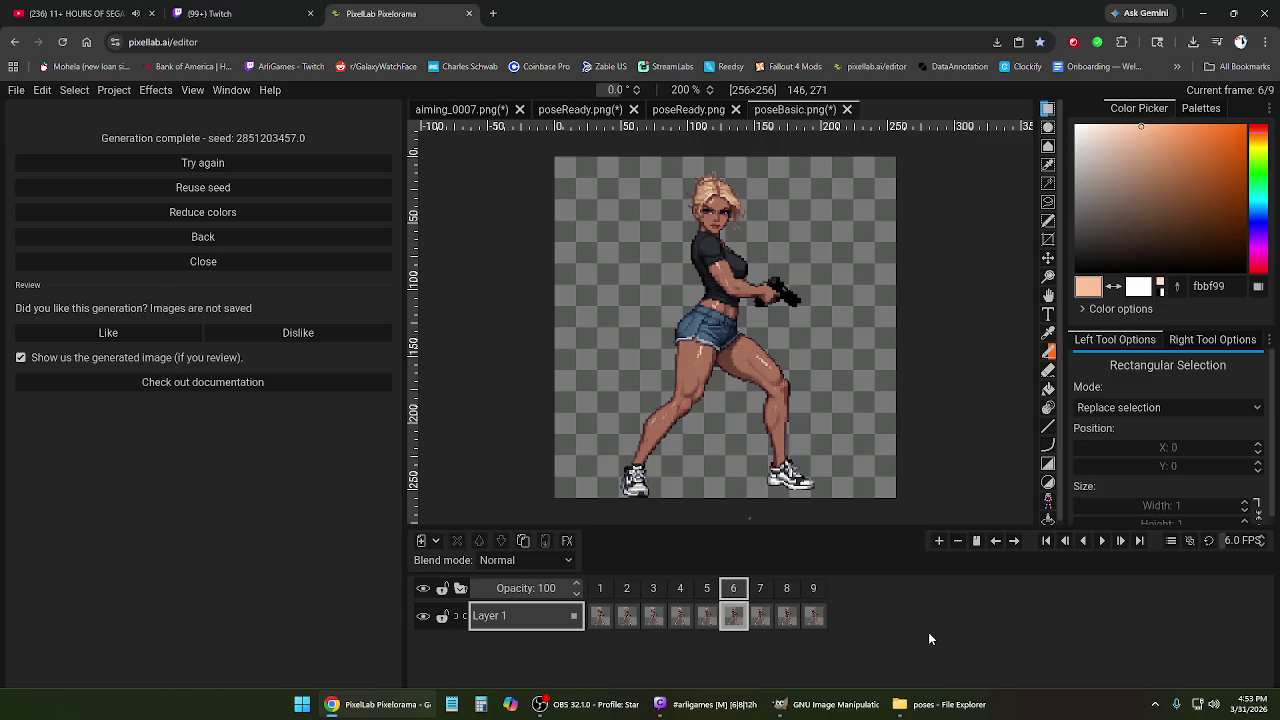
{"action": "left_click", "coordinate": [760, 590]}
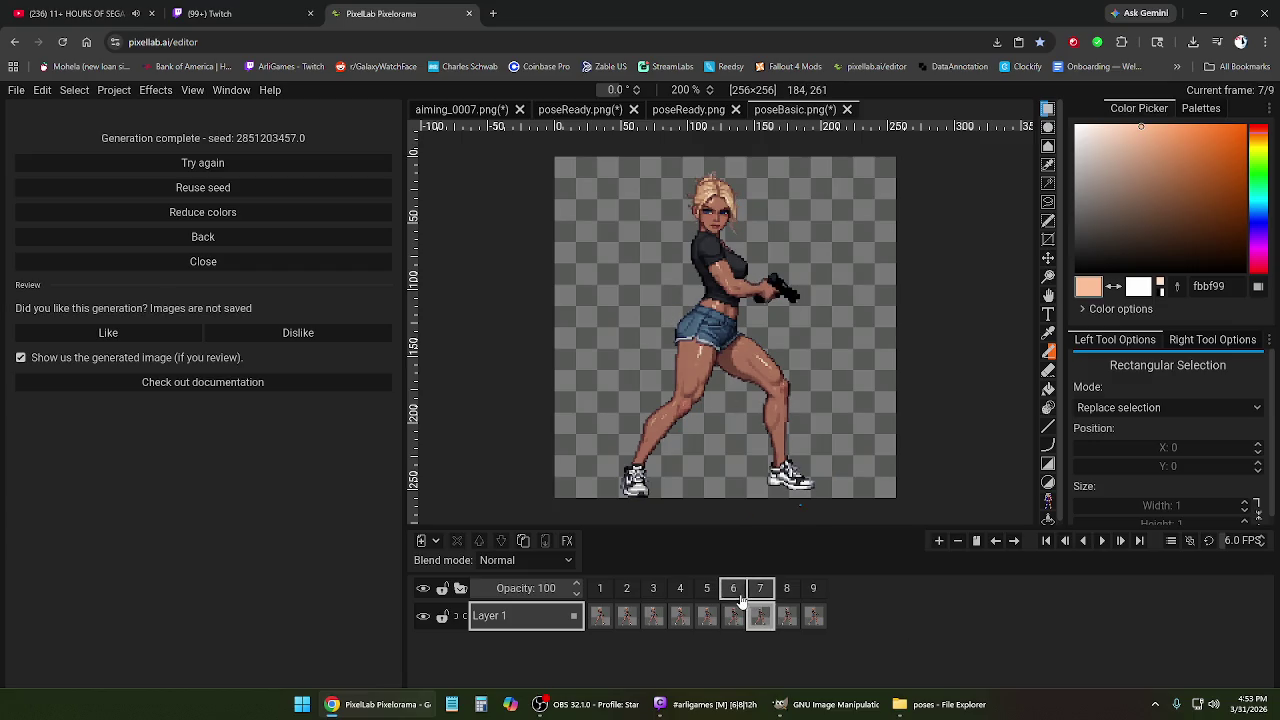
Flip back and forth between frames 6 and 7 to compare their poses.
{"action": "left_click", "coordinate": [738, 592]}
{"action": "left_click", "coordinate": [760, 598]}
{"action": "left_click", "coordinate": [760, 598]}
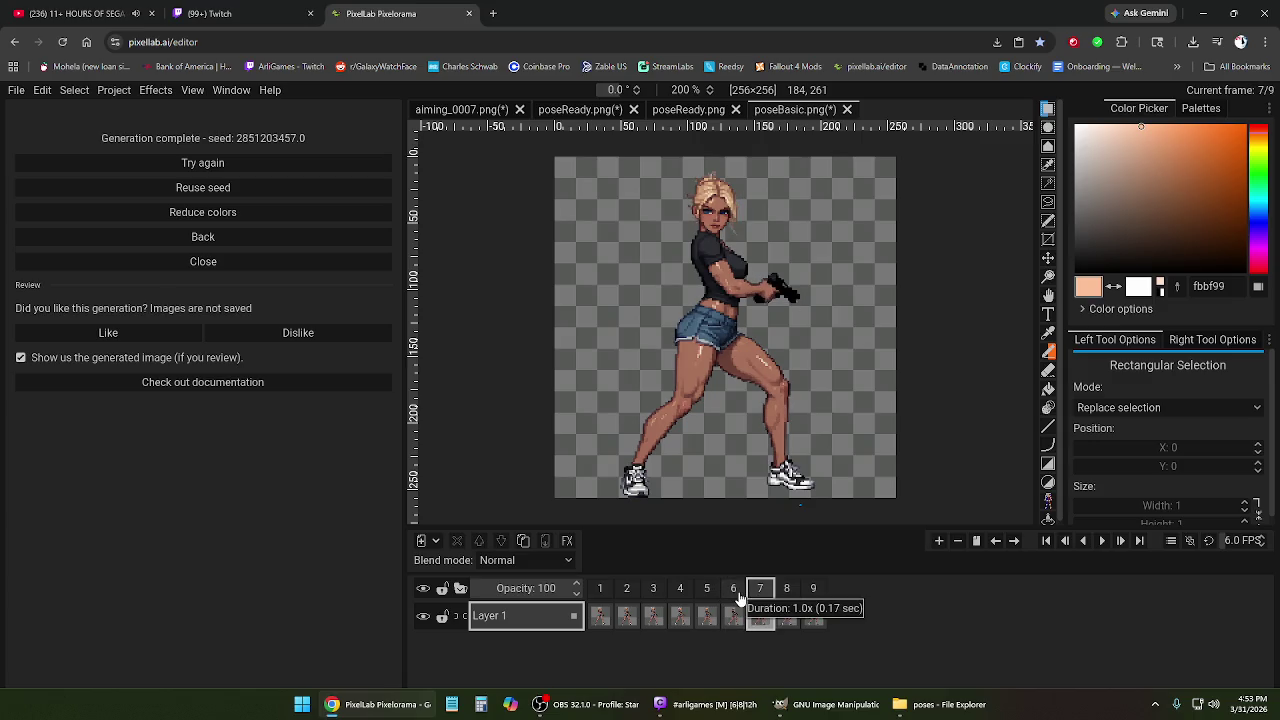
{"action": "left_click", "coordinate": [737, 594]}
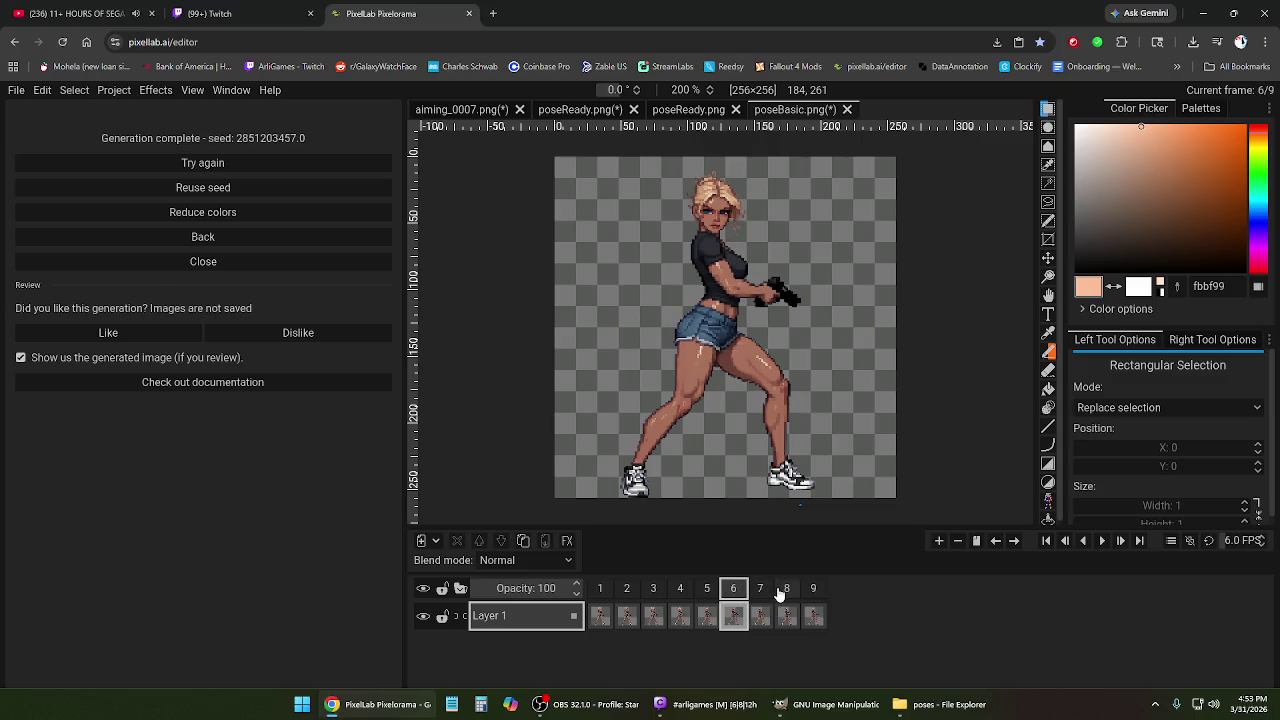
{"action": "left_click", "coordinate": [761, 597]}
{"action": "left_click", "coordinate": [761, 597]}
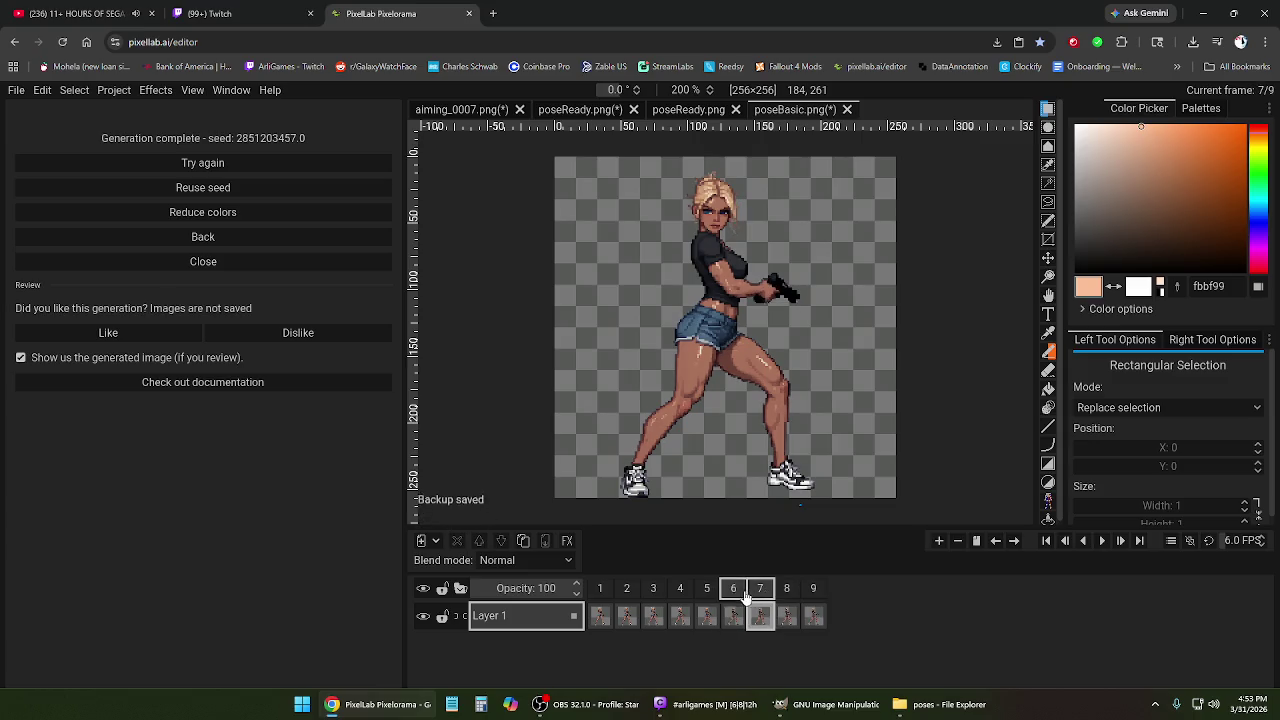
{"action": "left_click", "coordinate": [737, 594]}
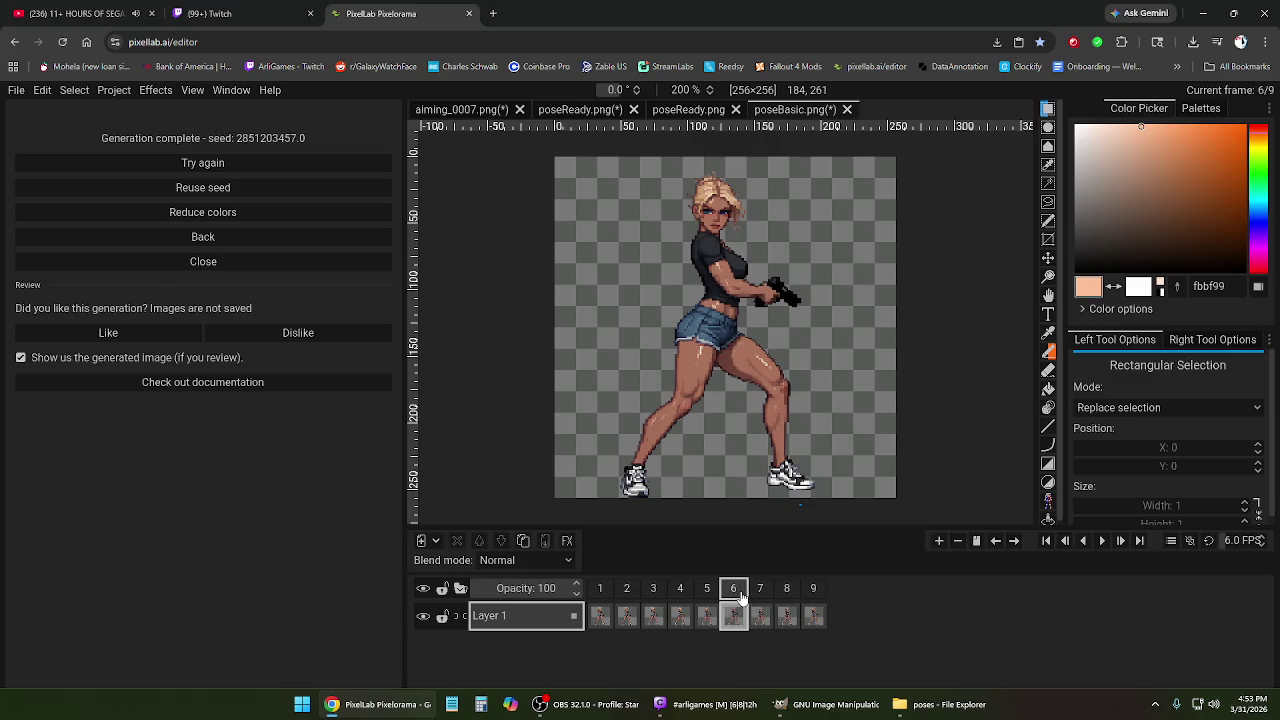
{"action": "left_click", "coordinate": [762, 598]}
{"action": "left_click", "coordinate": [760, 597]}
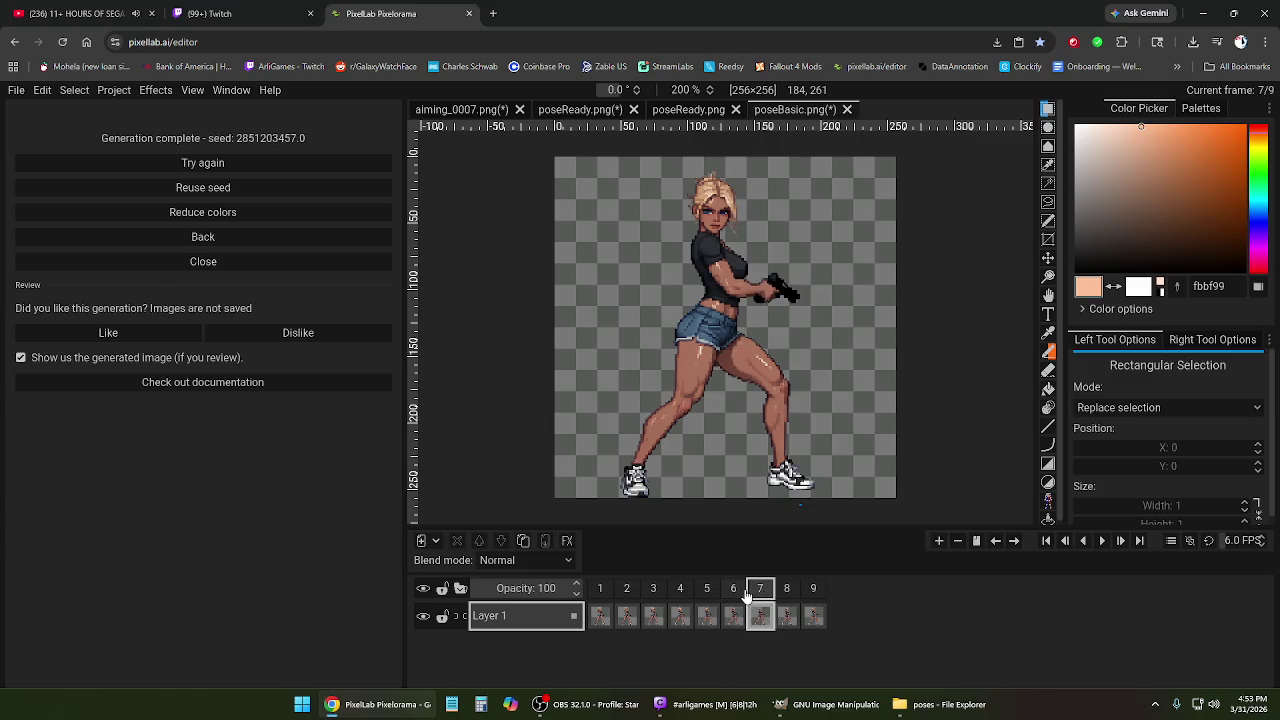
{"action": "left_click", "coordinate": [744, 595]}
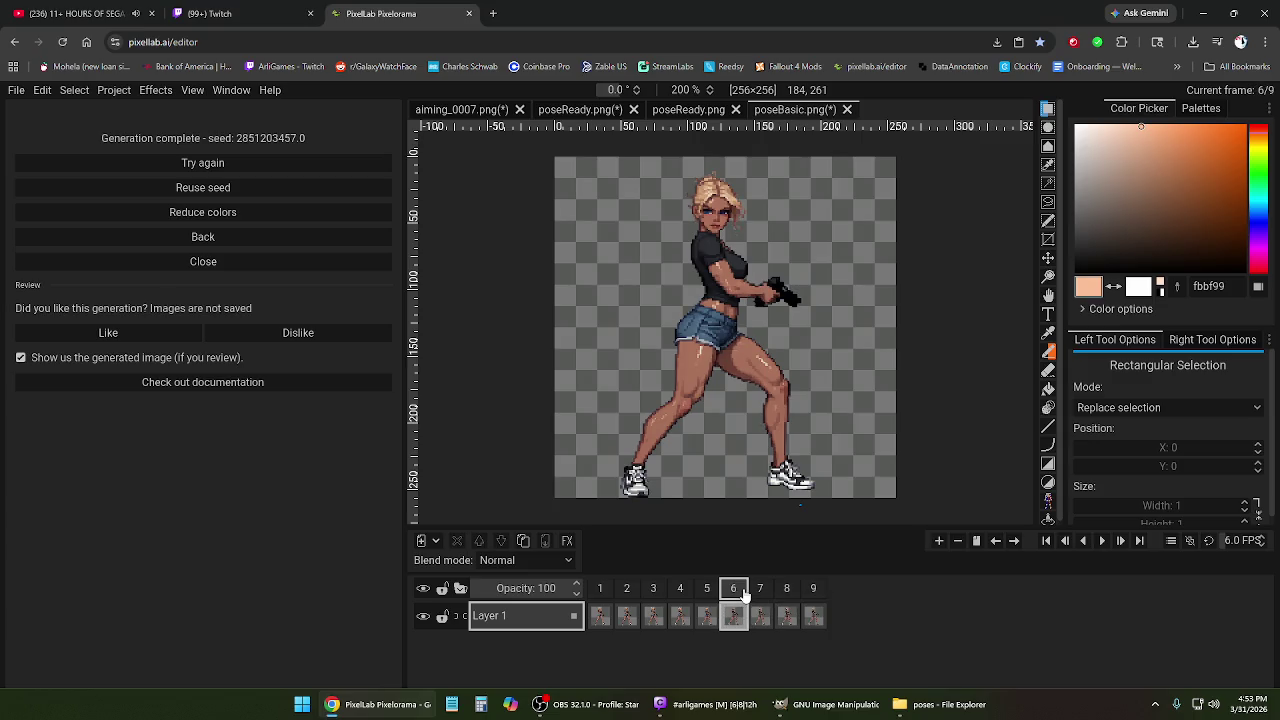
Review the poses from frame 2 through frame 9, ending on frame 9.
{"action": "left_click", "coordinate": [705, 594]}
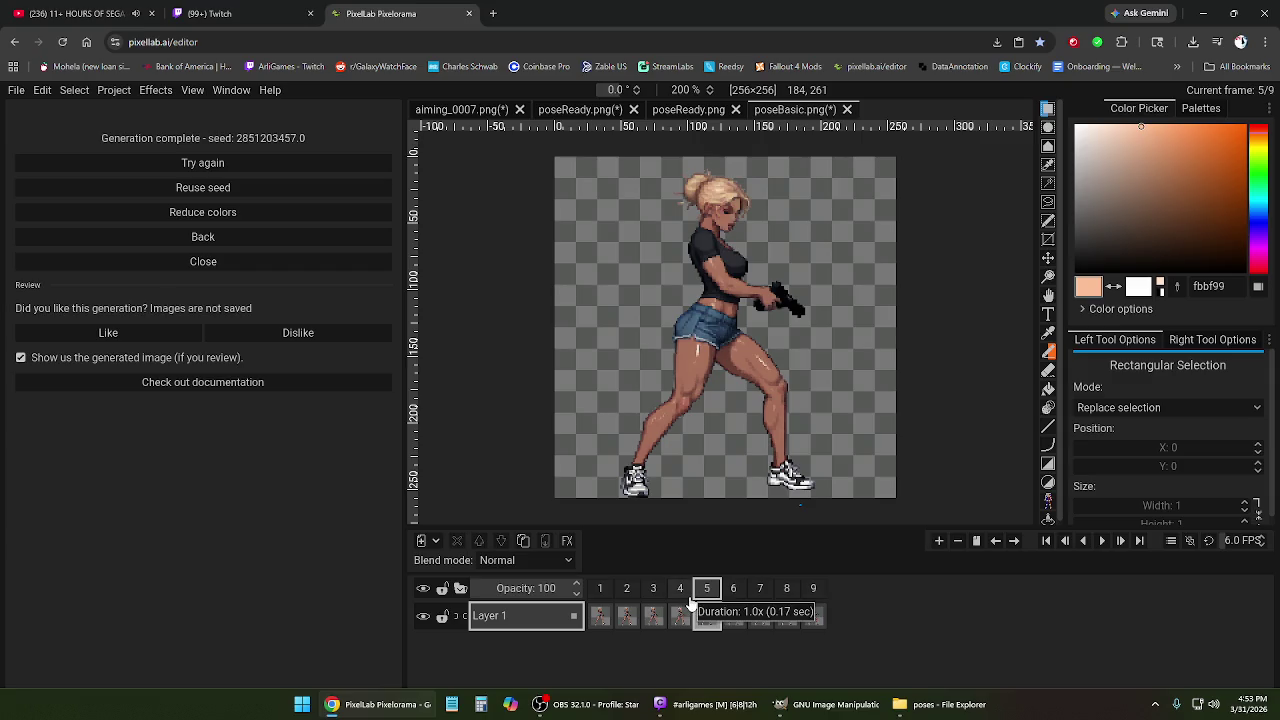
{"action": "left_click", "coordinate": [680, 594]}
{"action": "left_click", "coordinate": [653, 594]}
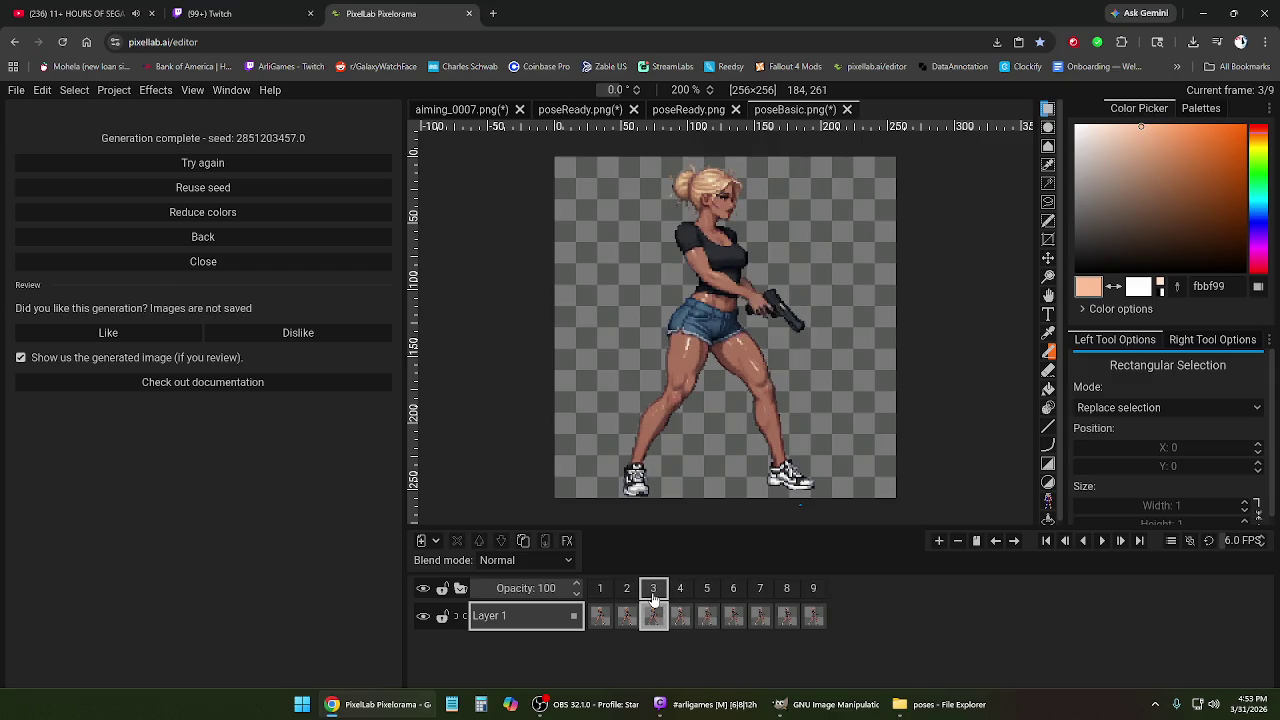
{"action": "left_click", "coordinate": [628, 594]}
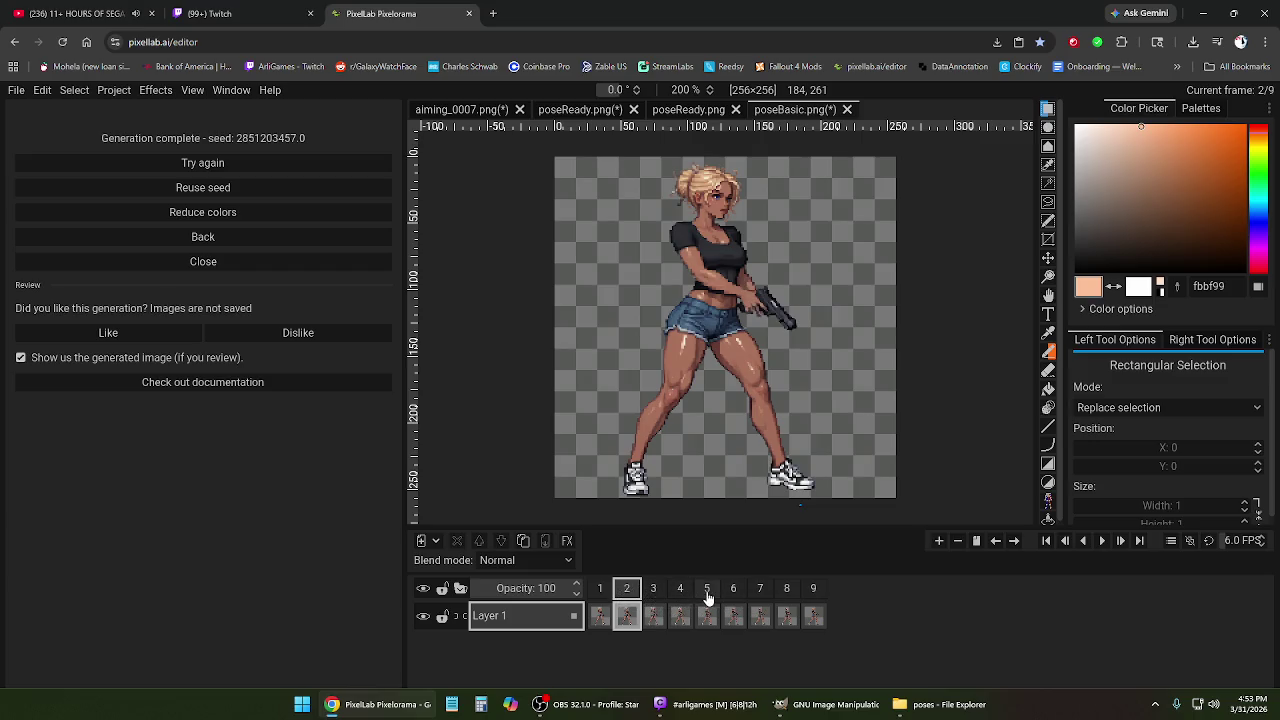
{"action": "left_click", "coordinate": [707, 594]}
{"action": "left_click", "coordinate": [761, 594]}
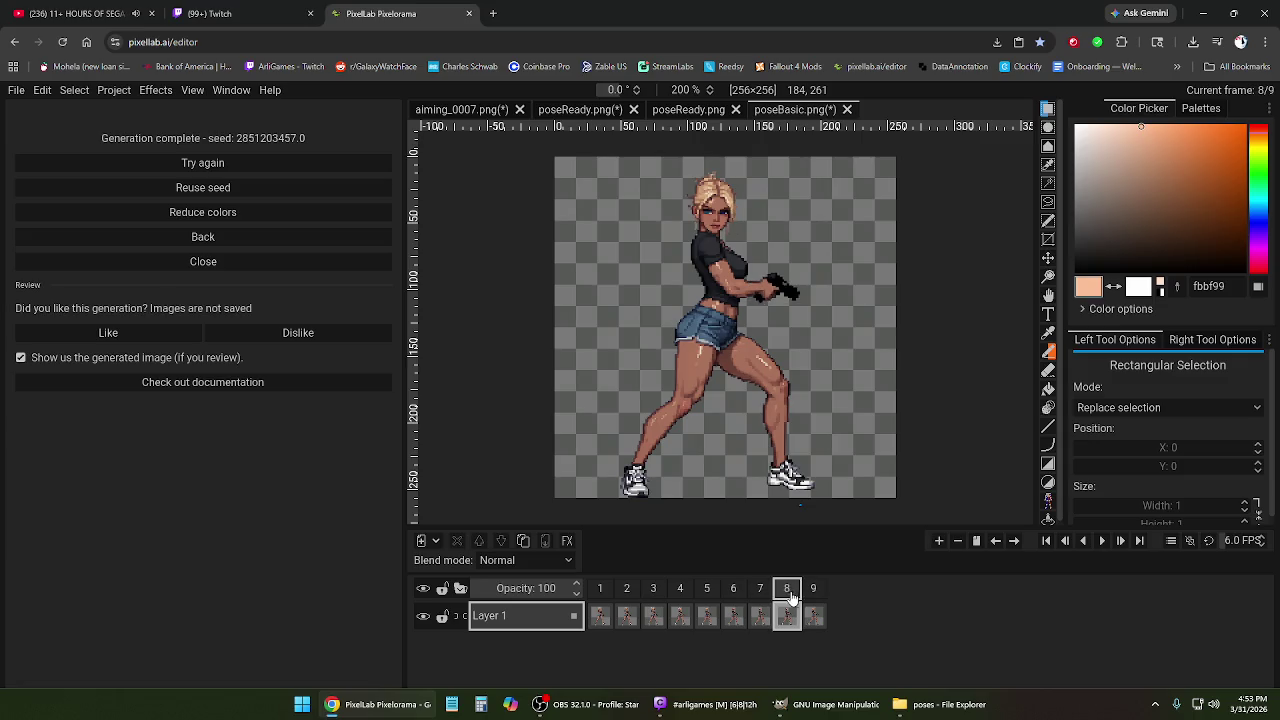
{"action": "left_click", "coordinate": [760, 594]}
{"action": "left_click", "coordinate": [734, 594]}
{"action": "left_click", "coordinate": [787, 594]}
{"action": "left_click", "coordinate": [813, 596]}
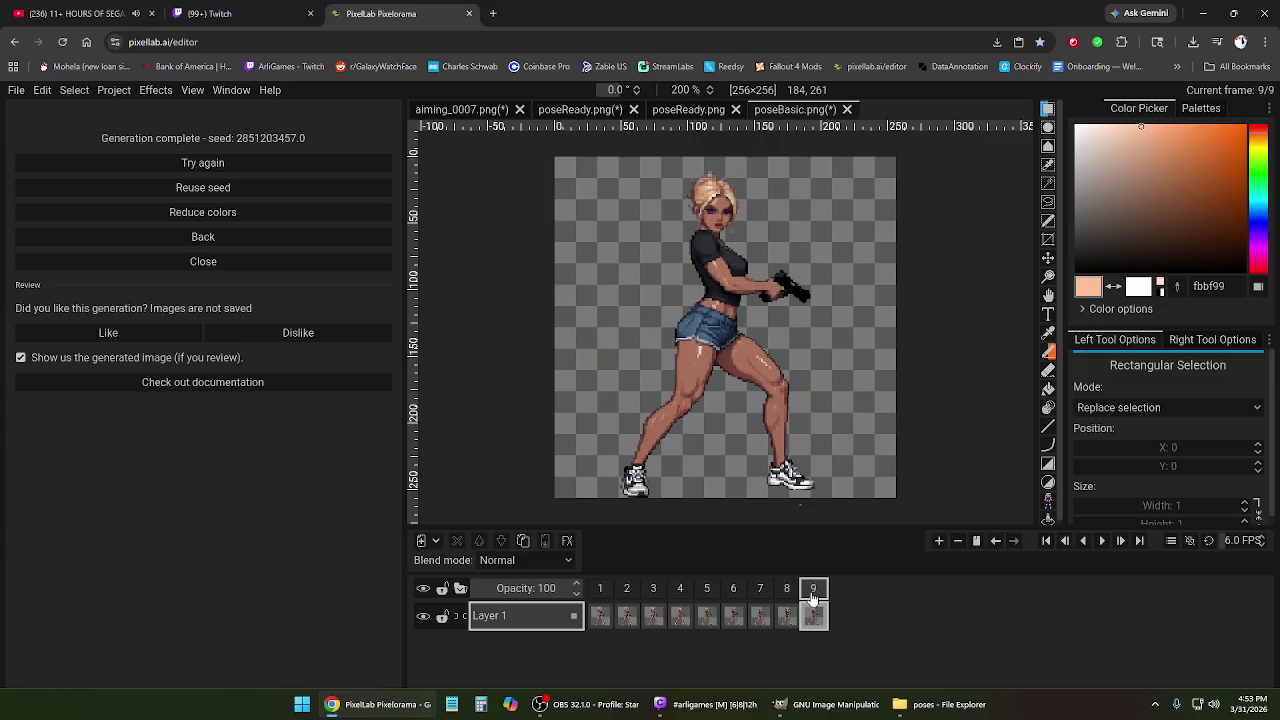
Delete frame 9, then select frames 6–8 for export.
{"action": "right_click", "coordinate": [813, 596]}
{"action": "left_click", "coordinate": [830, 567]}
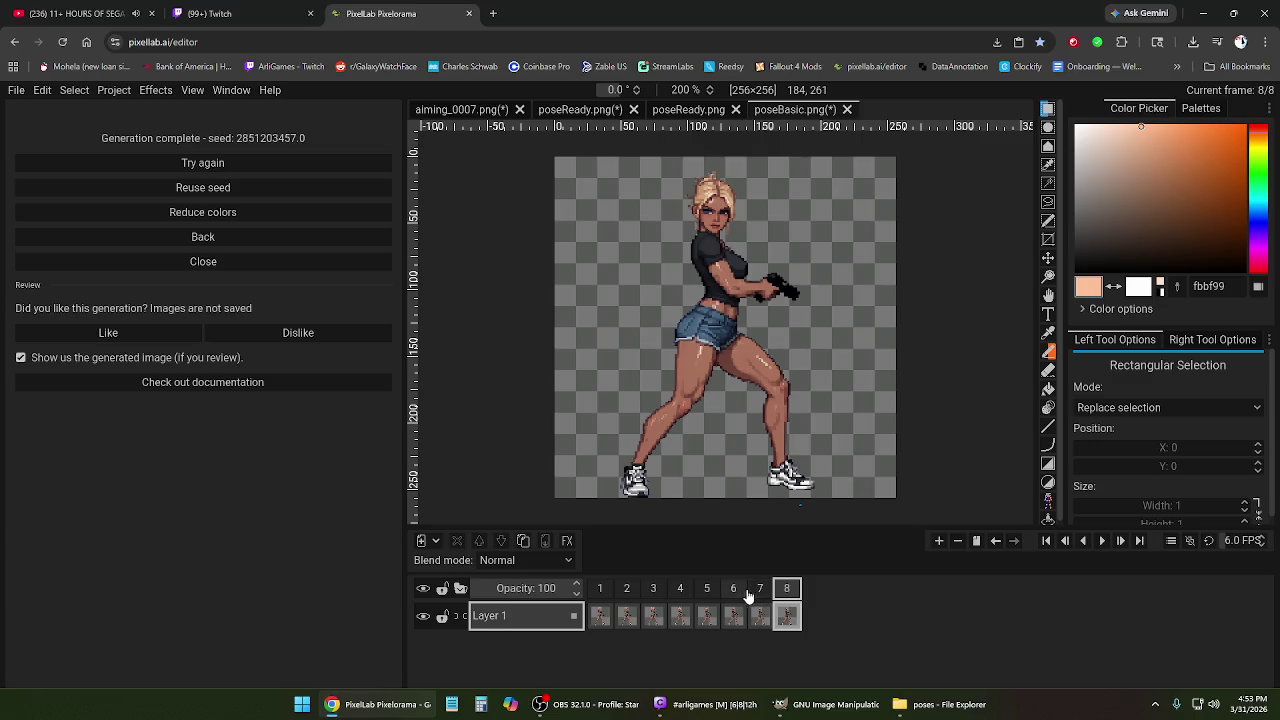
{"action": "left_click", "coordinate": [740, 594]}
{"action": "left_click", "coordinate": [780, 594]}
{"action": "left_click", "coordinate": [733, 594]}
{"action": "left_click", "coordinate": [780, 594], "text": "shift"}
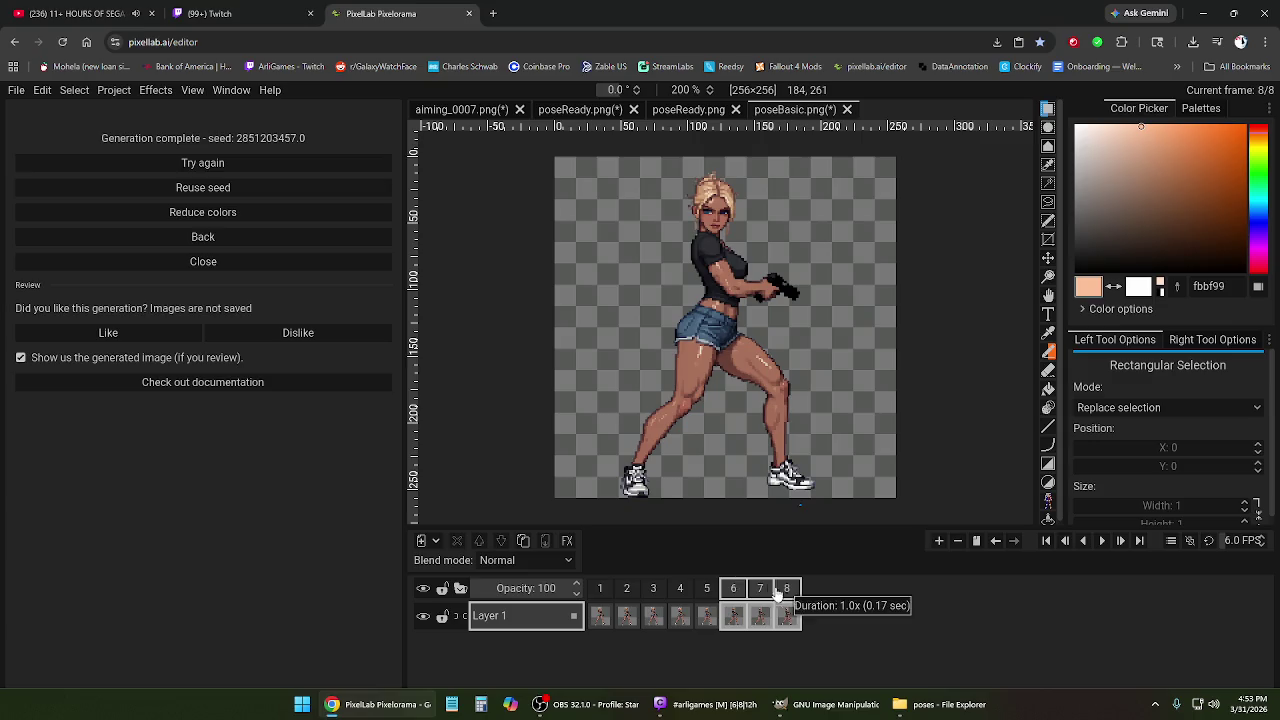
{"action": "left_click", "coordinate": [17, 90]}
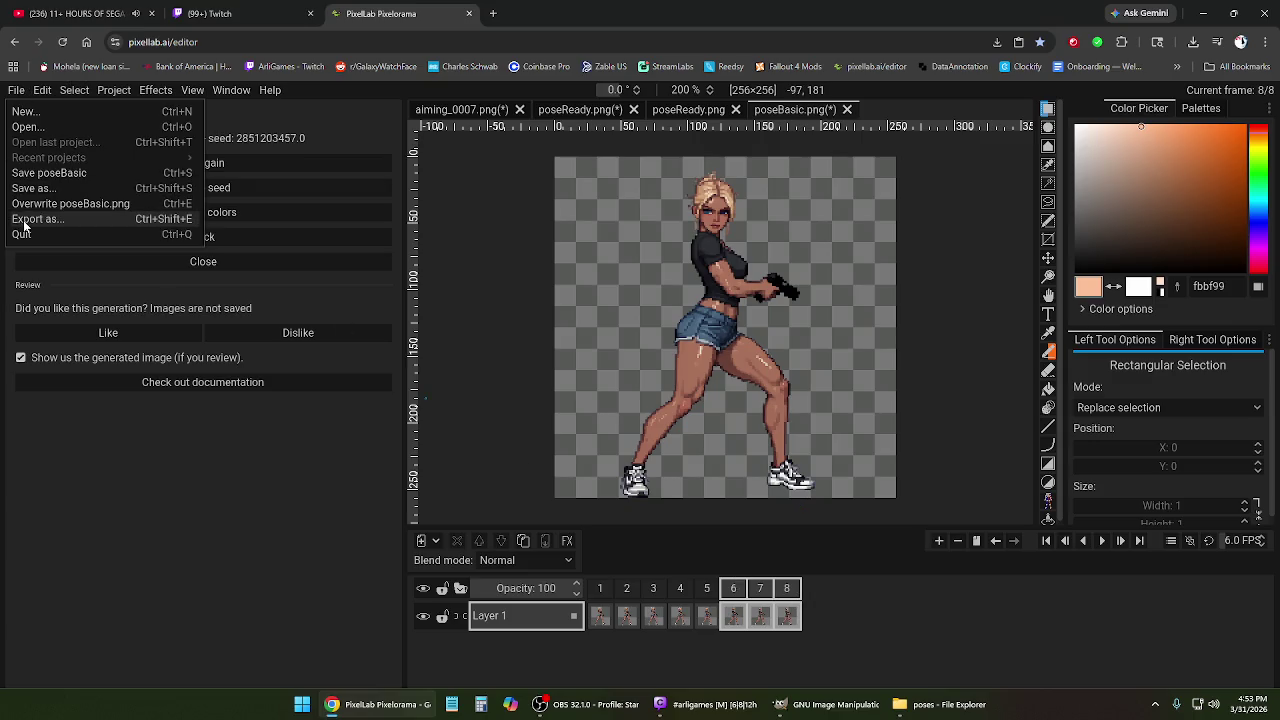
Export only the selected frames 6–8 as PNG files named sexyLook.
{"action": "left_click", "coordinate": [36, 219]}
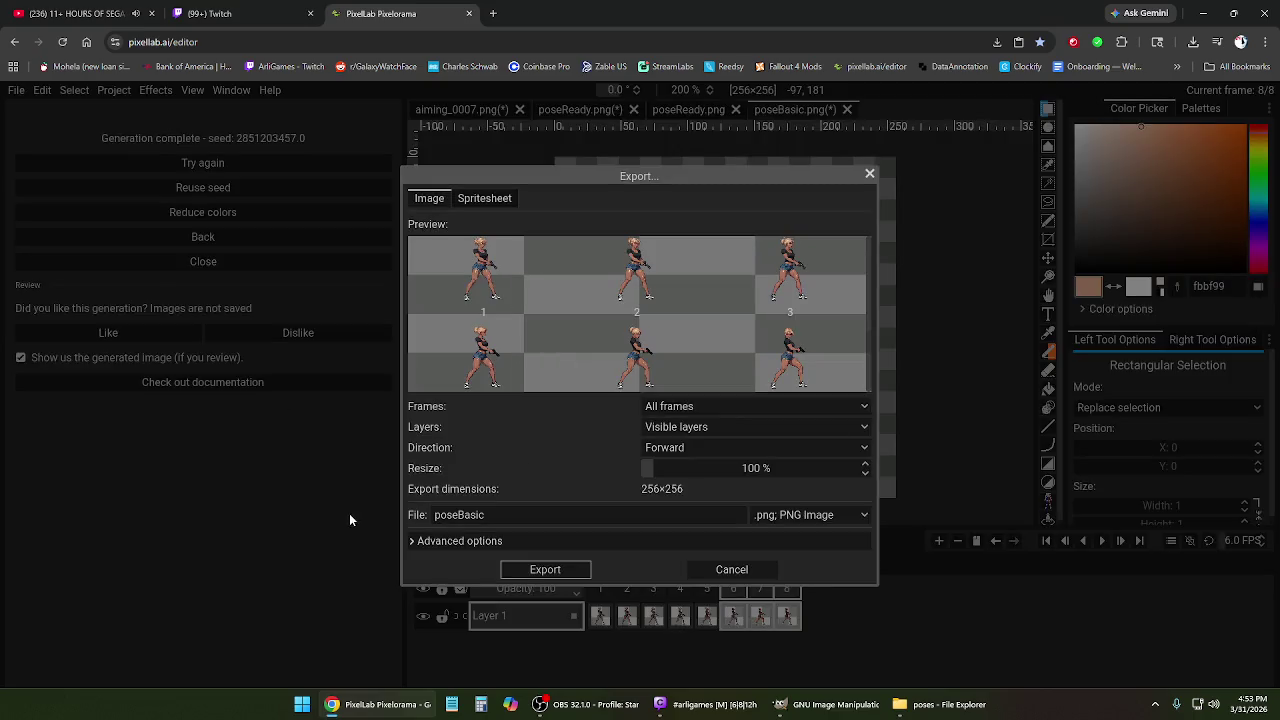
{"action": "left_click", "coordinate": [680, 406]}
{"action": "left_click", "coordinate": [683, 443]}
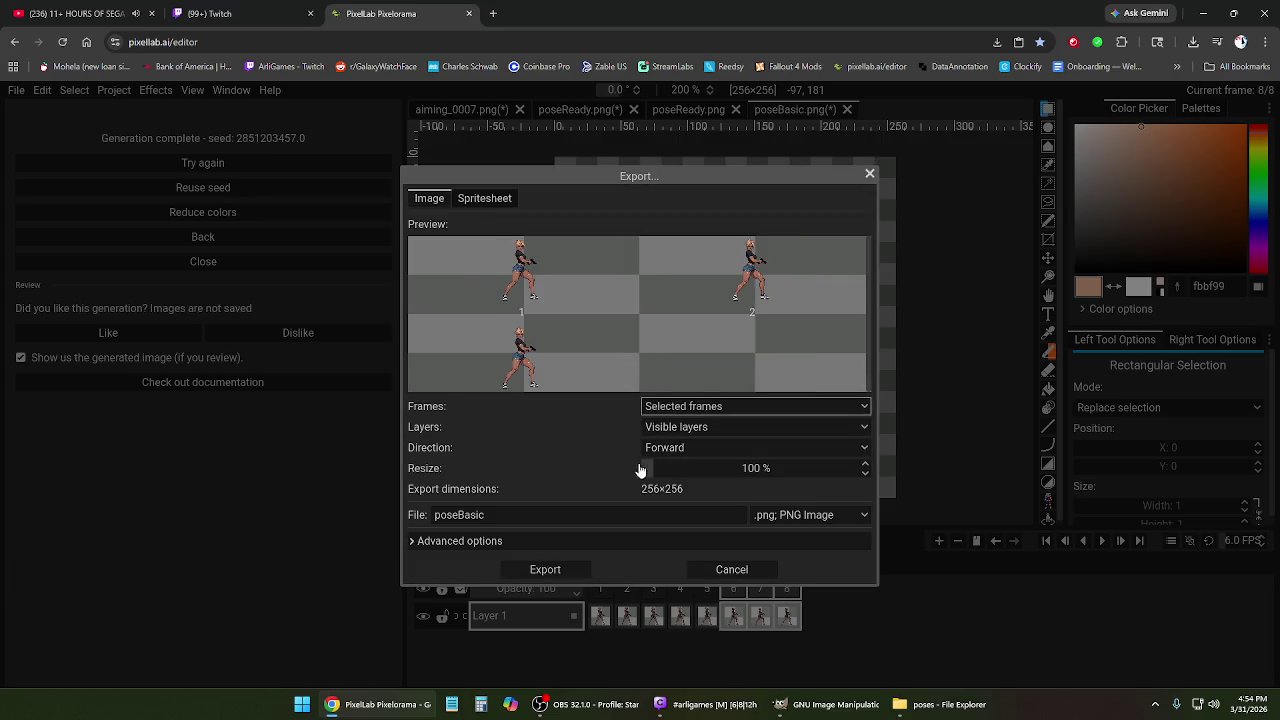
{"action": "left_click", "coordinate": [486, 517]}
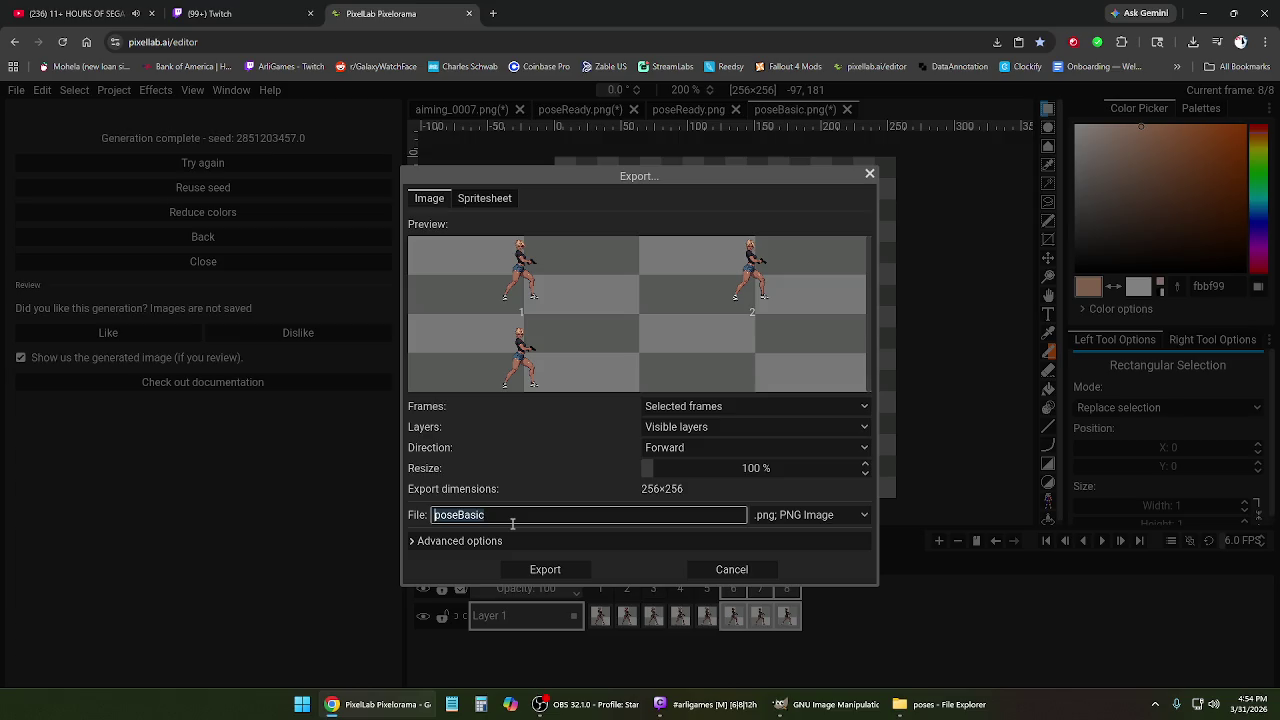
{"action": "type", "text": "sexy"}
{"action": "type", "text": "Look"}
{"action": "left_click", "coordinate": [539, 570]}
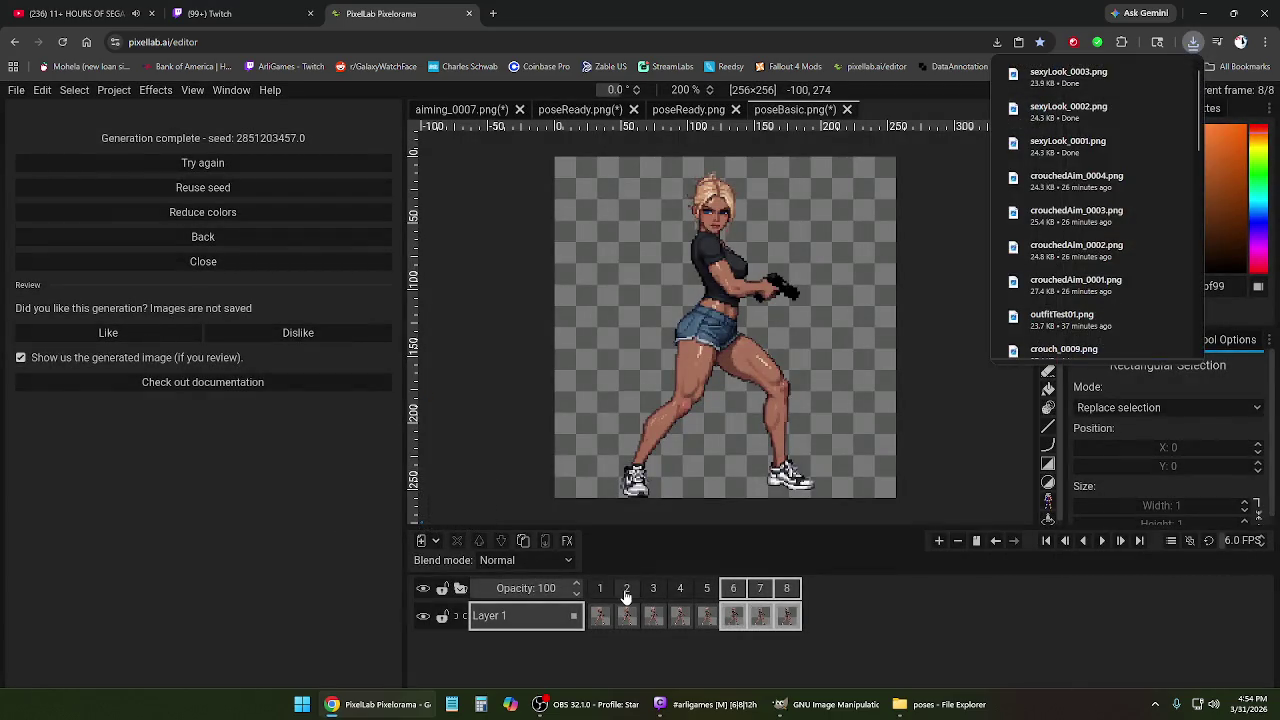
{"action": "key", "text": "alt+Tab"}
Create a new desktop folder named 'sexy look'.
{"action": "left_click", "coordinate": [1263, 10]}
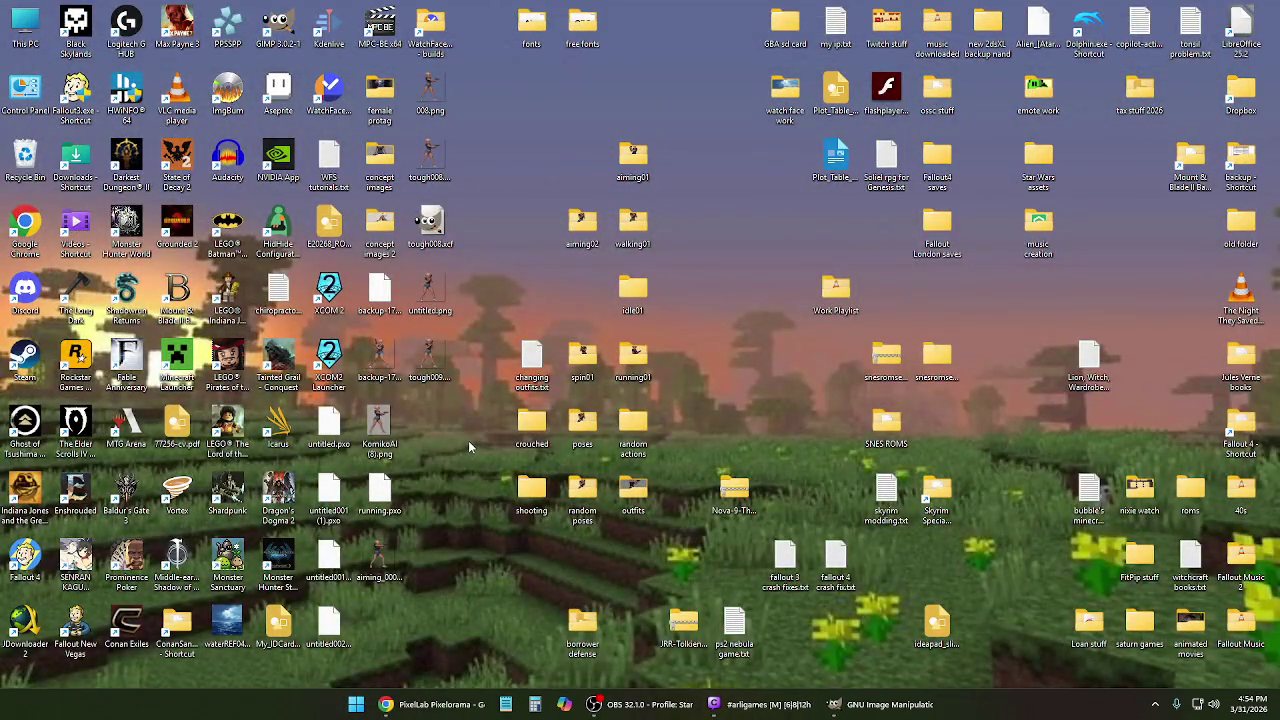
{"action": "right_click", "coordinate": [468, 440]}
{"action": "left_click", "coordinate": [453, 440]}
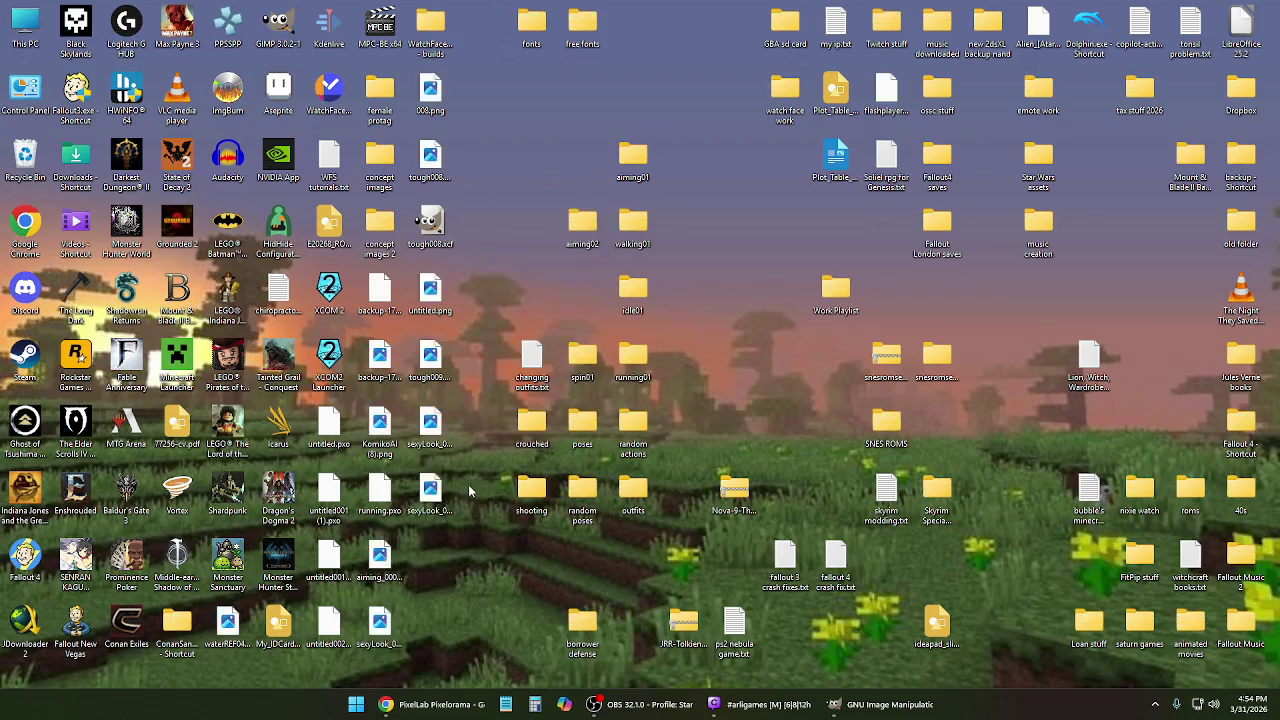
{"action": "right_click", "coordinate": [504, 565]}
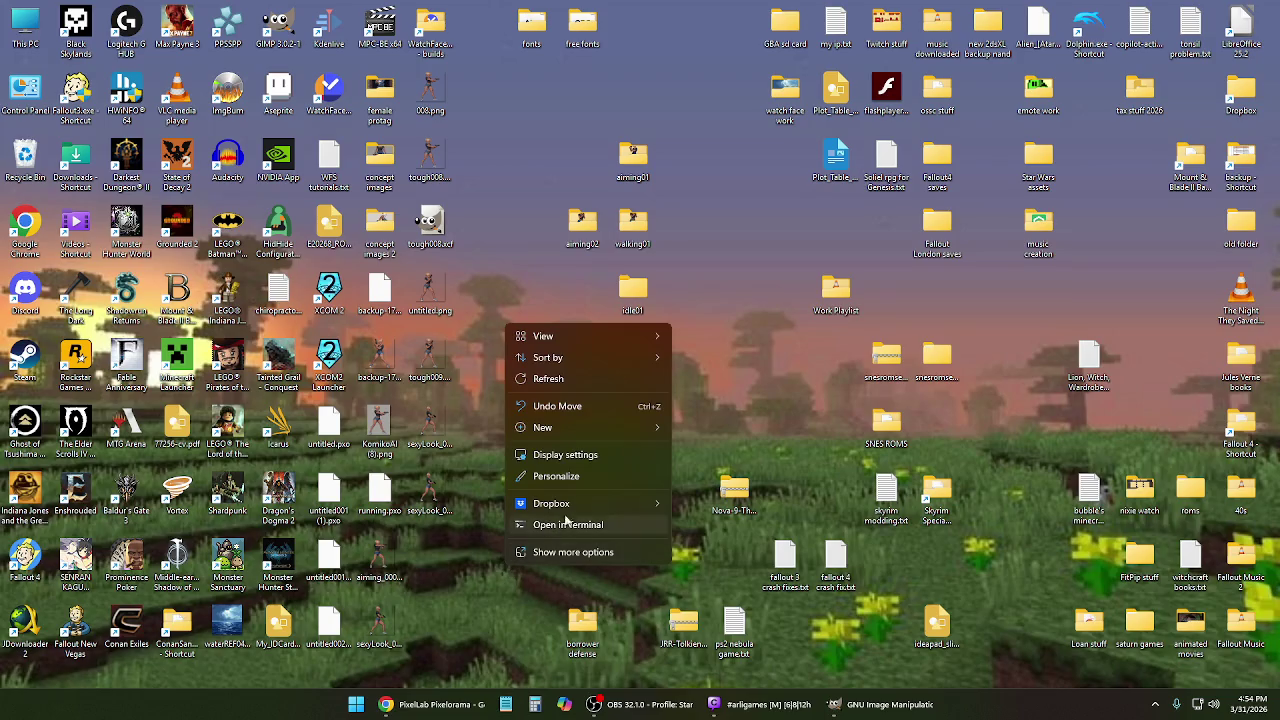
{"action": "left_click", "coordinate": [724, 432]}
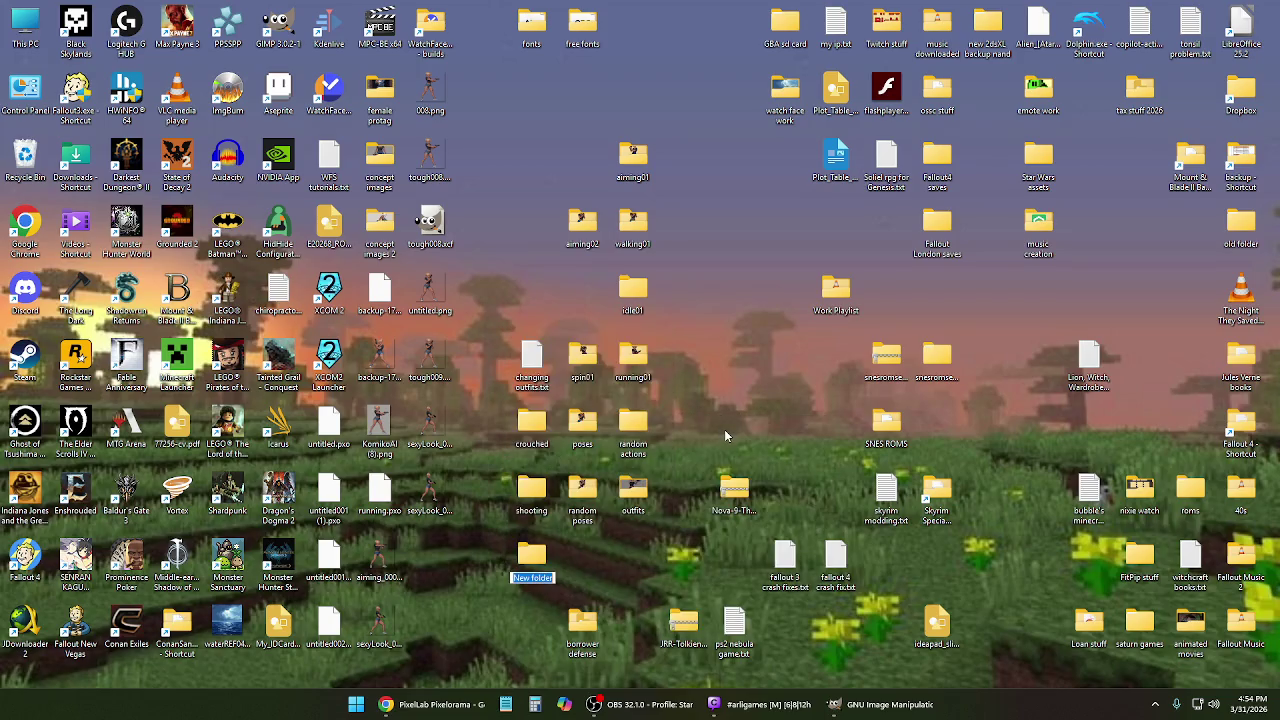
{"action": "type", "text": "sexy"}
{"action": "type", "text": " look"}
{"action": "key", "text": "Return"}
Move the three sexyLook PNGs into the 'sexy look' folder and return to the browser.
{"action": "left_click", "coordinate": [430, 425]}
{"action": "left_click", "coordinate": [430, 490], "text": "ctrl"}
{"action": "left_click", "coordinate": [385, 625], "text": "ctrl"}
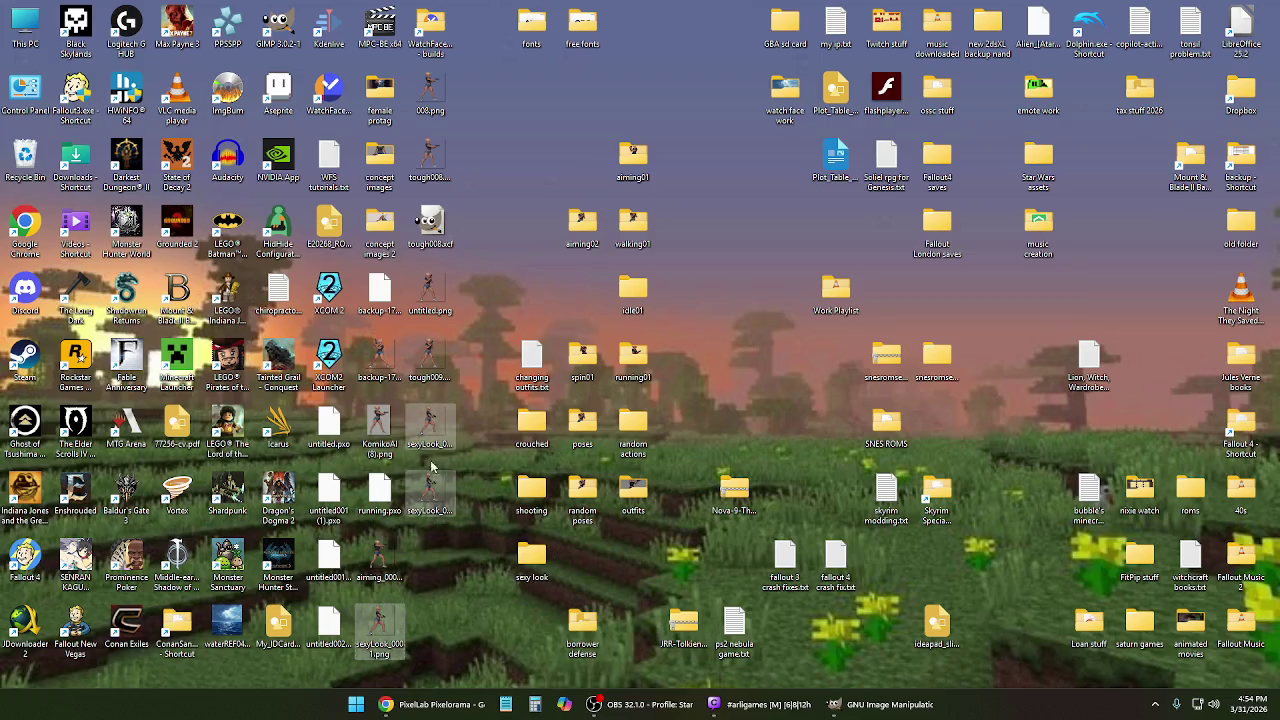
{"action": "mouse_move", "coordinate": [430, 490]}
{"action": "left_mouse_down"}
{"action": "mouse_move", "coordinate": [538, 563]}
{"action": "mouse_move", "coordinate": [582, 492]}
{"action": "left_mouse_up"}
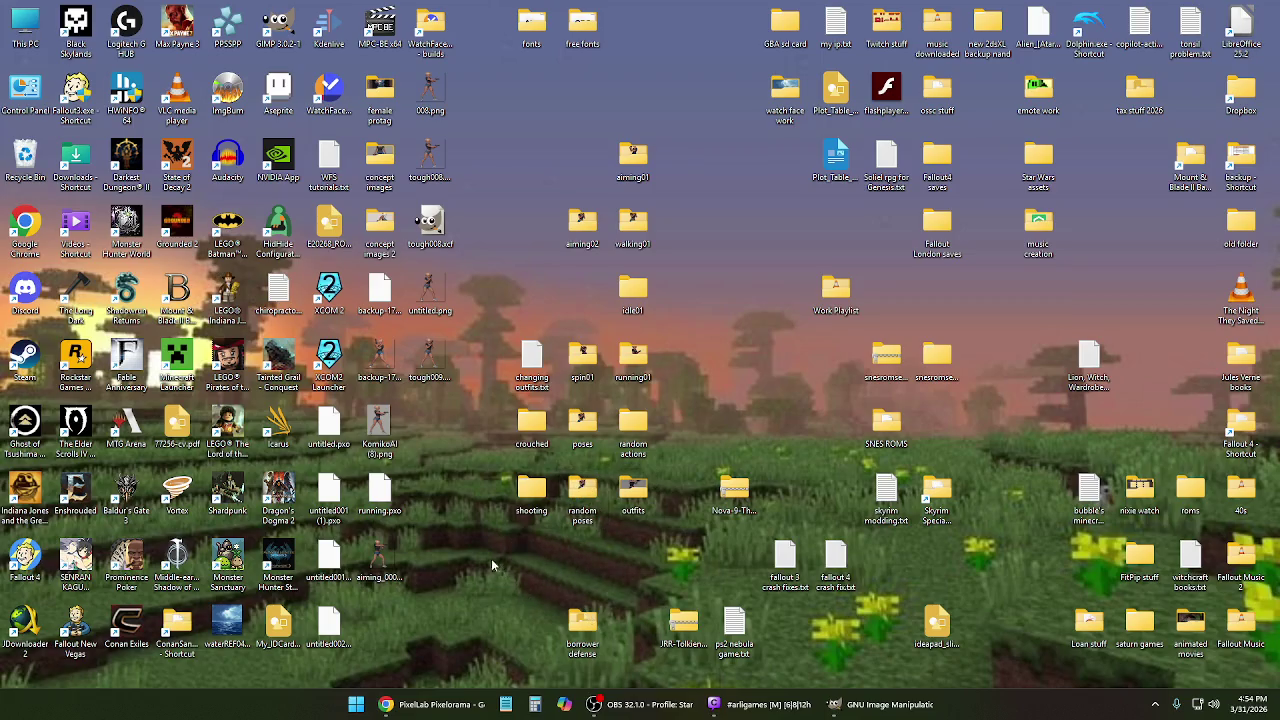
{"action": "left_click", "coordinate": [430, 704]}
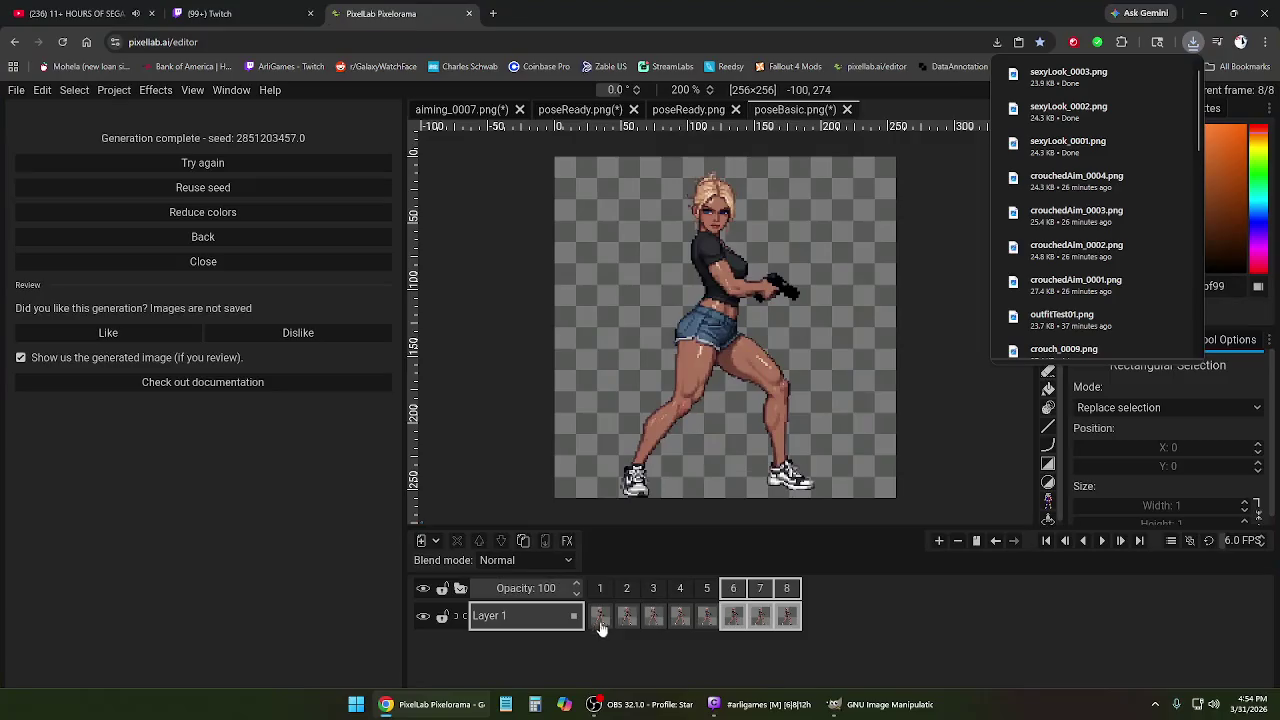
Remove frames 2–8, then generate a new 8-frame over-the-shoulder look from frame 1.
{"action": "left_click", "coordinate": [627, 590]}
{"action": "left_click", "coordinate": [787, 590], "text": "shift"}
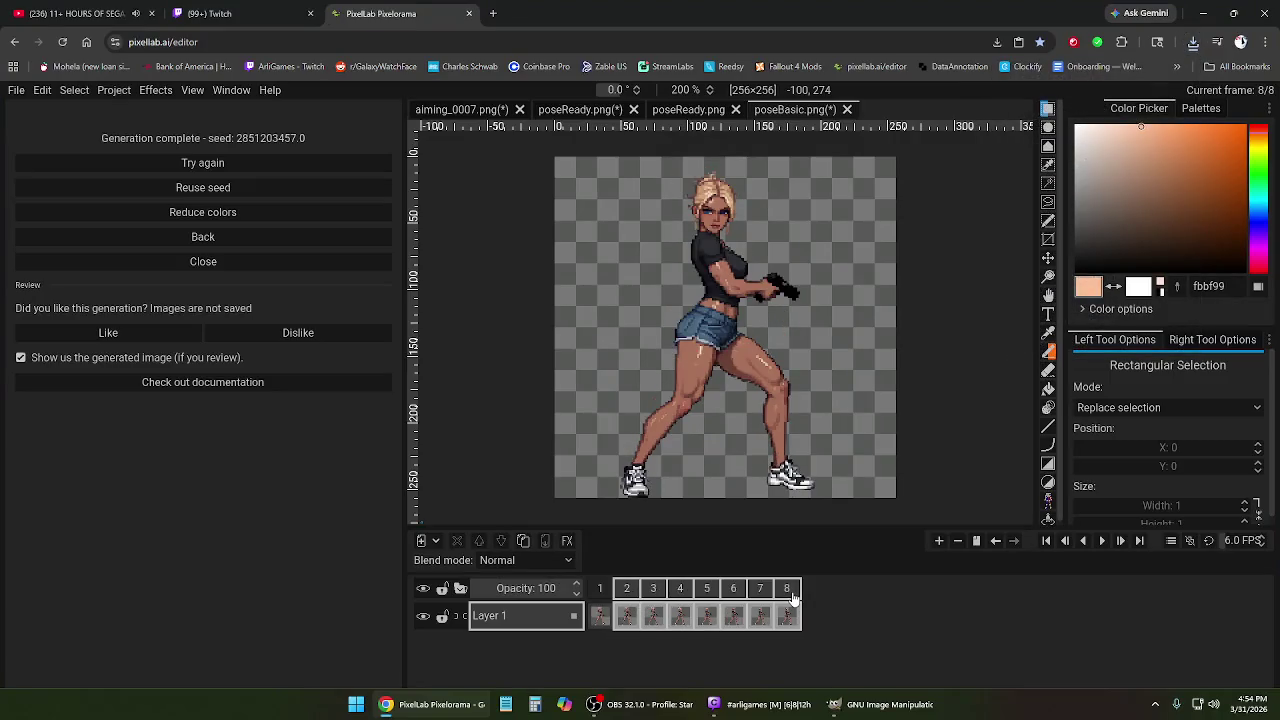
{"action": "right_click", "coordinate": [792, 598]}
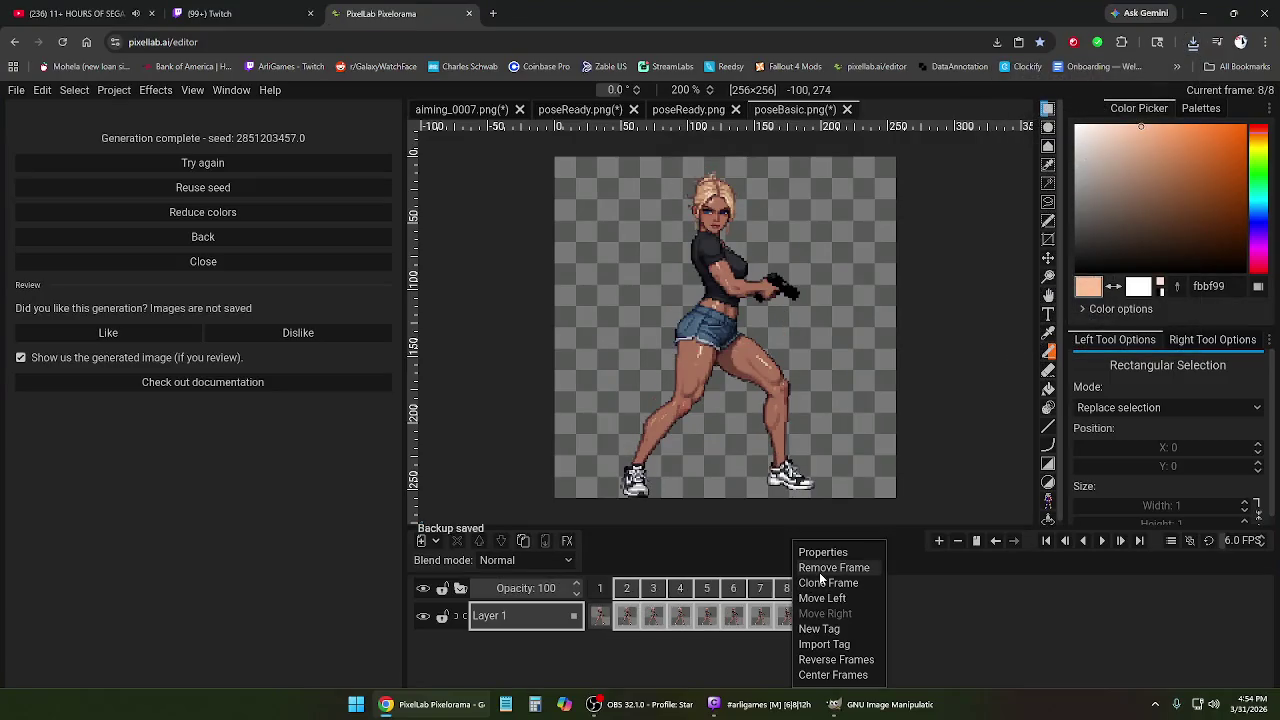
{"action": "left_click", "coordinate": [819, 572]}
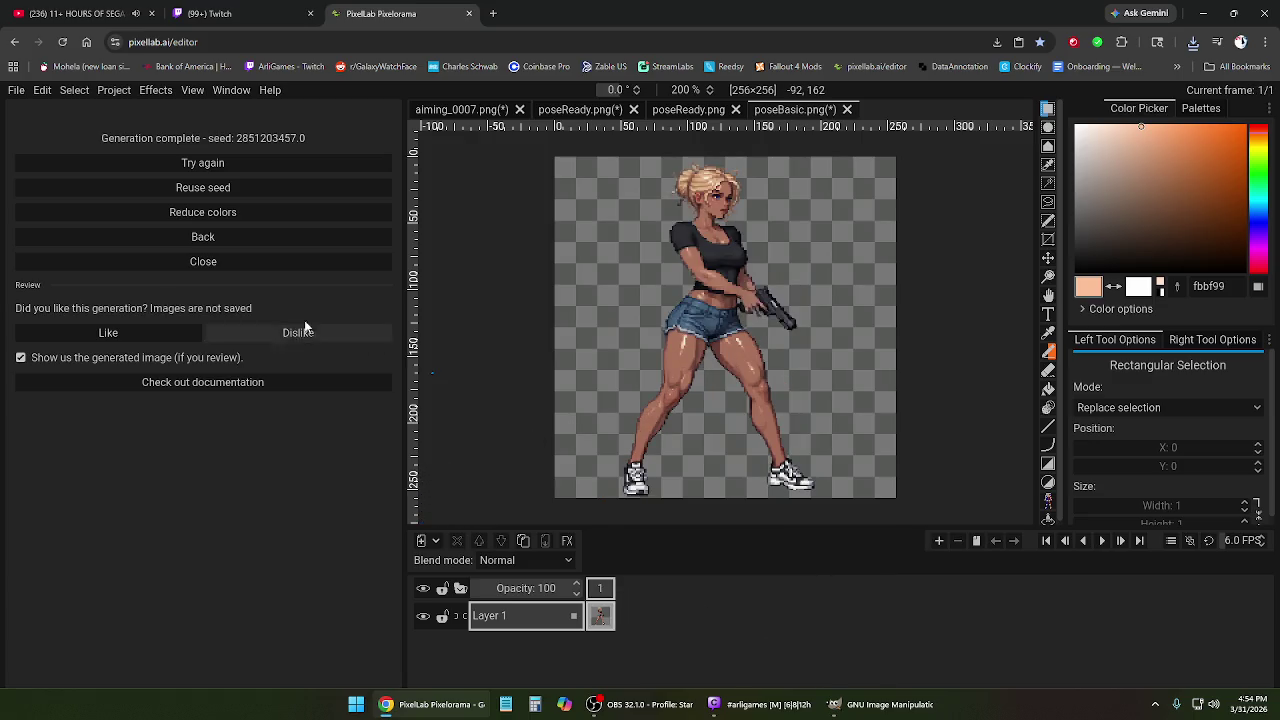
{"action": "left_click", "coordinate": [190, 237]}
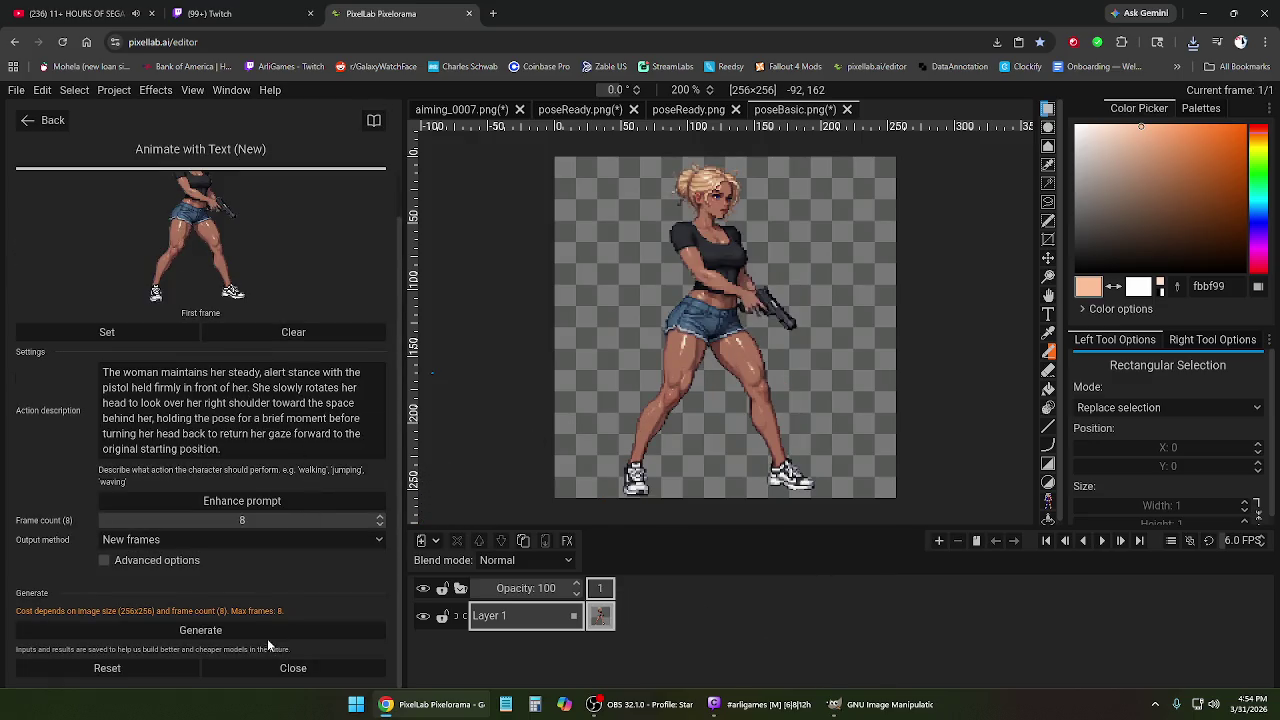
{"action": "left_click", "coordinate": [267, 633]}
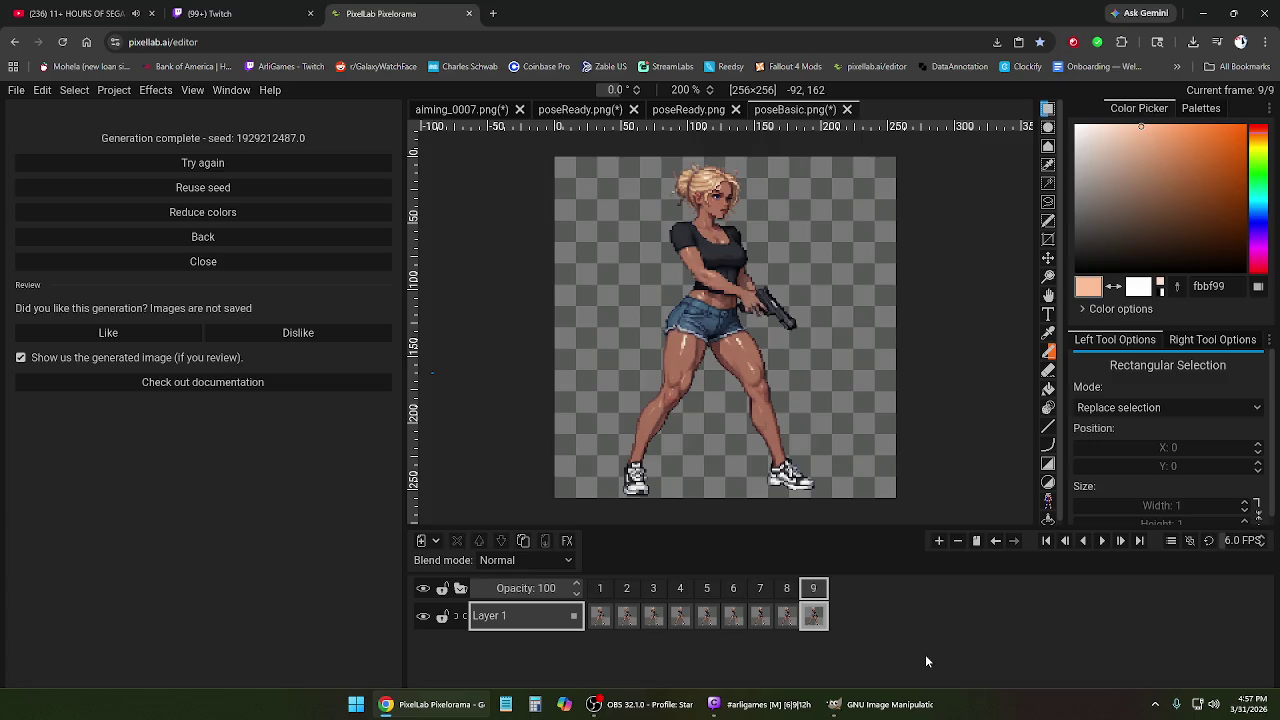
{"action": "left_click", "coordinate": [1102, 541]}
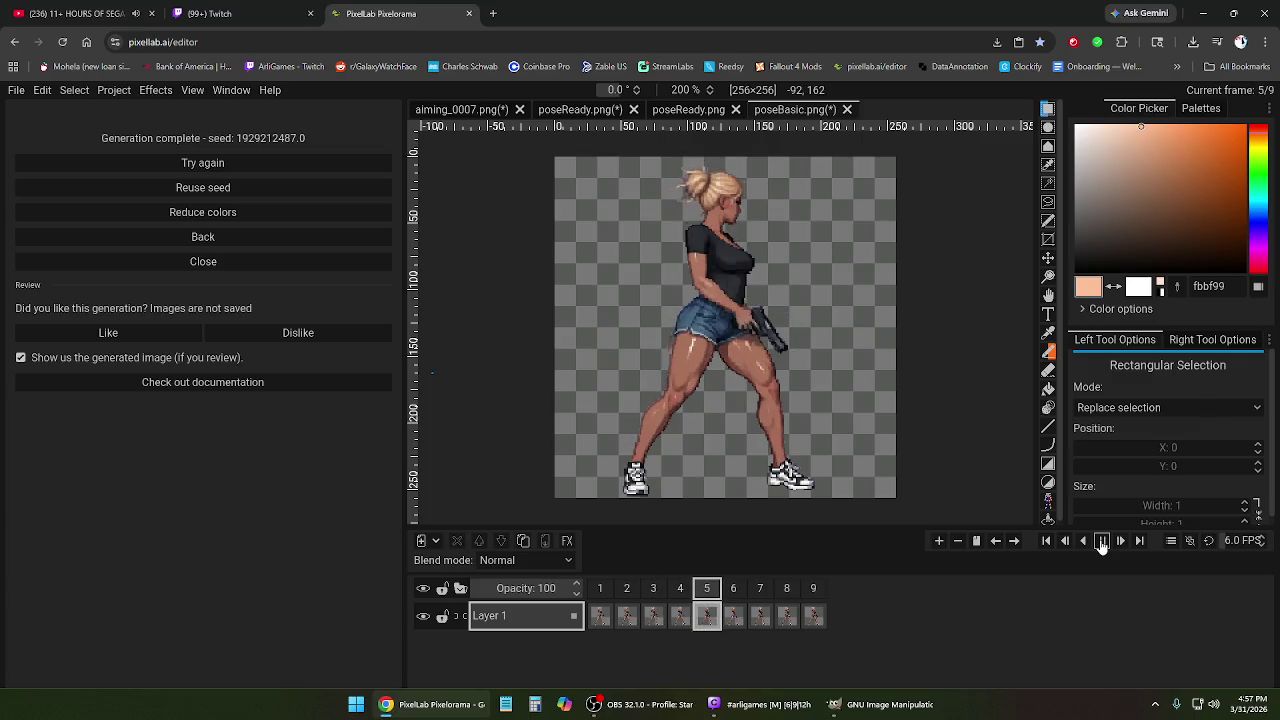
{"action": "left_click", "coordinate": [1102, 541]}
{"action": "left_click", "coordinate": [1102, 541]}
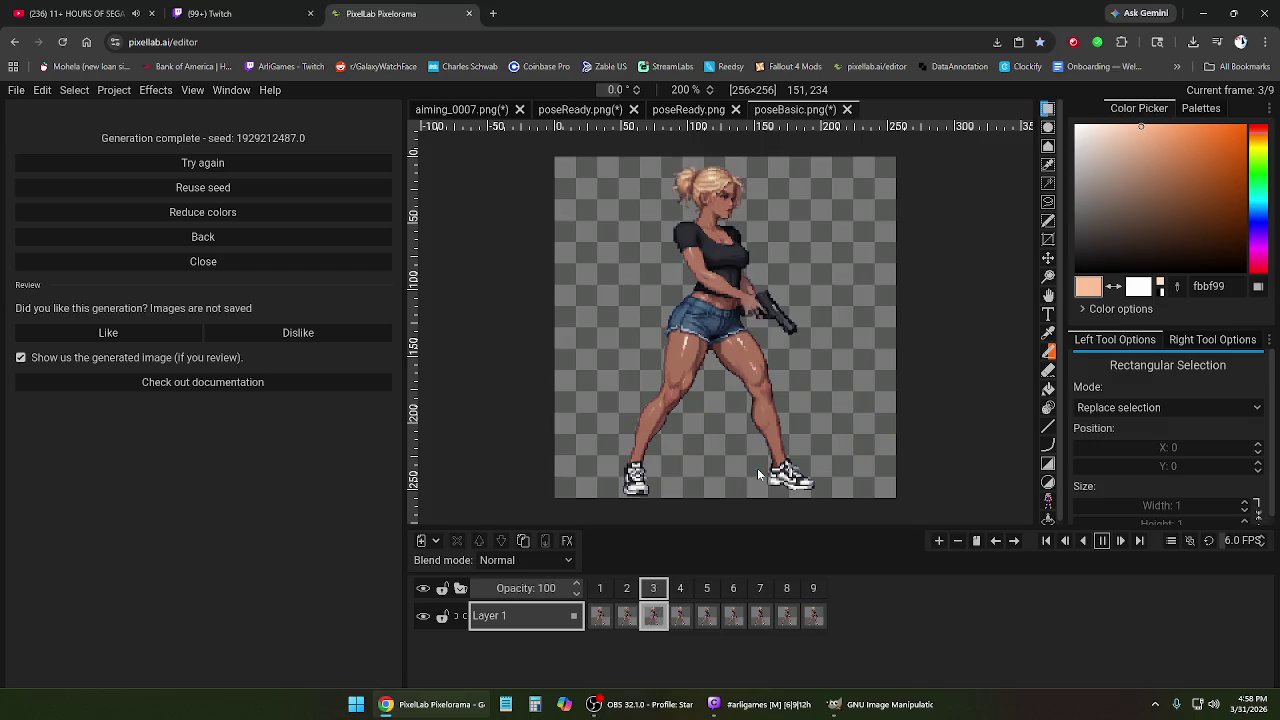
{"action": "left_click", "coordinate": [1104, 541]}
{"action": "left_click", "coordinate": [680, 590]}
{"action": "left_click", "coordinate": [626, 590]}
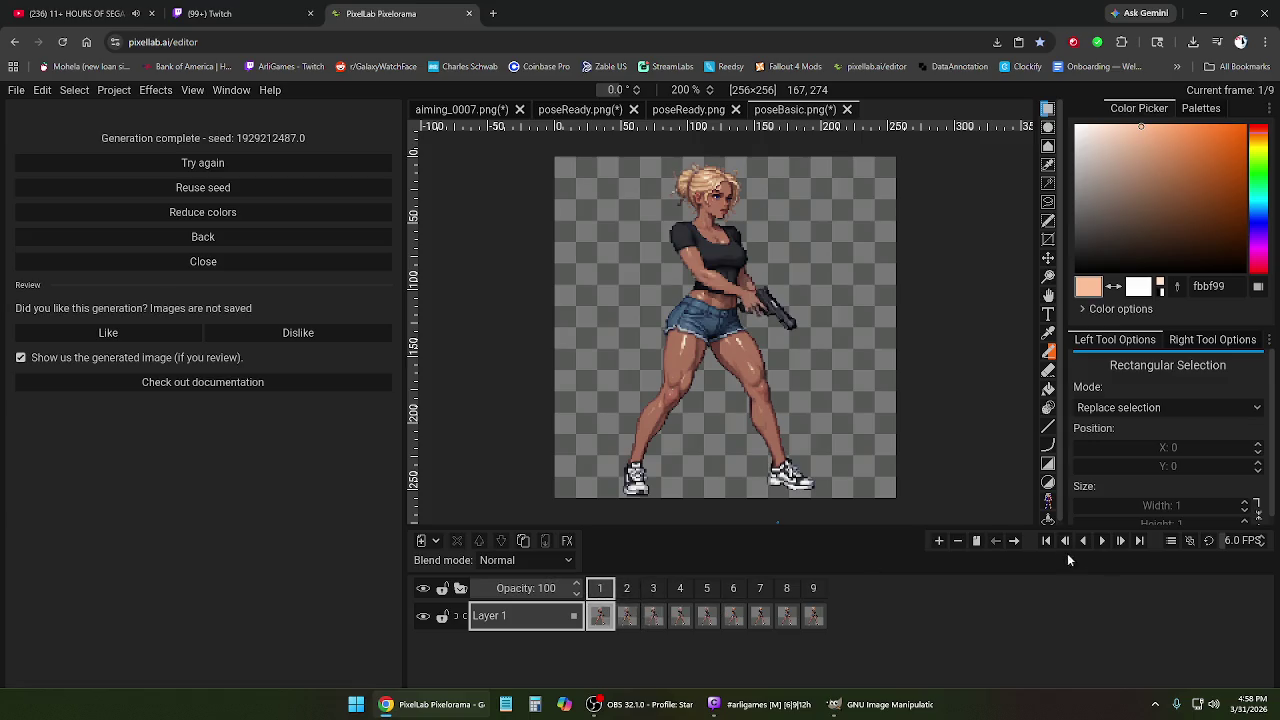
Play the nine-frame clip and step through frames 5 to 9 to inspect them.
{"action": "left_click", "coordinate": [1102, 540]}
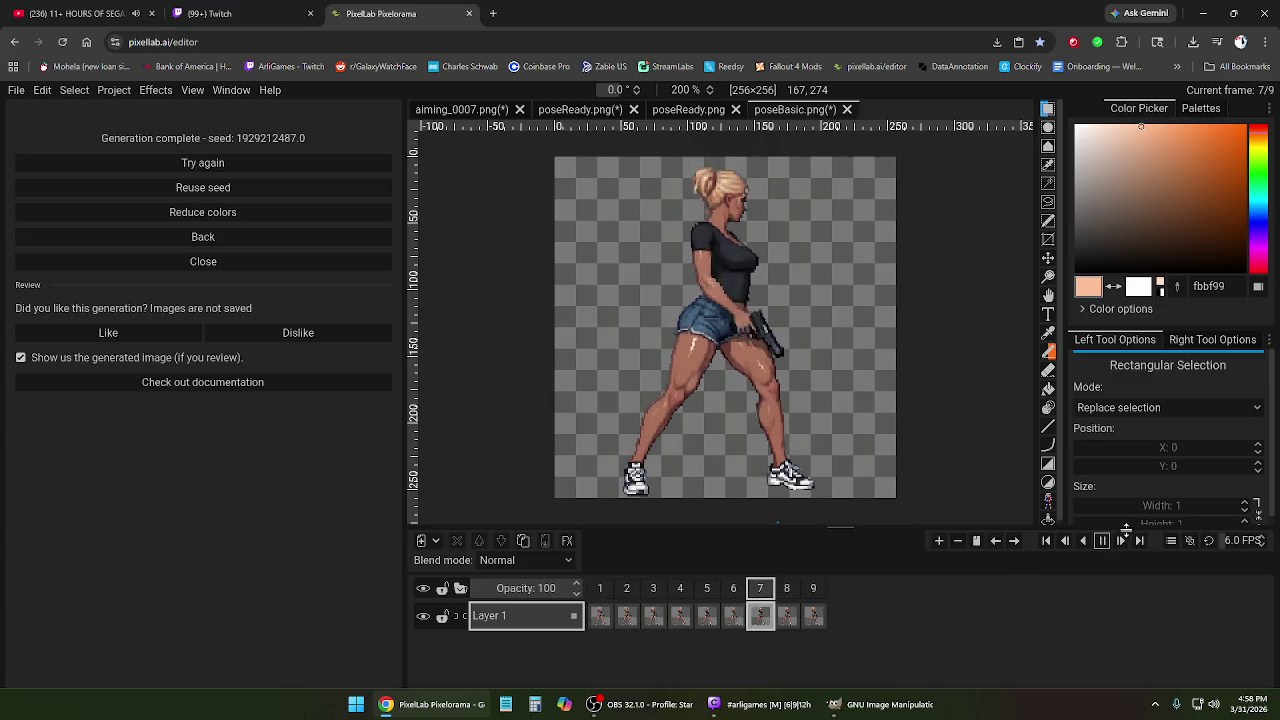
{"action": "left_click", "coordinate": [1102, 540]}
{"action": "left_click", "coordinate": [707, 590]}
{"action": "left_click", "coordinate": [741, 594]}
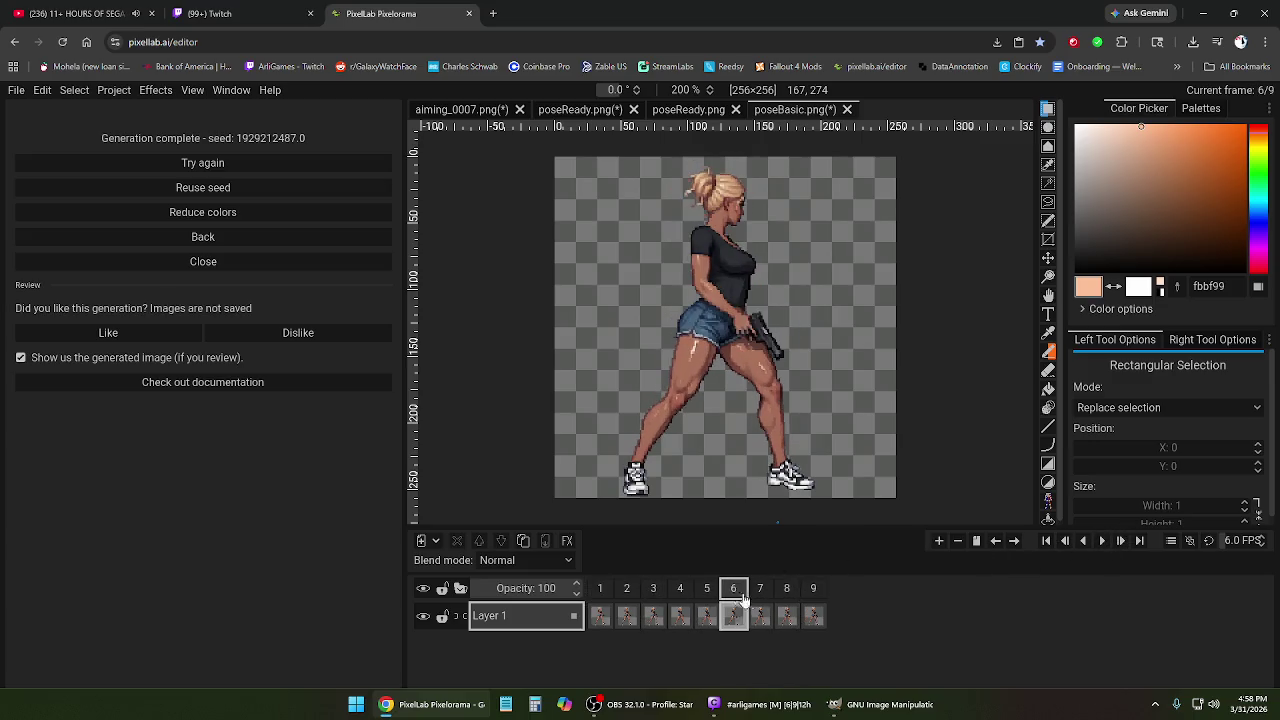
{"action": "left_click", "coordinate": [787, 590]}
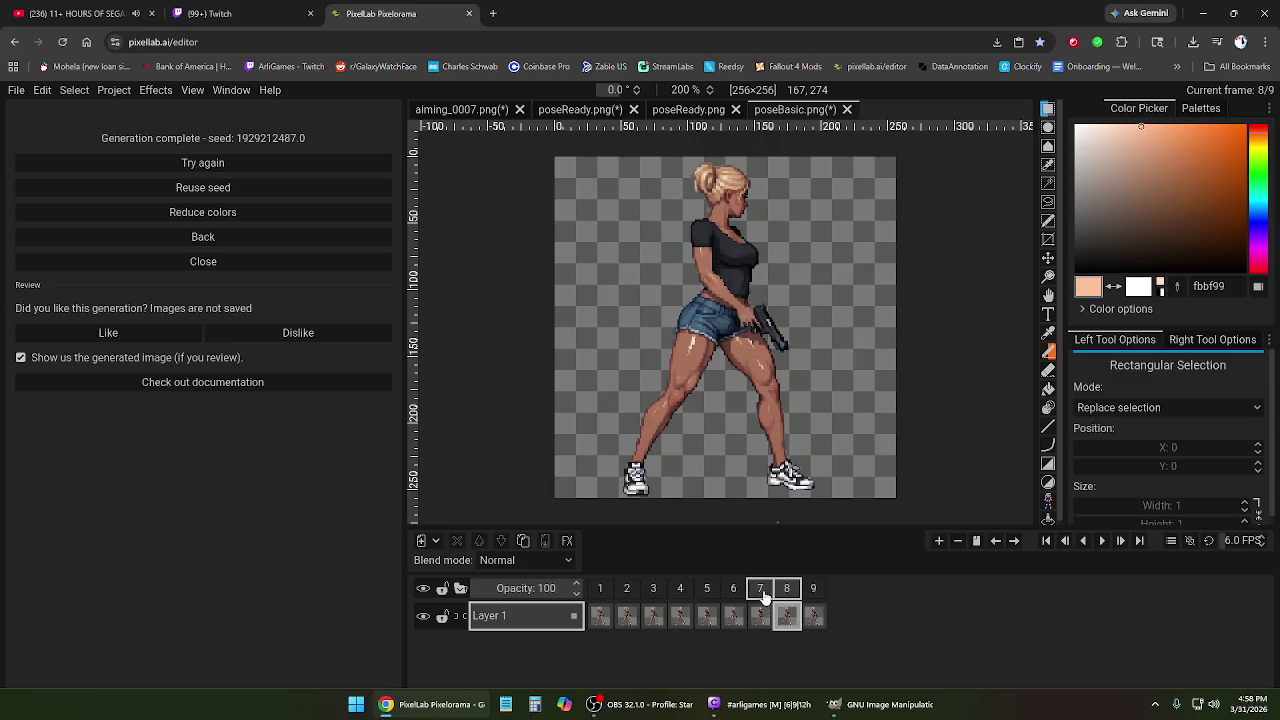
{"action": "left_click", "coordinate": [760, 590]}
{"action": "left_click", "coordinate": [787, 590]}
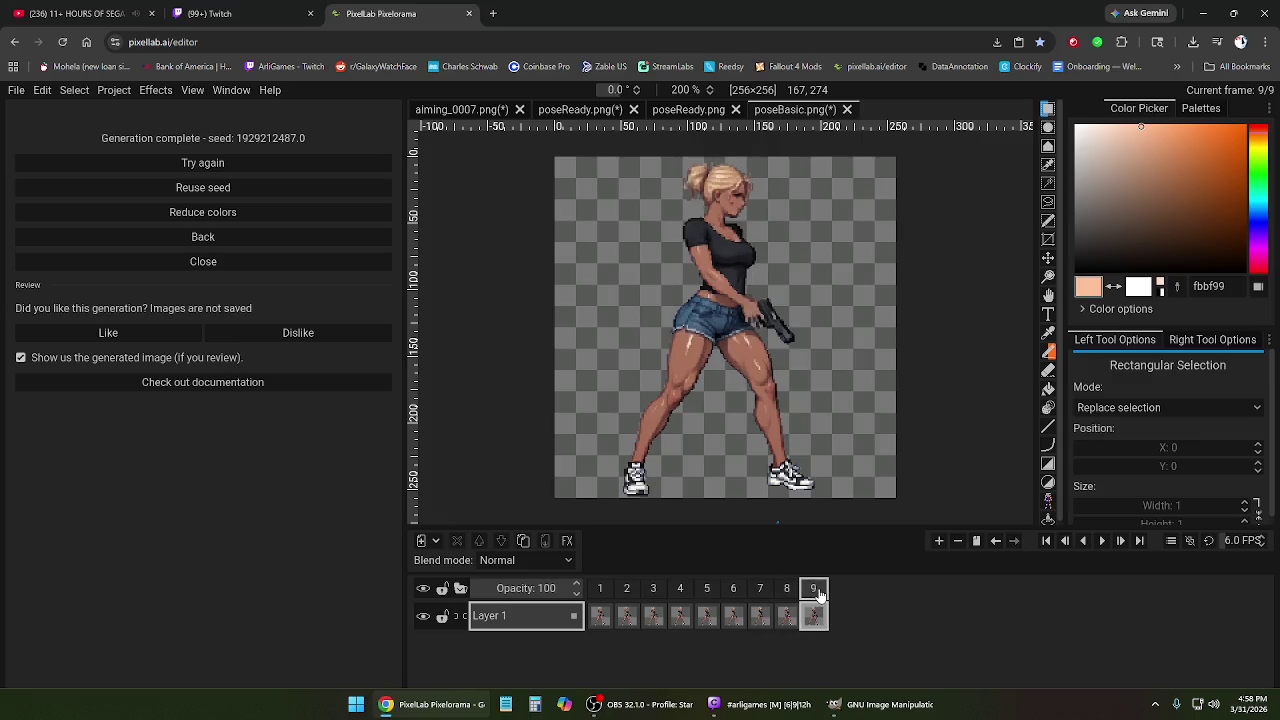
{"action": "left_click", "coordinate": [787, 590]}
{"action": "left_click", "coordinate": [760, 590]}
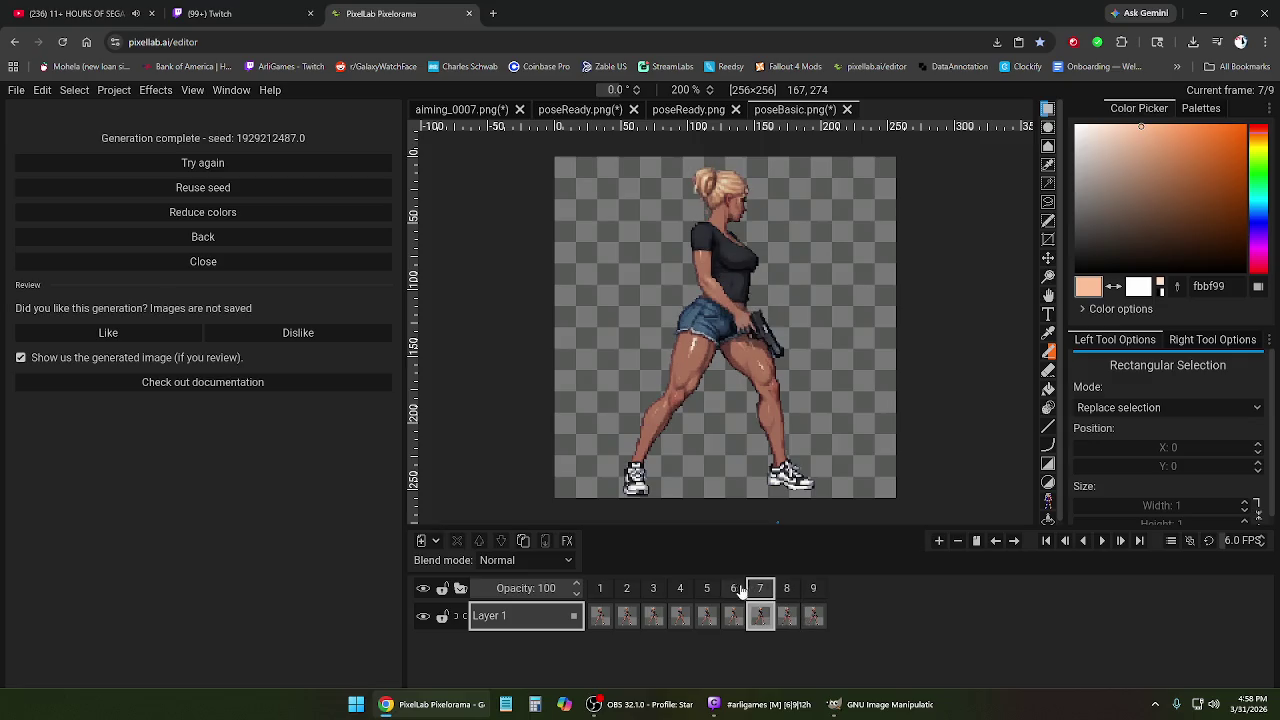
{"action": "left_click", "coordinate": [709, 590]}
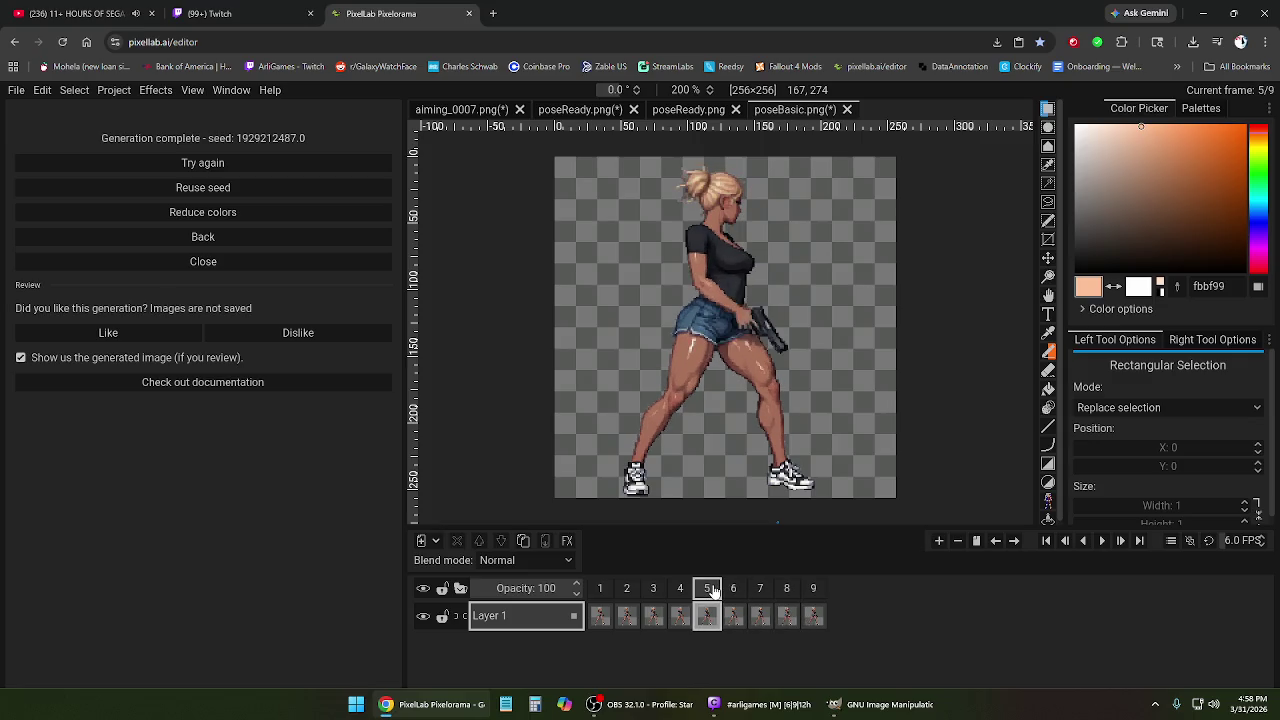
{"action": "left_click", "coordinate": [735, 591]}
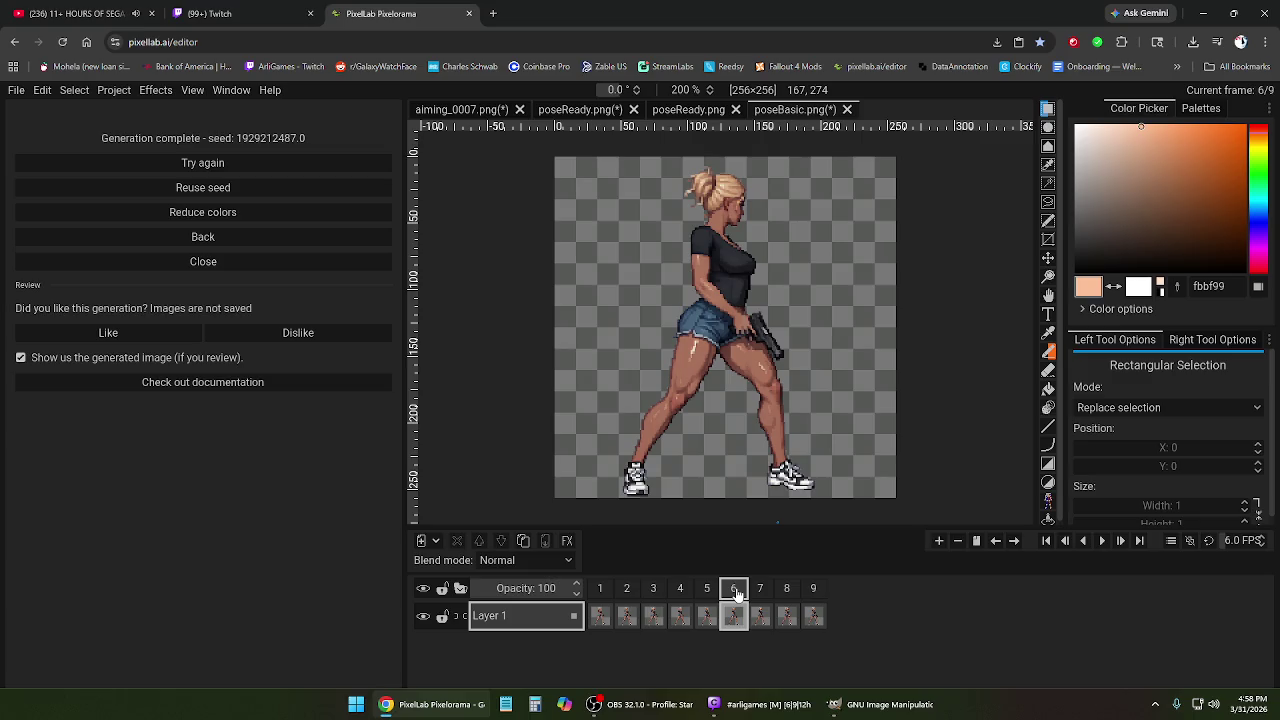
Delete frames 6 and 7, leaving seven frames, and replay from frame 1.
{"action": "right_click", "coordinate": [736, 593]}
{"action": "left_click", "coordinate": [782, 567]}
{"action": "right_click", "coordinate": [750, 598]}
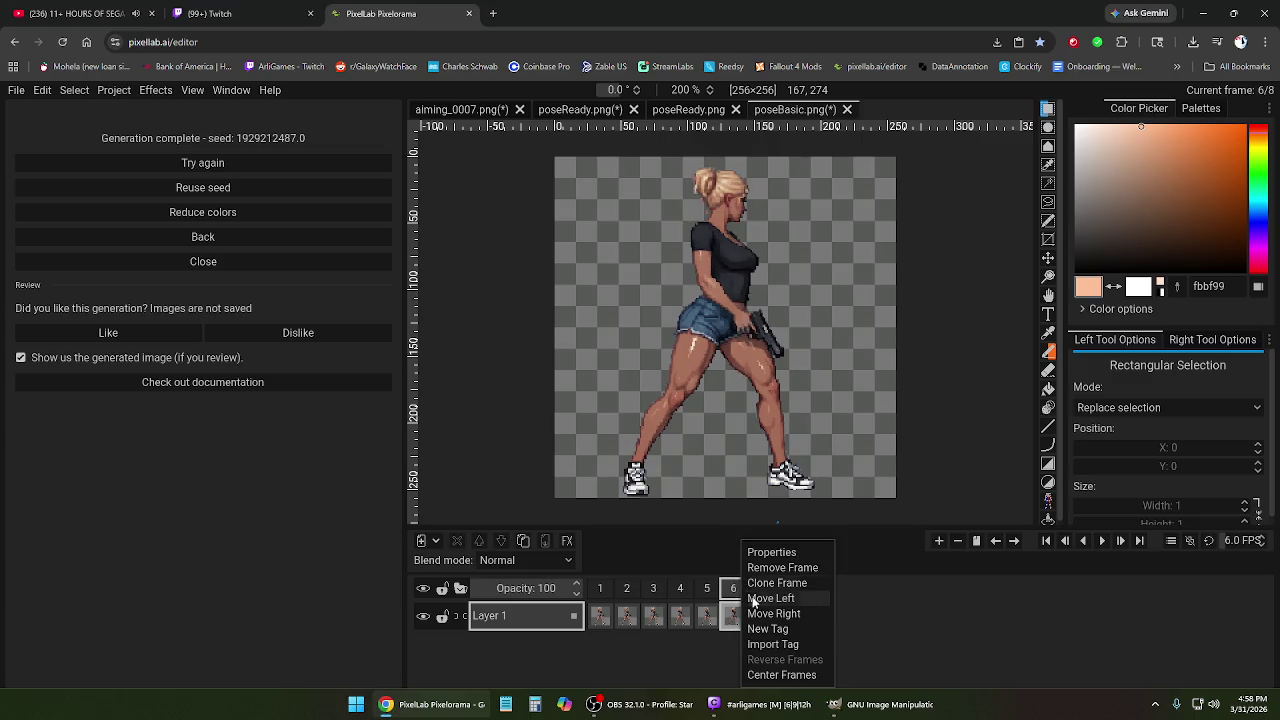
{"action": "left_click", "coordinate": [782, 567]}
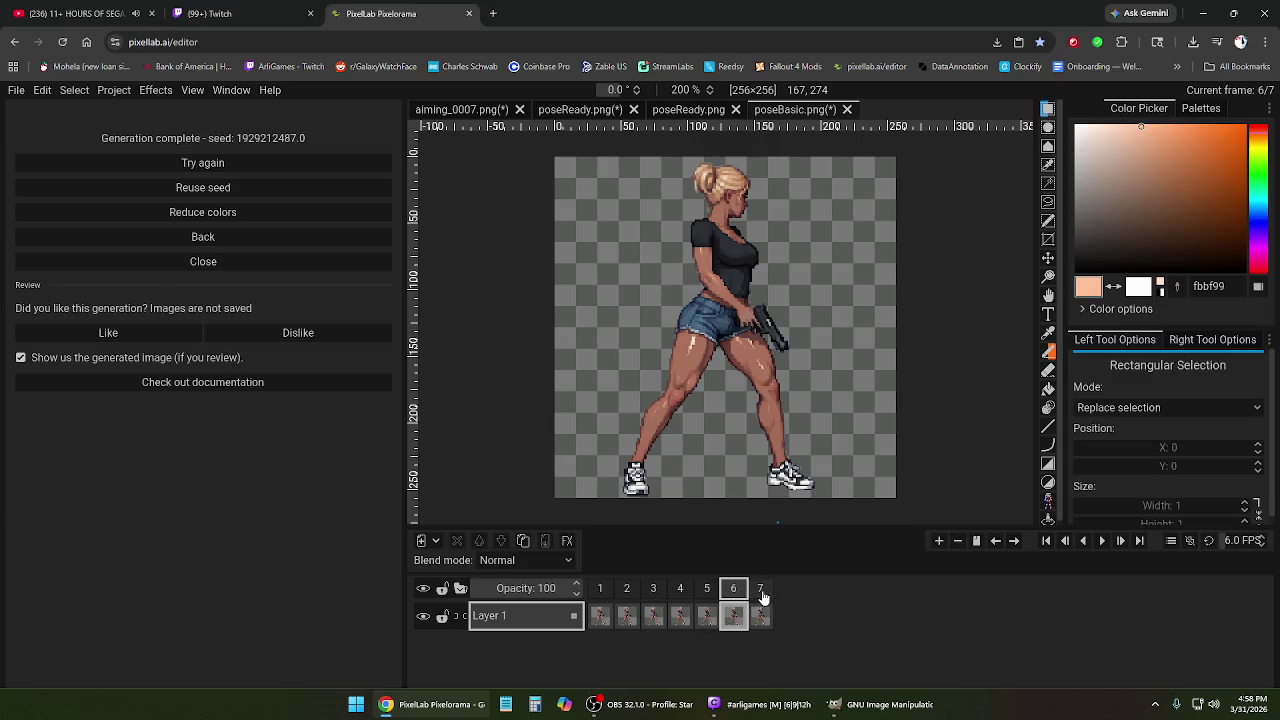
{"action": "left_click", "coordinate": [760, 590]}
{"action": "left_click", "coordinate": [707, 590]}
{"action": "left_click", "coordinate": [602, 590]}
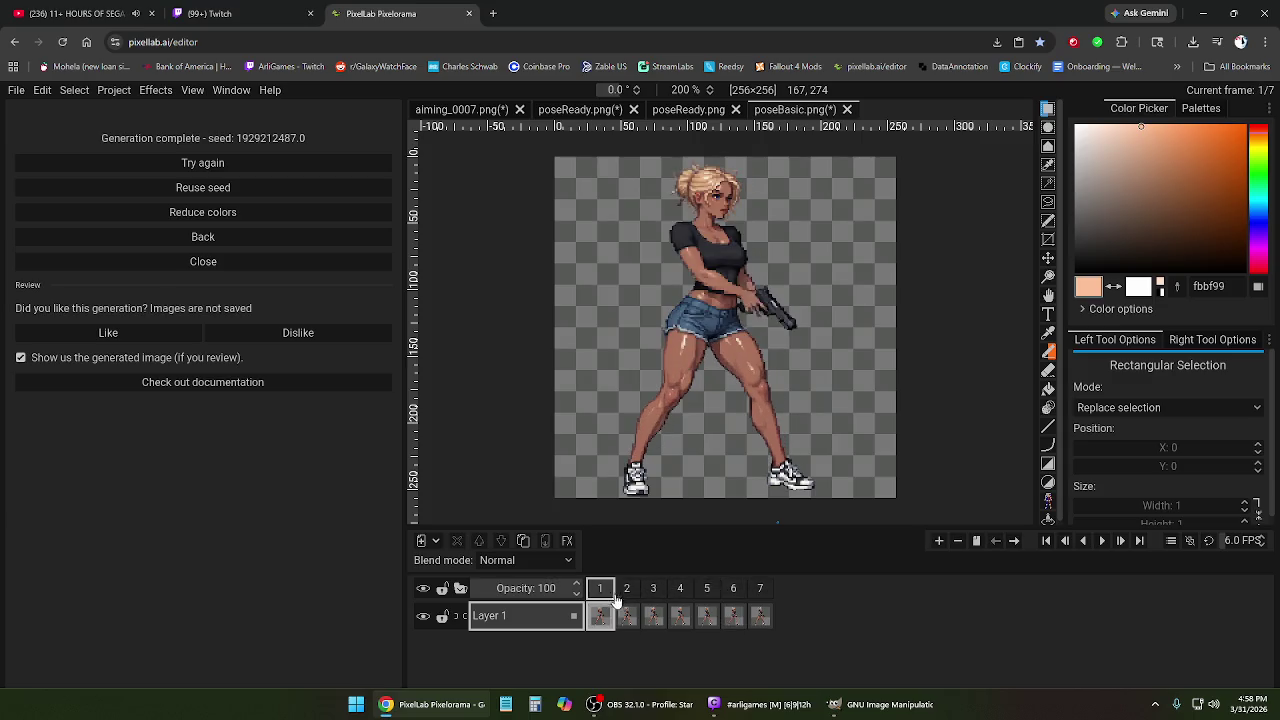
{"action": "left_click", "coordinate": [1102, 541]}
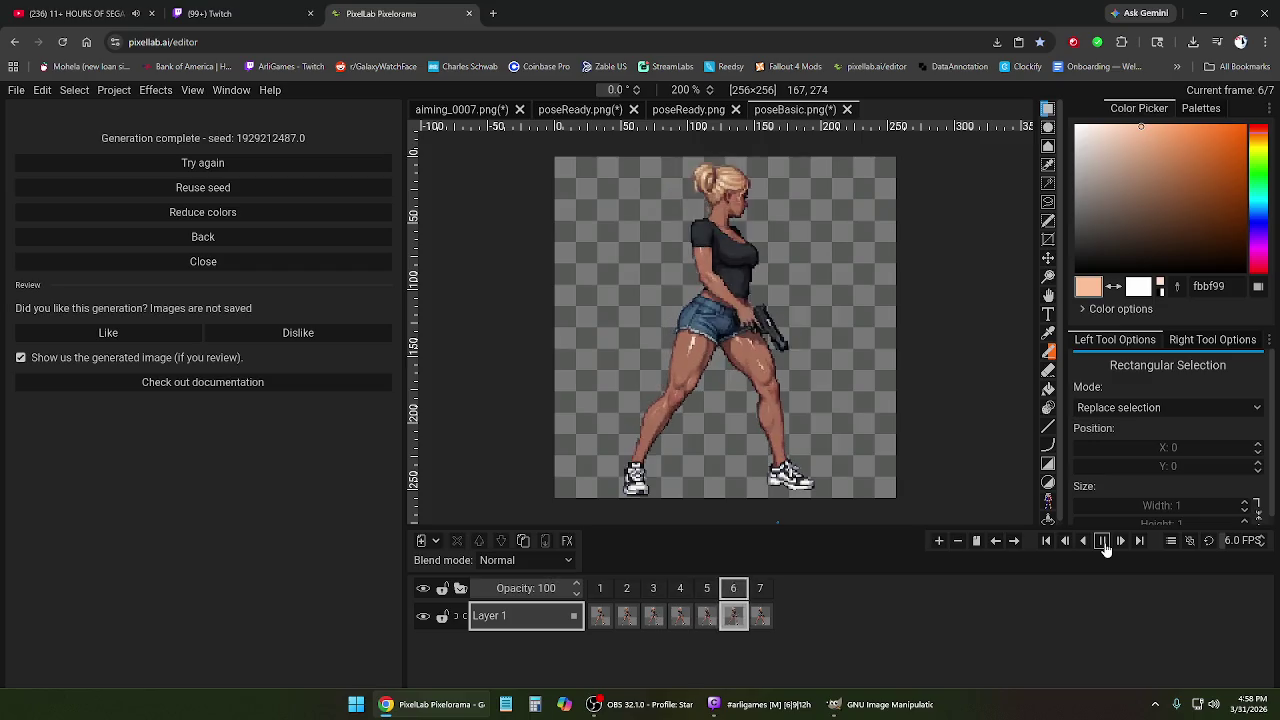
{"action": "left_click", "coordinate": [1102, 541]}
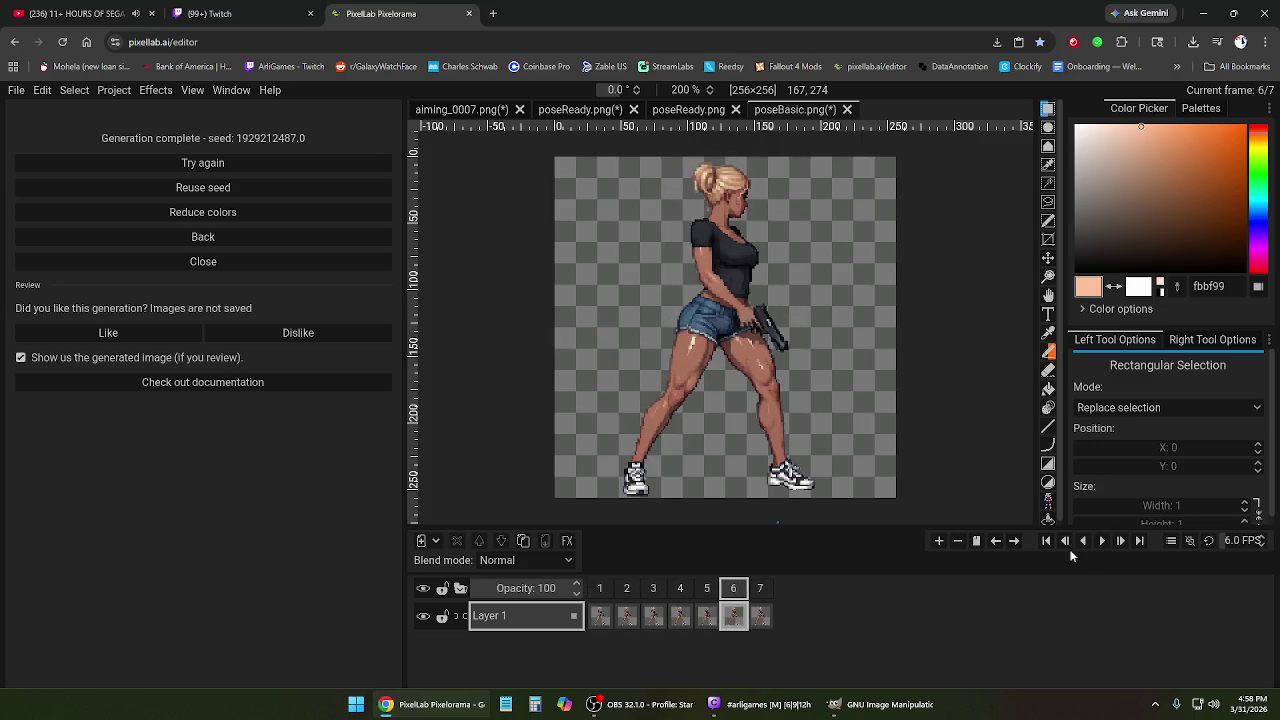
Delete the last frame, leaving six frames, and replay the clip from frame 1.
{"action": "left_click", "coordinate": [710, 592]}
{"action": "left_click", "coordinate": [706, 592]}
{"action": "left_click", "coordinate": [733, 592]}
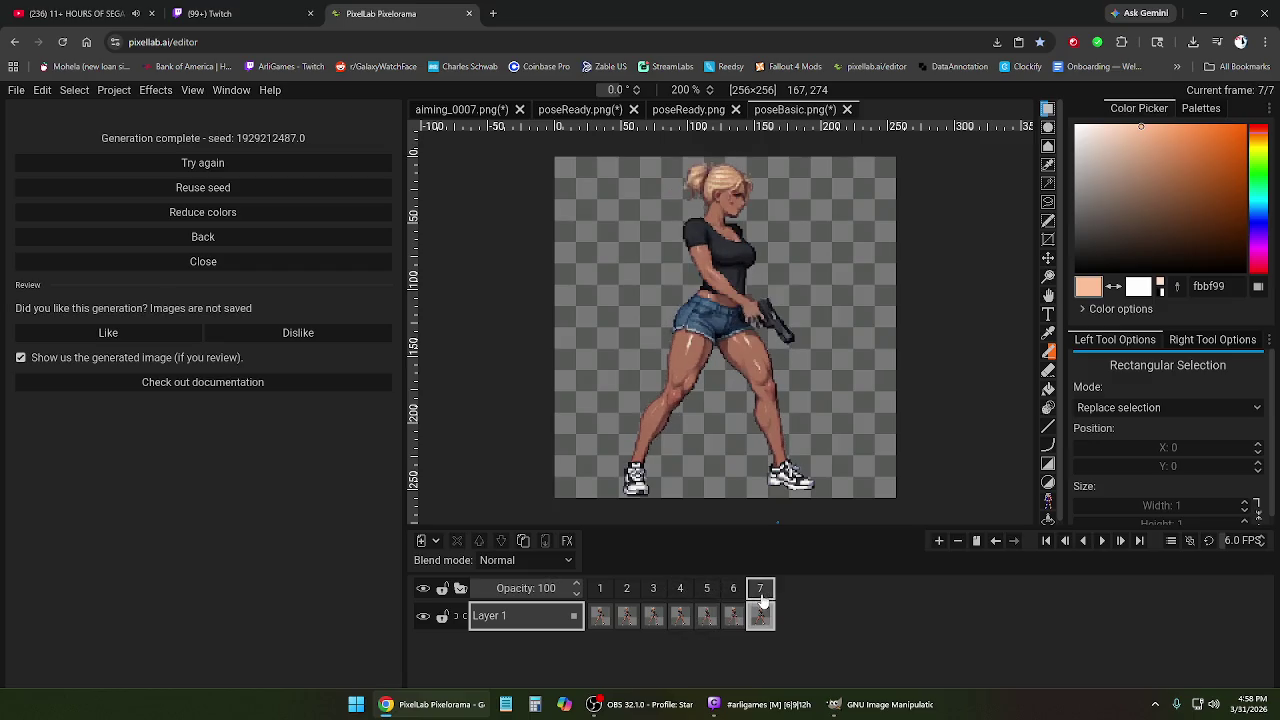
{"action": "left_click", "coordinate": [733, 593]}
{"action": "right_click", "coordinate": [726, 594]}
{"action": "left_click", "coordinate": [745, 569]}
{"action": "left_click", "coordinate": [600, 590]}
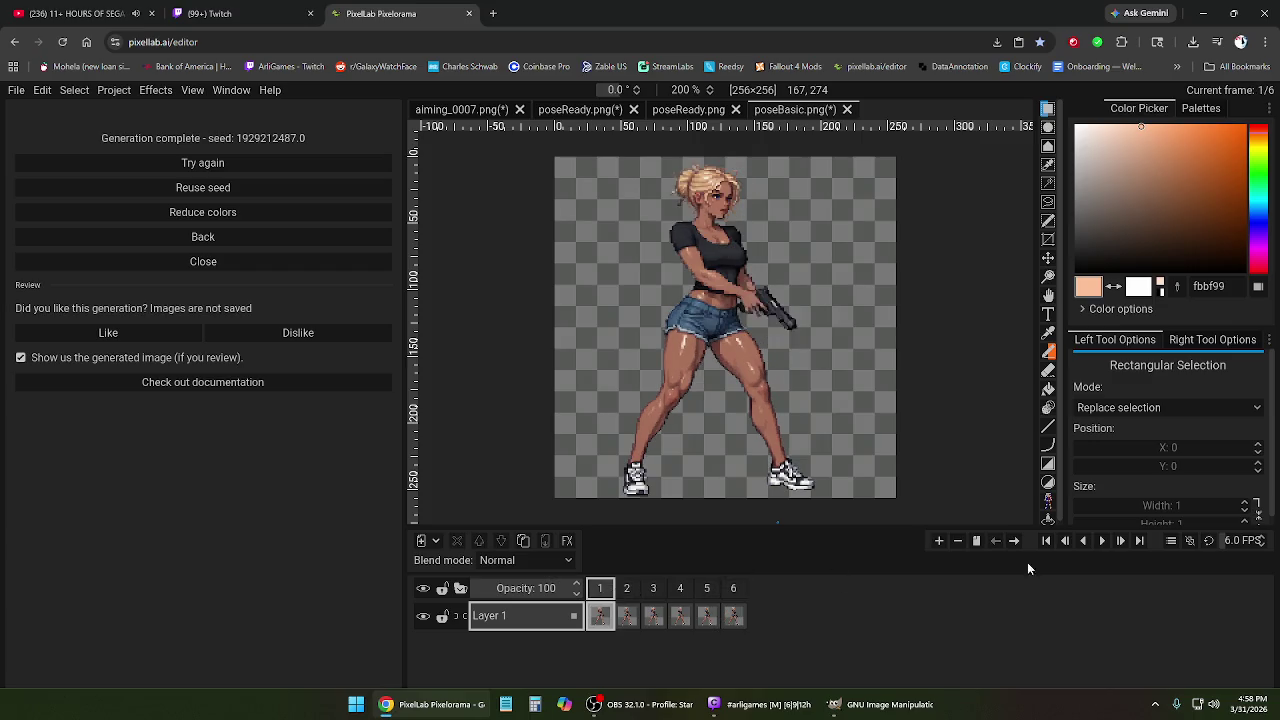
{"action": "left_click", "coordinate": [1100, 546]}
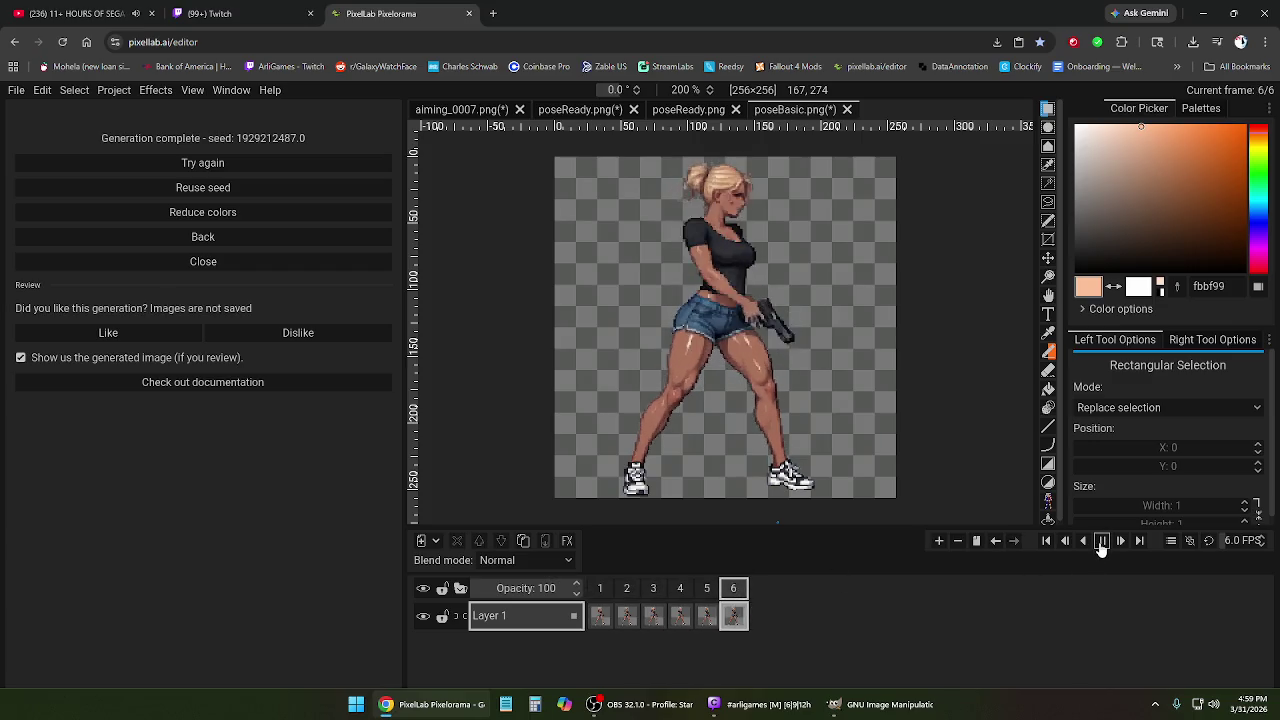
{"action": "left_click", "coordinate": [1101, 543]}
Delete frame 6, leaving five frames, and play the clip in ping-pong loop.
{"action": "left_click", "coordinate": [733, 593]}
{"action": "right_click", "coordinate": [733, 593]}
{"action": "left_click", "coordinate": [770, 566]}
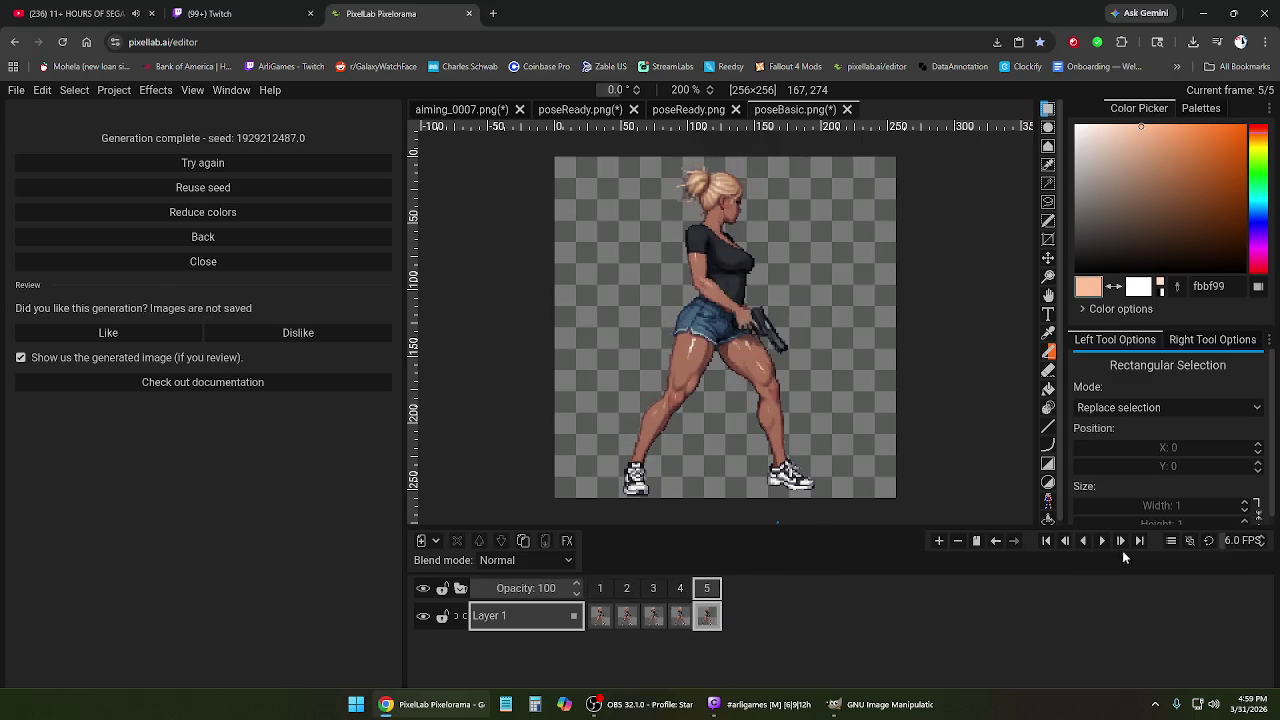
{"action": "left_click", "coordinate": [1102, 541]}
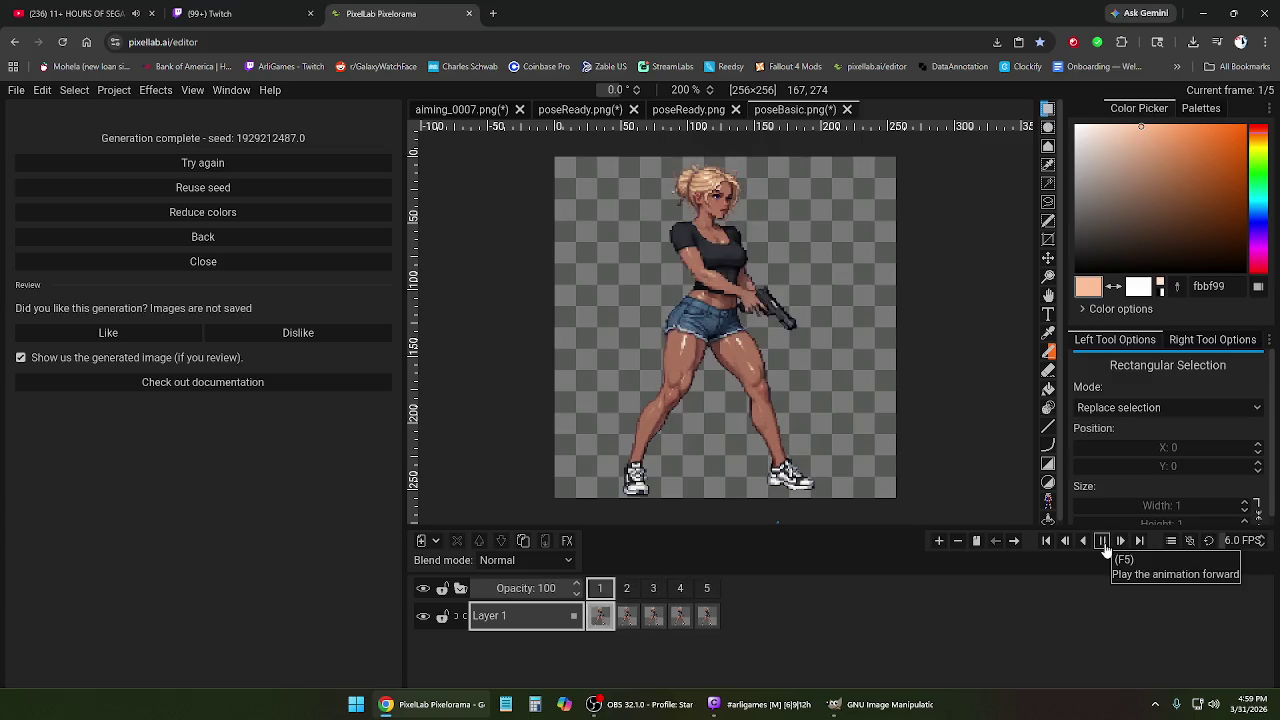
{"action": "left_click", "coordinate": [1103, 543]}
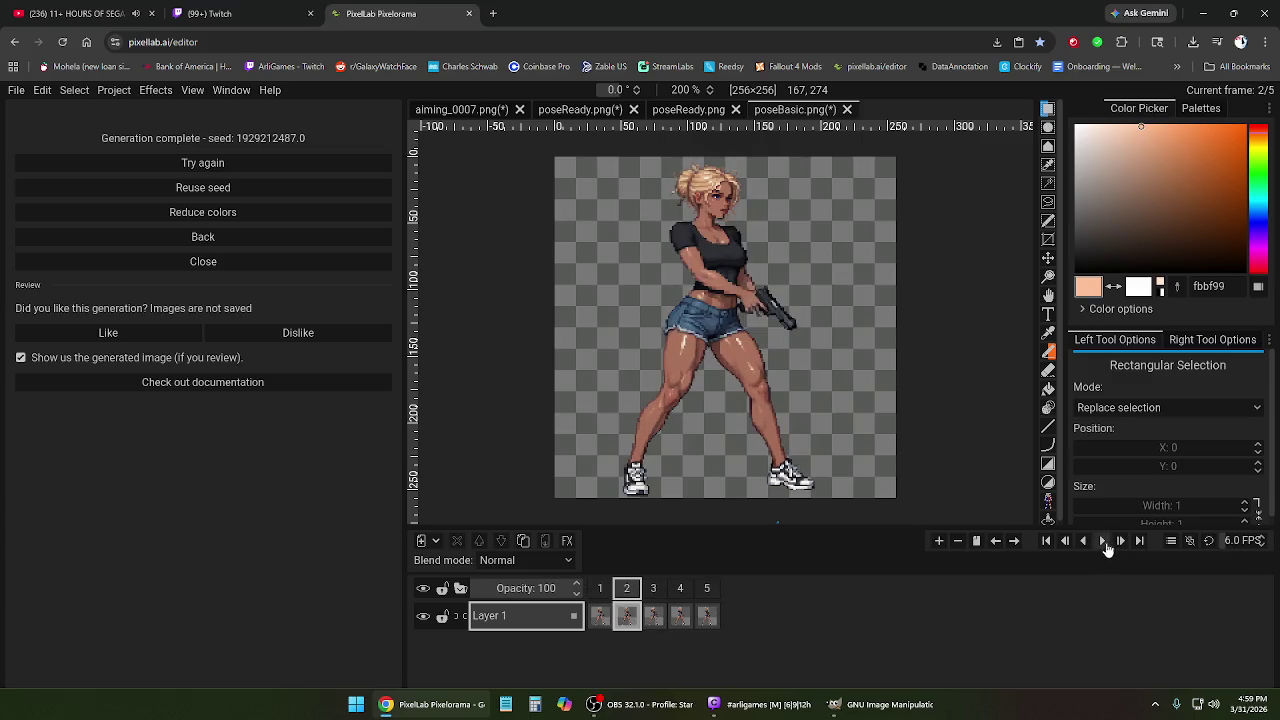
{"action": "left_click", "coordinate": [1209, 541]}
{"action": "left_click", "coordinate": [1102, 541]}
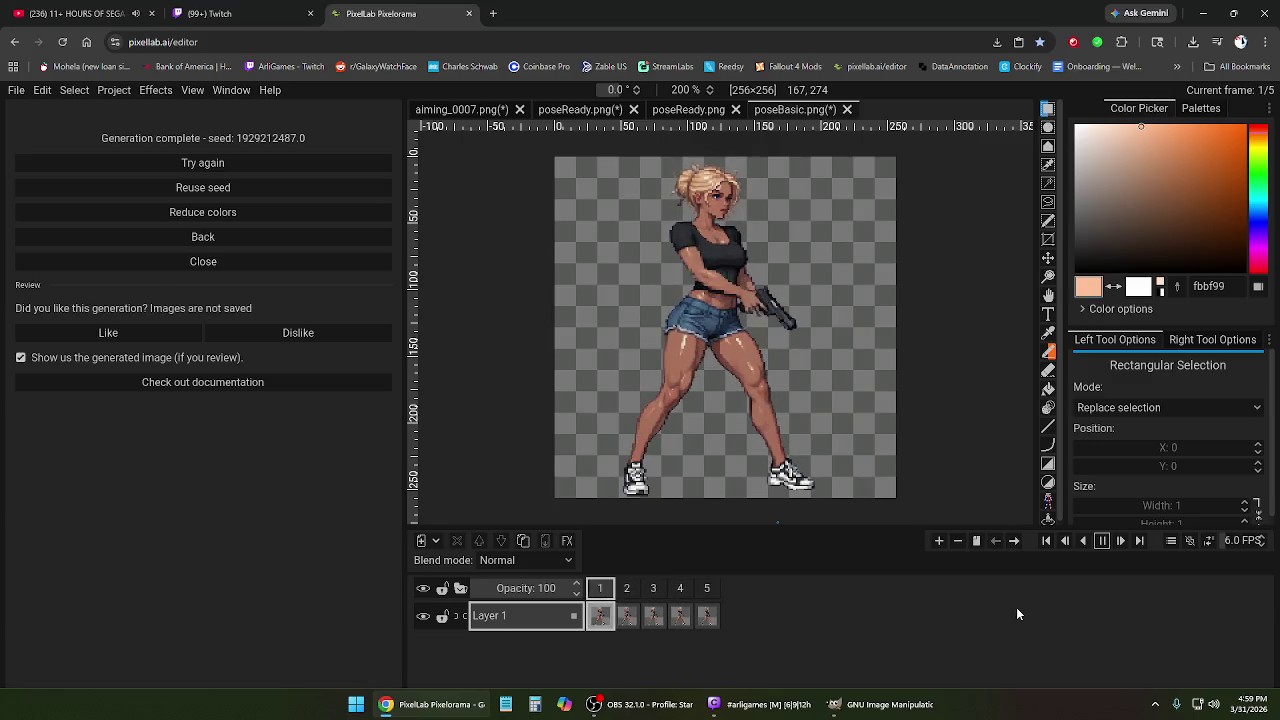
{"action": "left_click", "coordinate": [1103, 541]}
Step through frames 2, 3 and 5, then return to frame 1.
{"action": "left_click", "coordinate": [626, 588]}
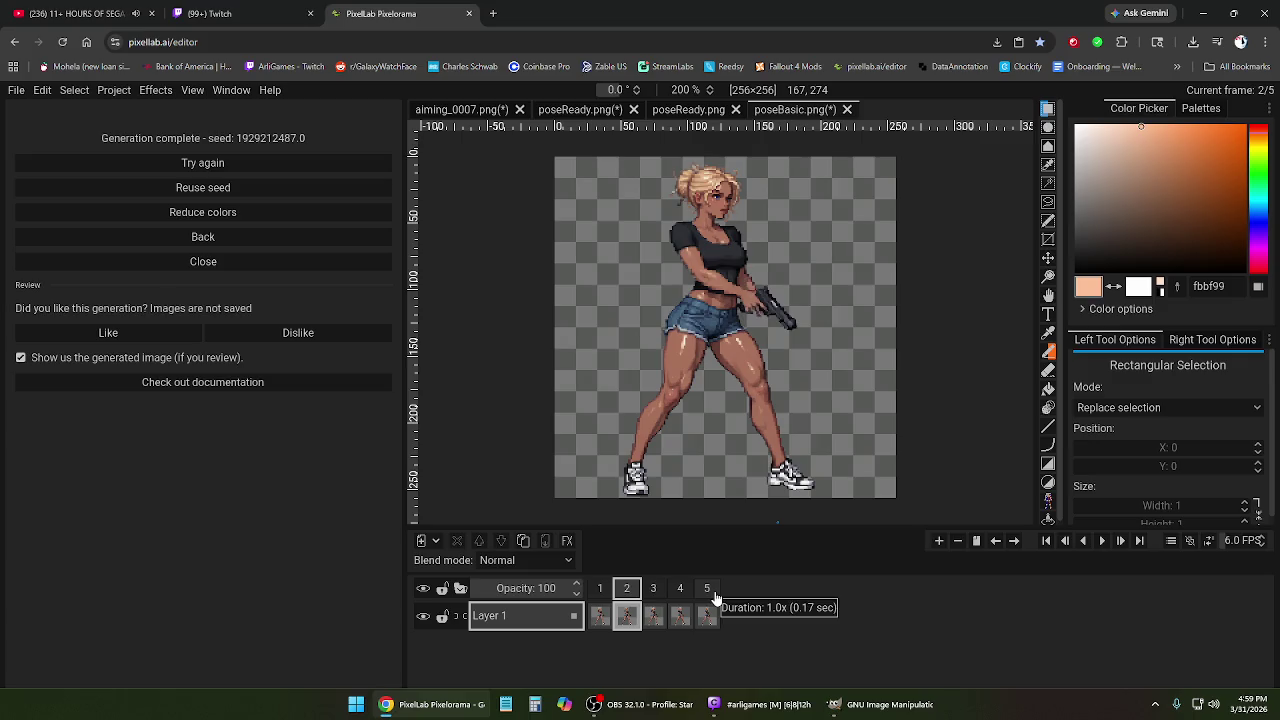
{"action": "left_click", "coordinate": [653, 590]}
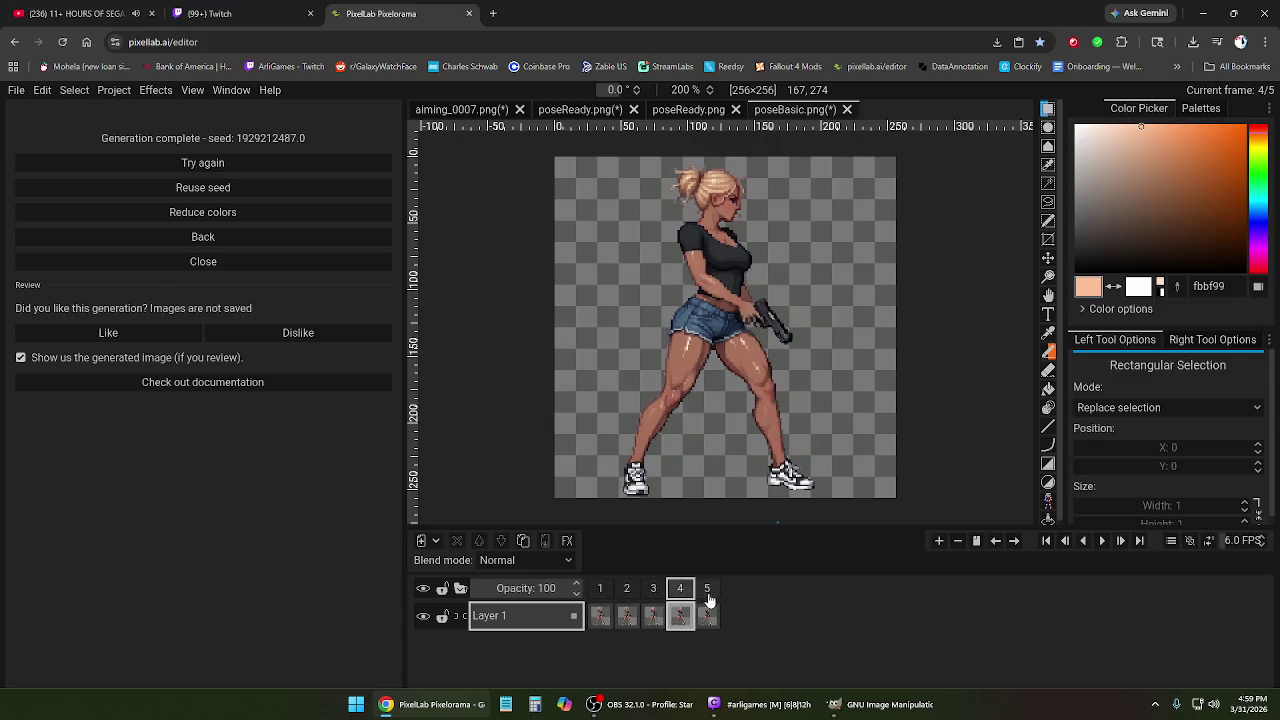
{"action": "left_click", "coordinate": [707, 590]}
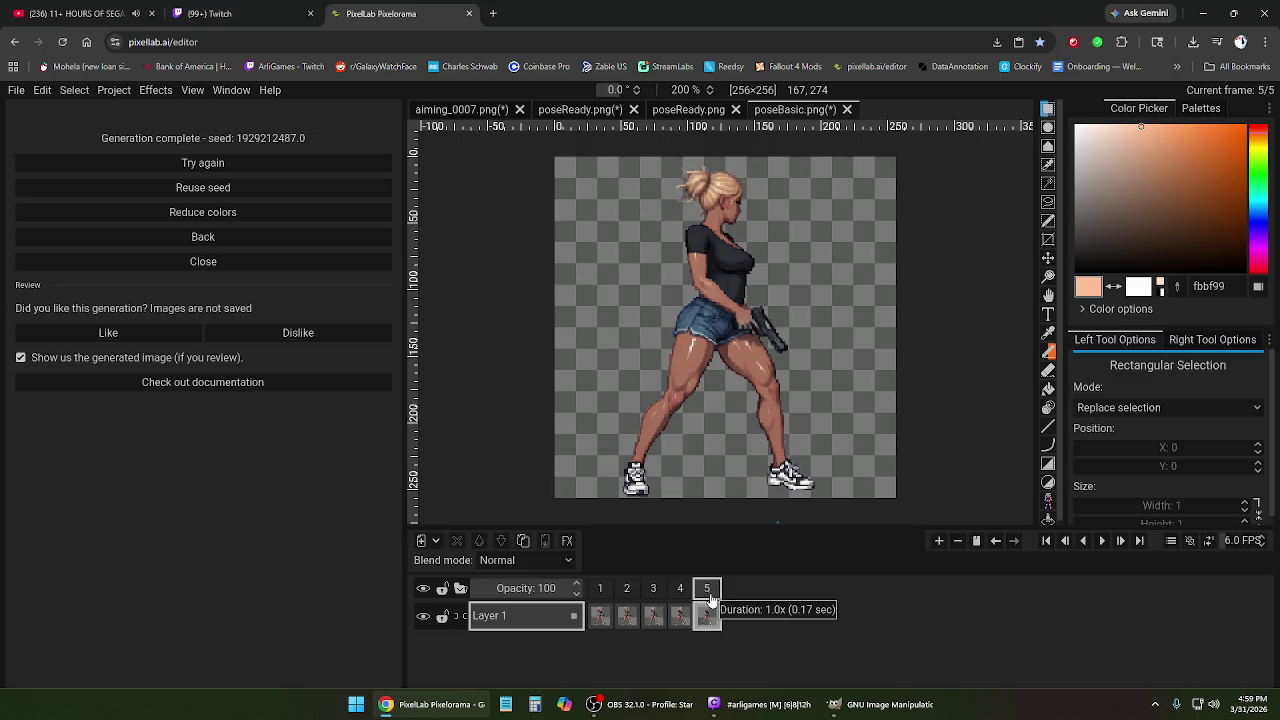
{"action": "left_click", "coordinate": [626, 590]}
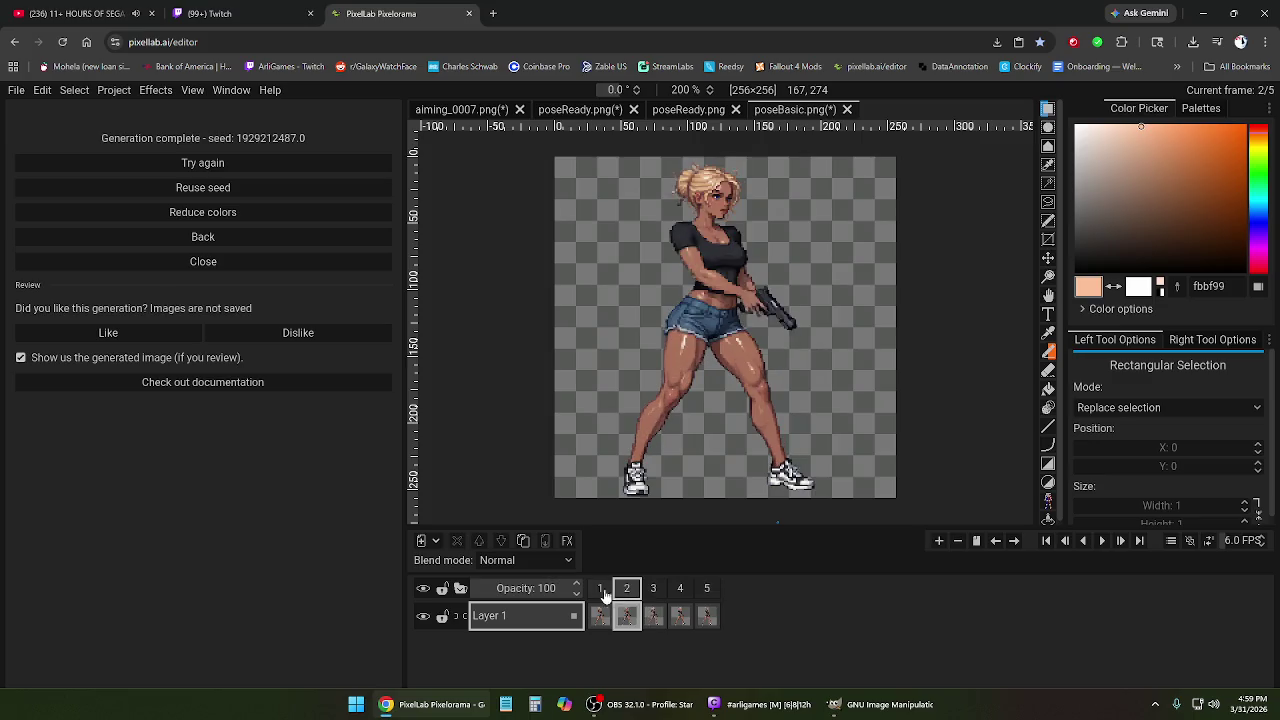
{"action": "left_click", "coordinate": [601, 590]}
{"action": "mouse_move", "coordinate": [627, 589]}
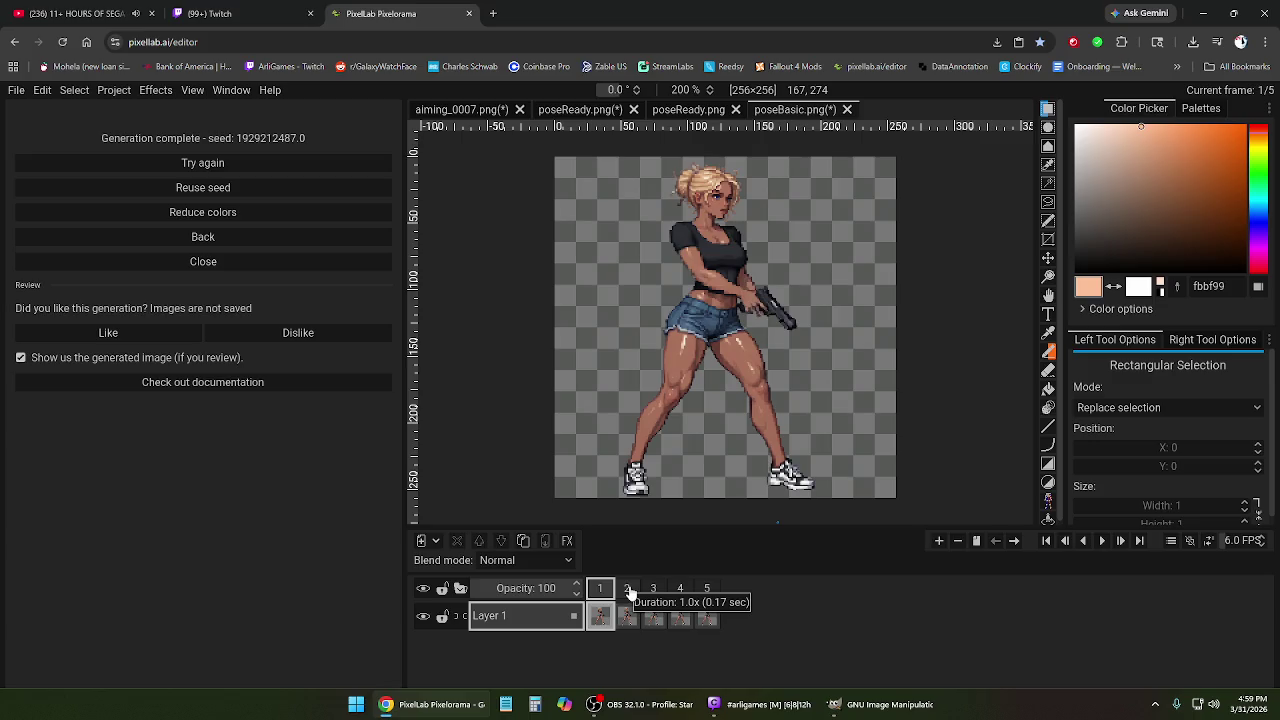
Check the poseReady, poseBasic and kneeling nine-frame clip tabs.
{"action": "left_click", "coordinate": [697, 110]}
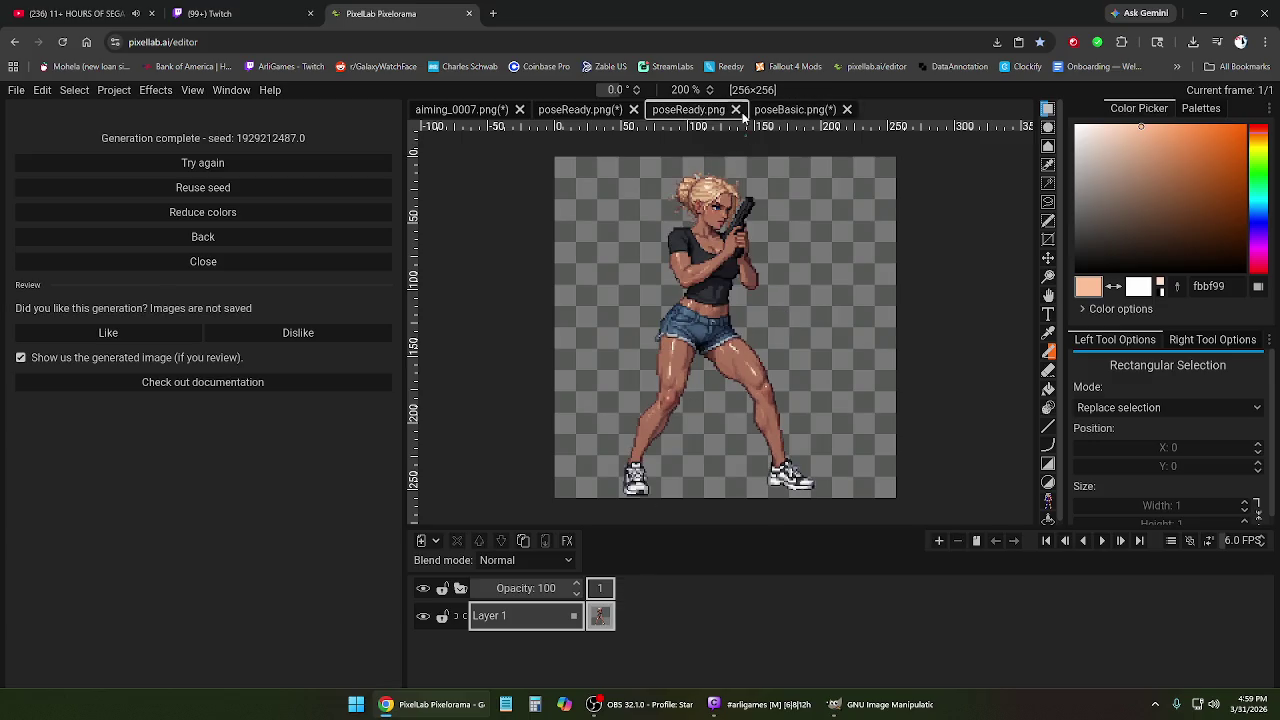
{"action": "left_click", "coordinate": [784, 111]}
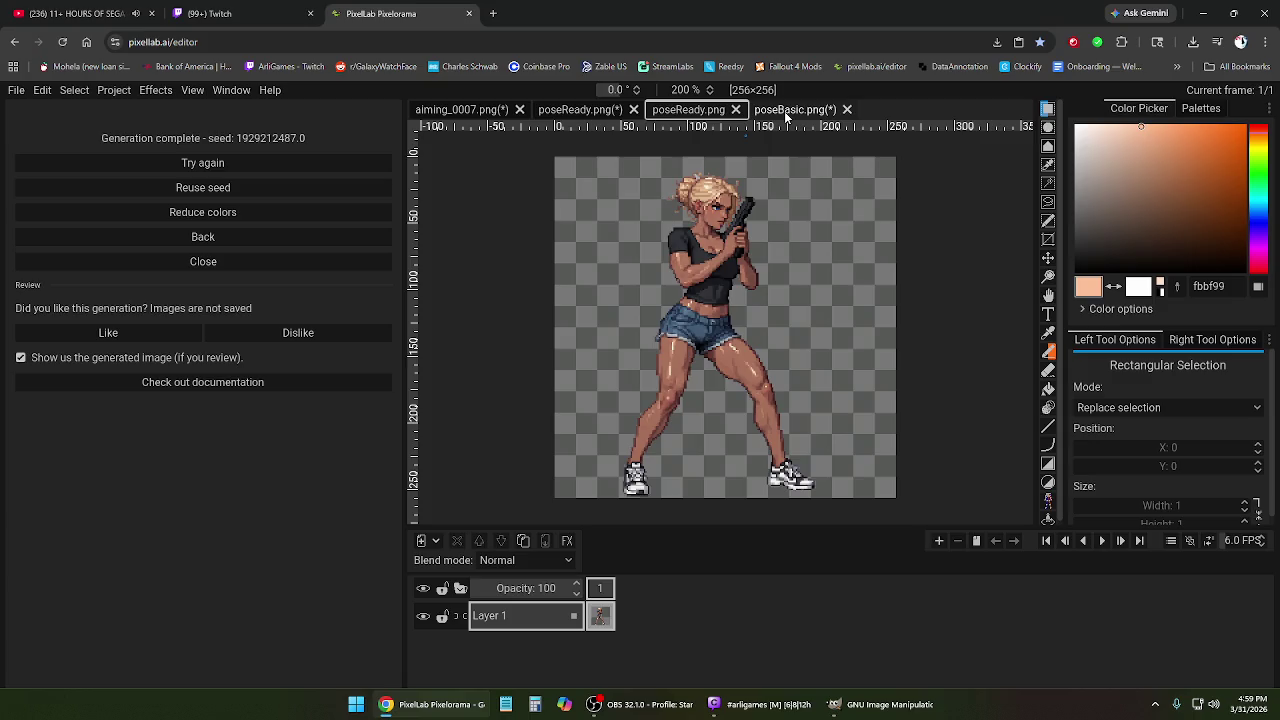
{"action": "left_click", "coordinate": [707, 115]}
{"action": "left_click", "coordinate": [590, 115]}
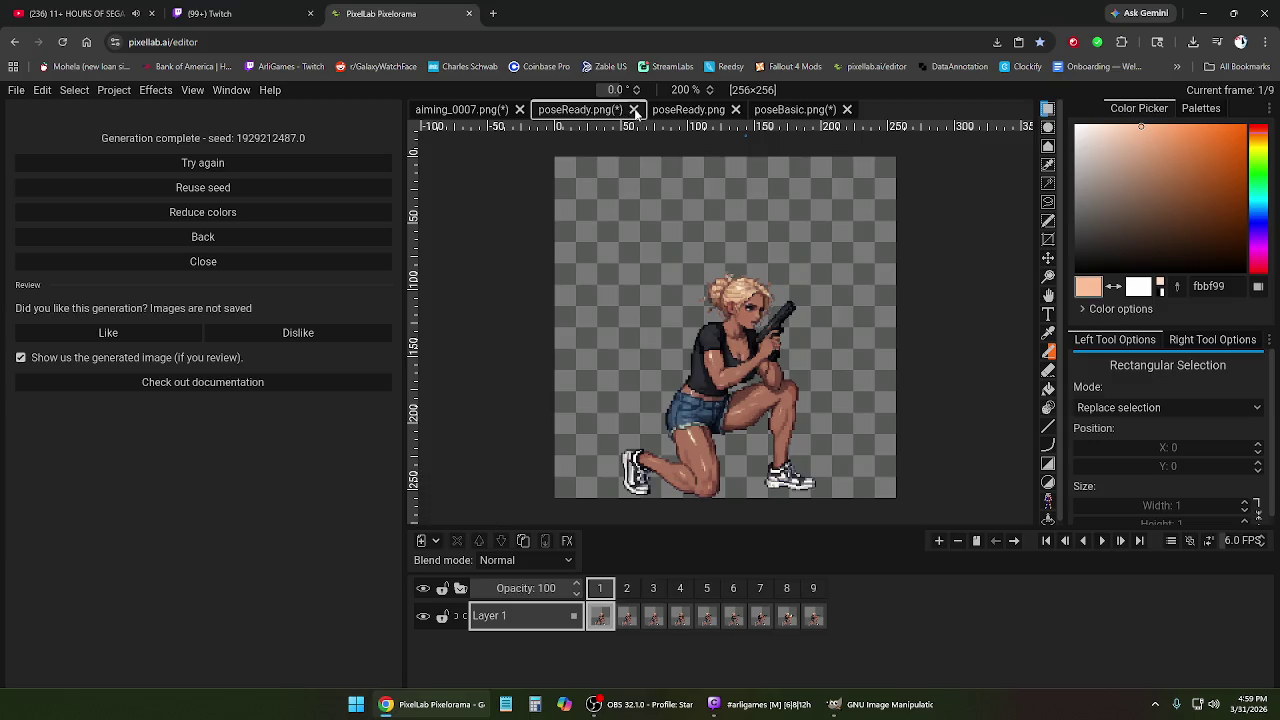
Close the kneeling clip and aiming_0007 projects, discarding unsaved changes.
{"action": "left_click", "coordinate": [634, 110]}
{"action": "left_click", "coordinate": [568, 404]}
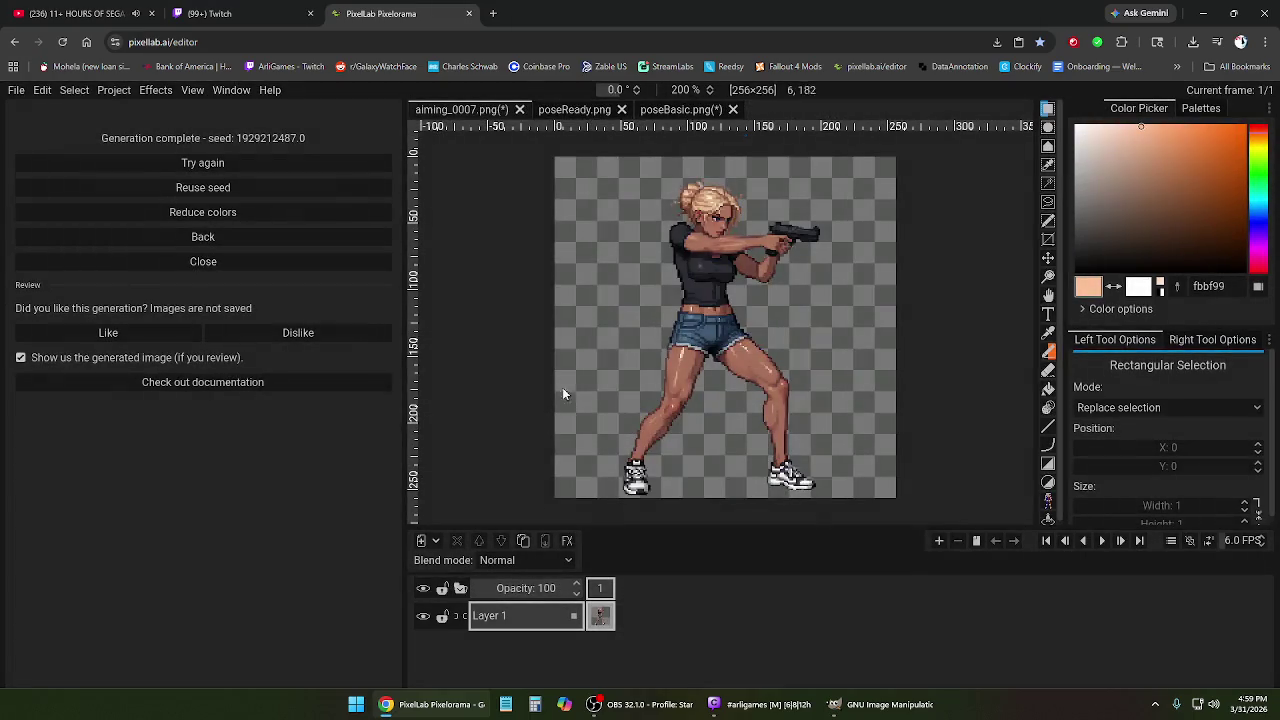
{"action": "left_click", "coordinate": [519, 110]}
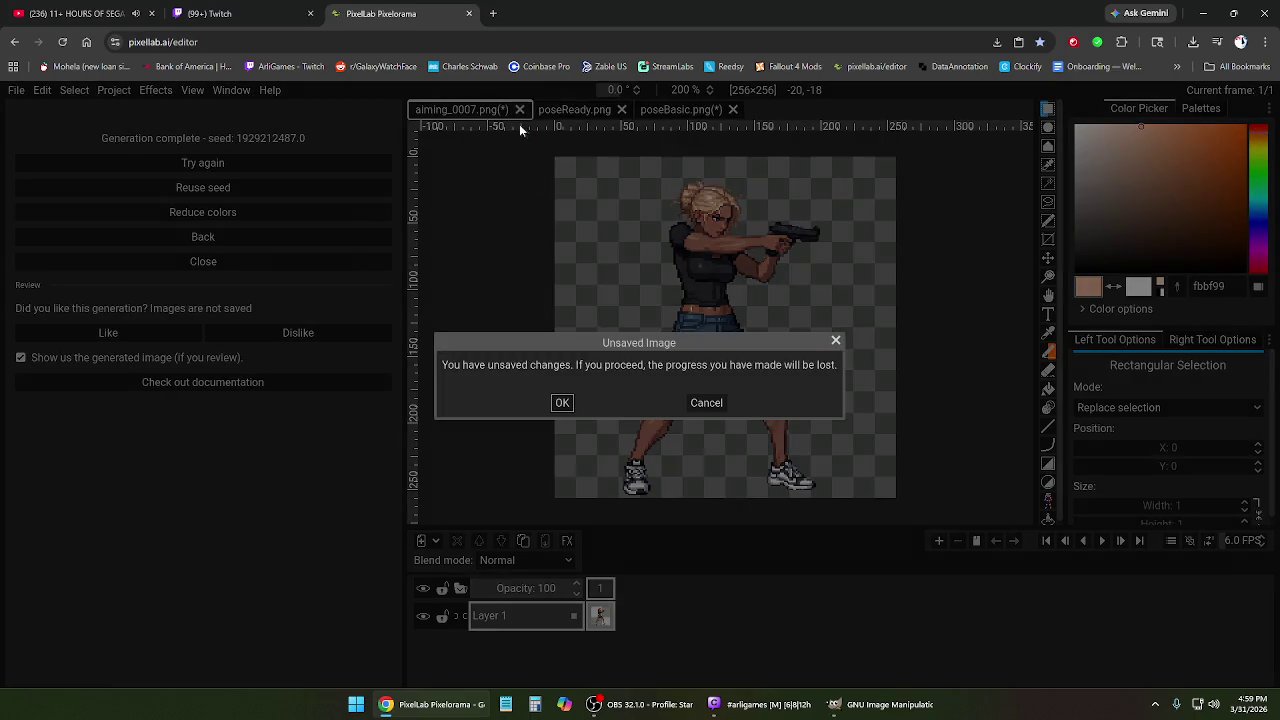
{"action": "left_click", "coordinate": [561, 403]}
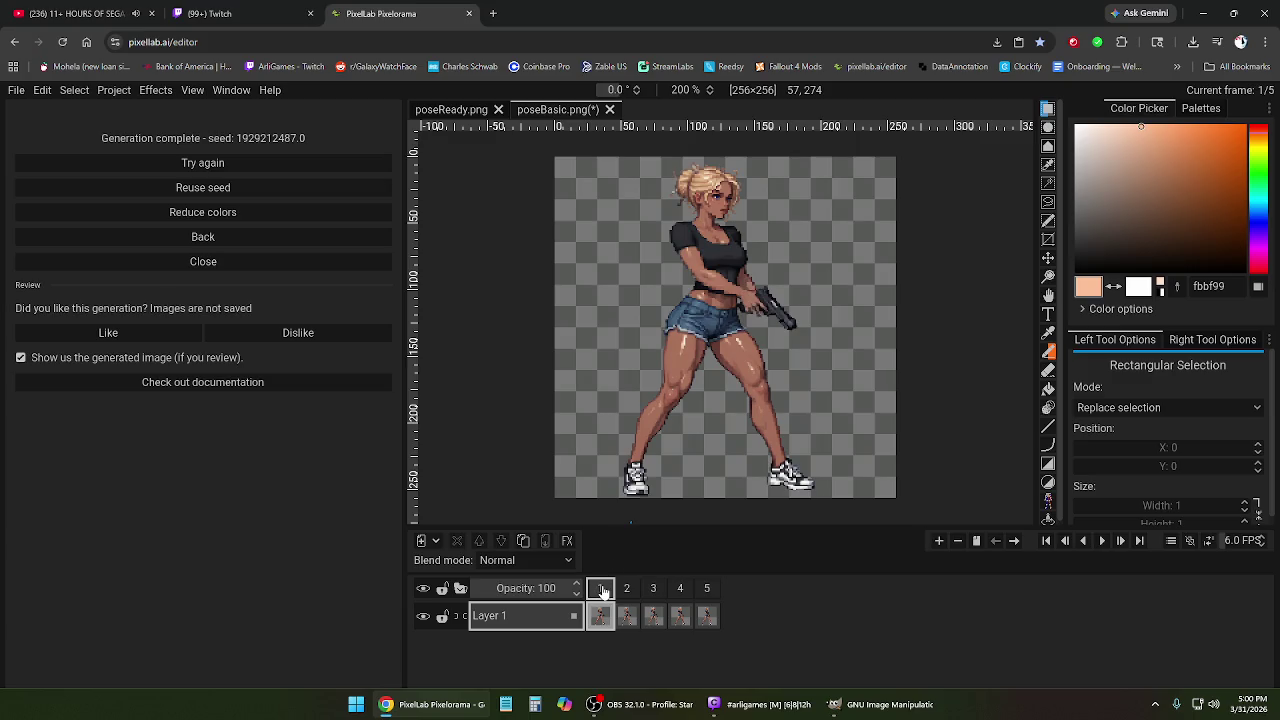
Create a new 256×256 project, paste into it, and undo the wrongly pasted kneeling pose.
{"action": "key", "text": "ctrl+a"}
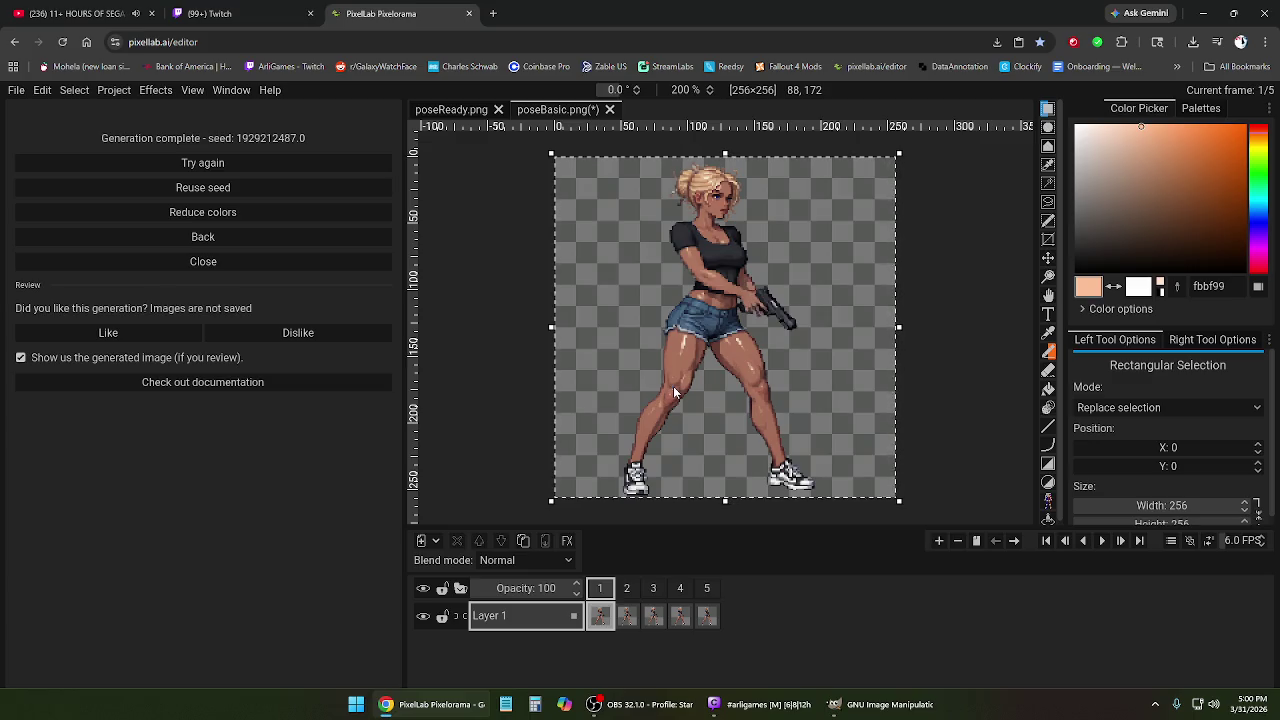
{"action": "left_click", "coordinate": [938, 310]}
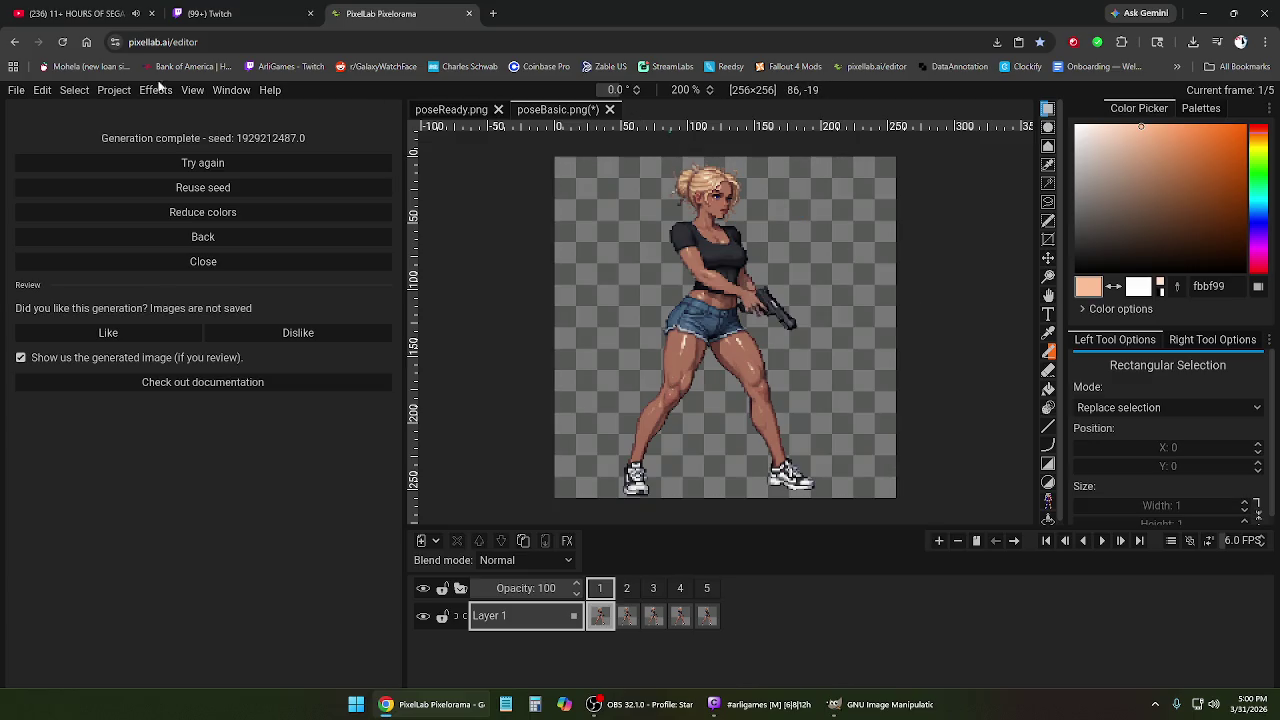
{"action": "left_click", "coordinate": [16, 90]}
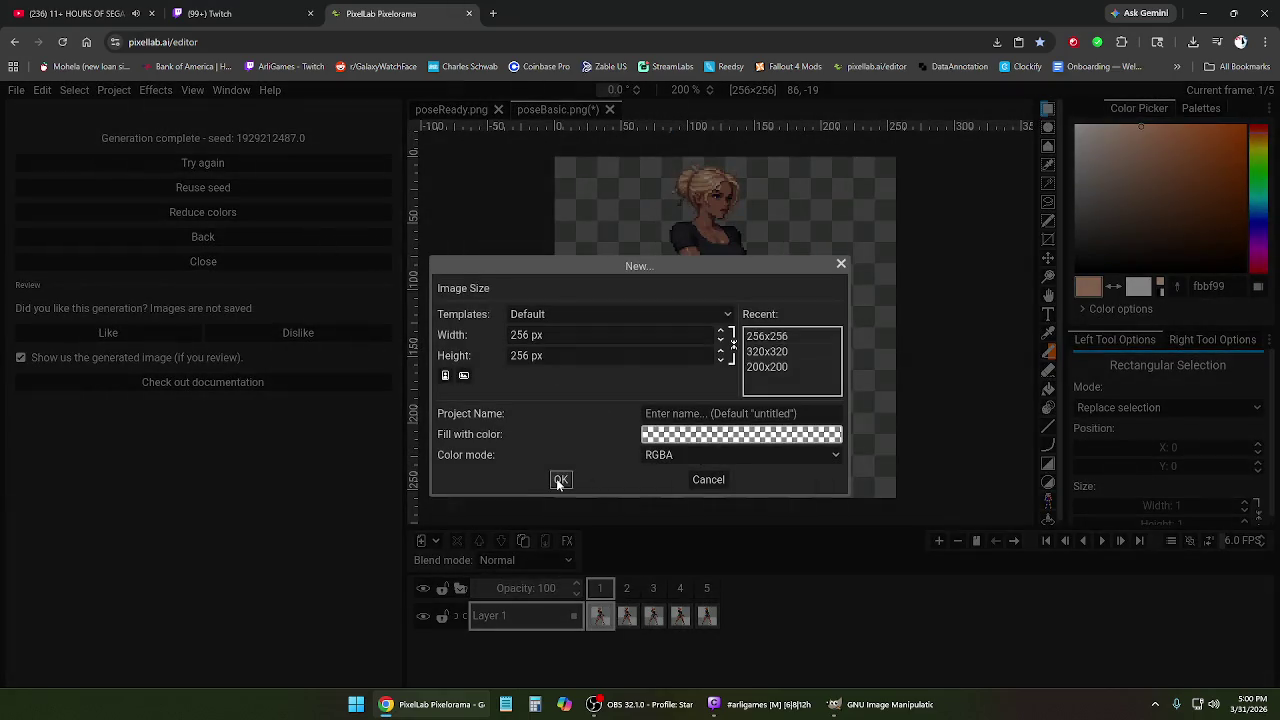
{"action": "left_click", "coordinate": [560, 479]}
{"action": "key", "text": "ctrl+v"}
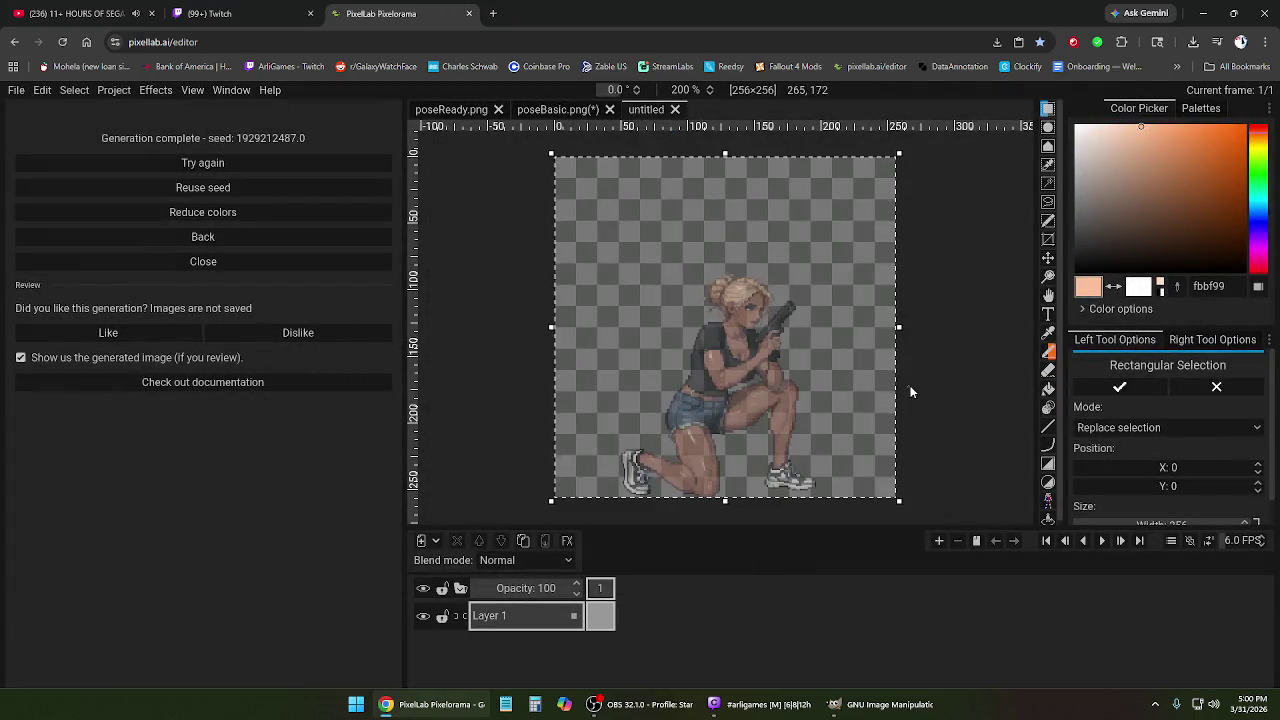
{"action": "left_click", "coordinate": [923, 374]}
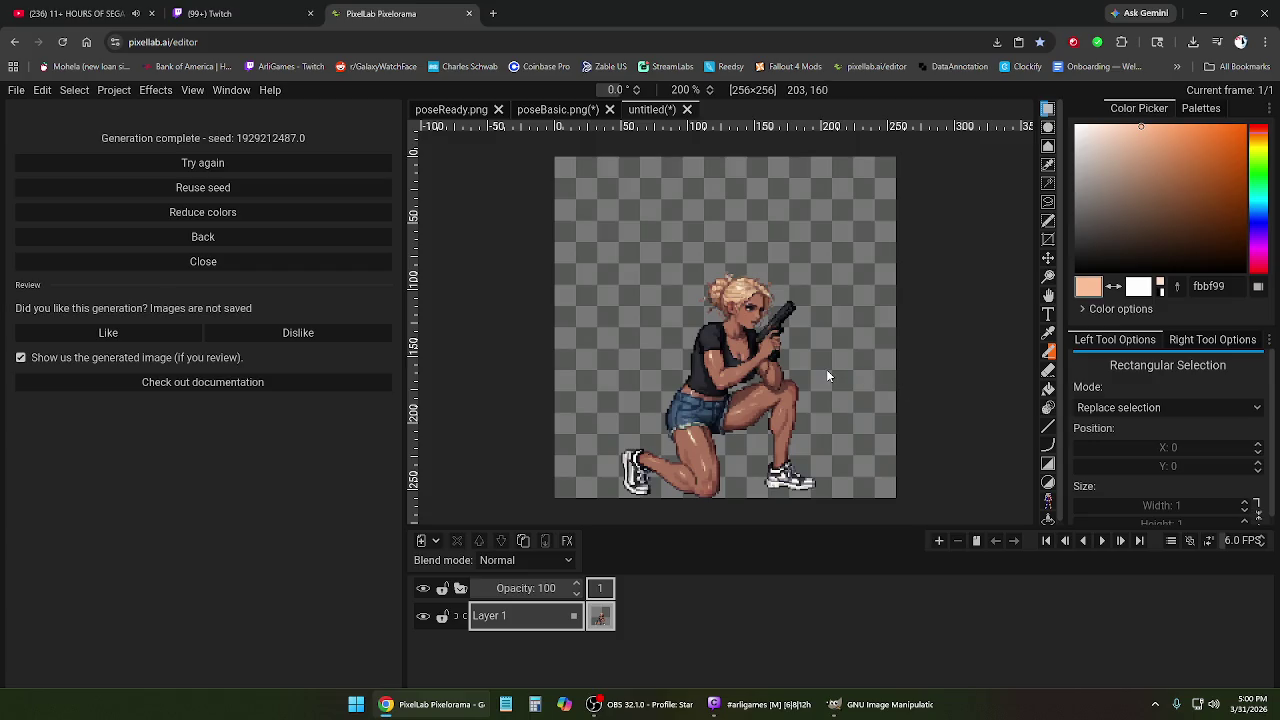
{"action": "key", "text": "ctrl+z"}
{"action": "key", "text": "ctrl+z"}
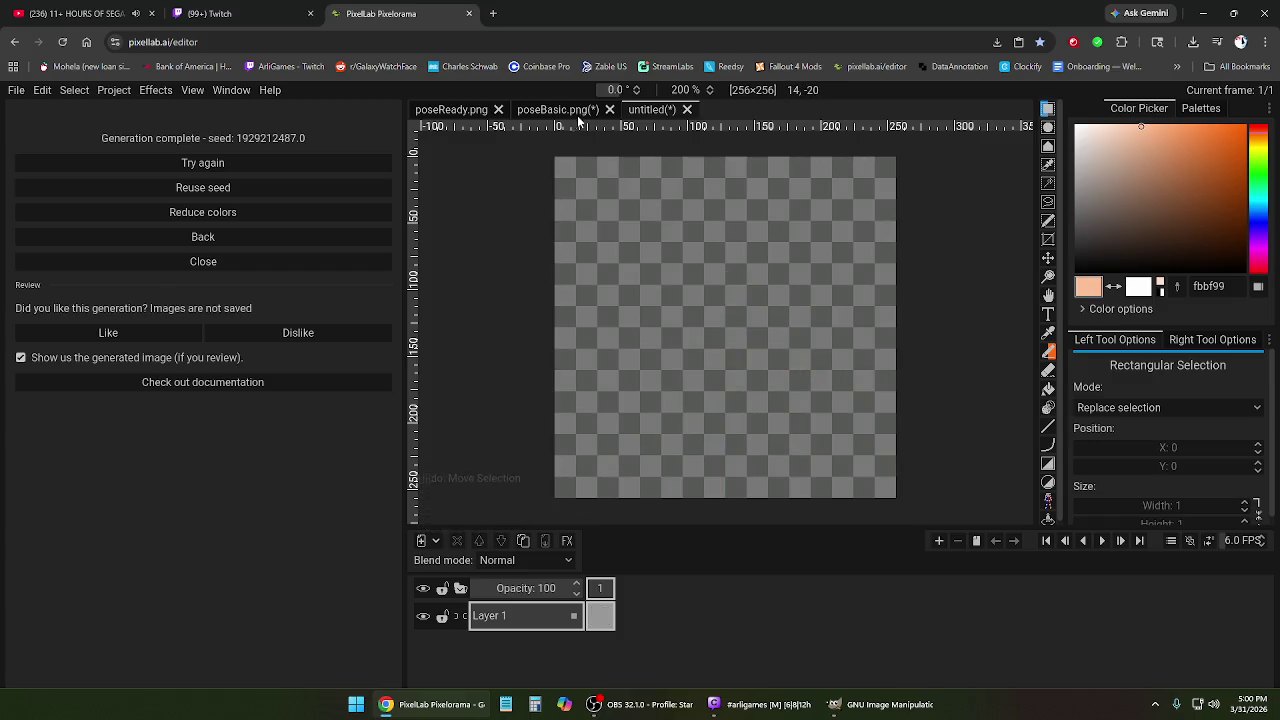
Copy poseBasic's first frame again and try pasting it into the untitled canvas.
{"action": "left_click", "coordinate": [577, 112]}
{"action": "key", "text": "ctrl+a"}
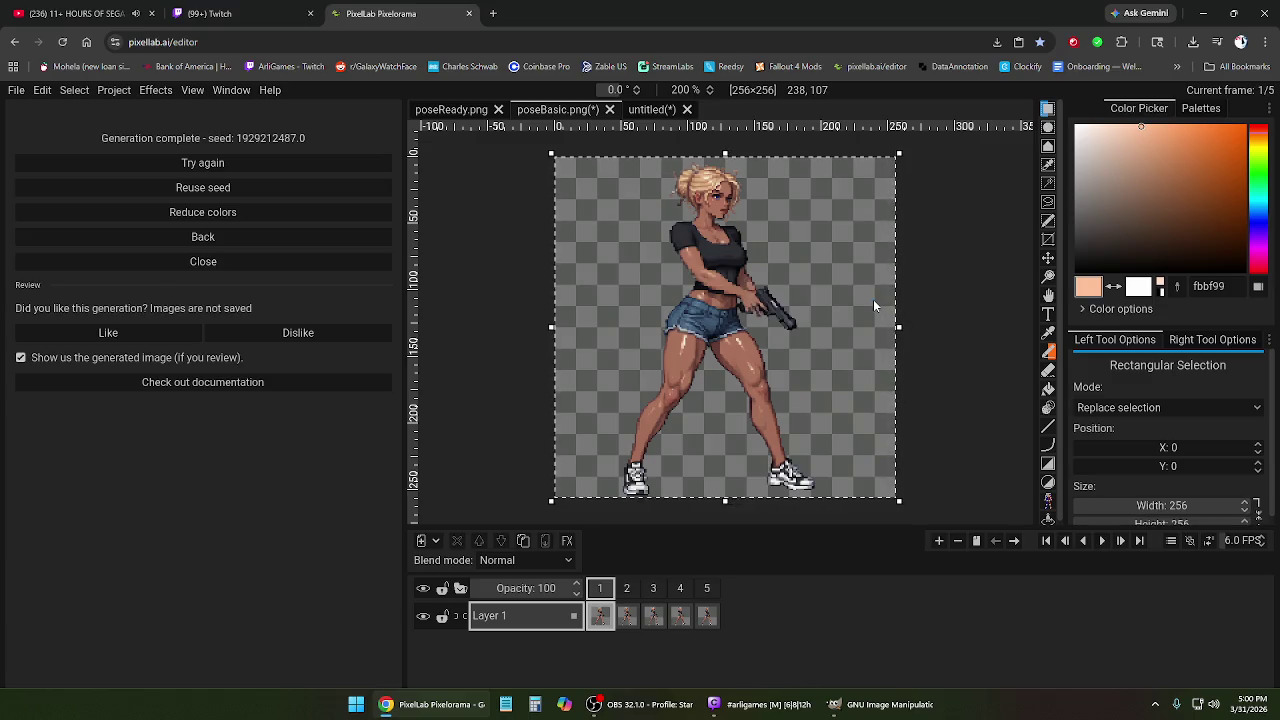
{"action": "left_click", "coordinate": [874, 259]}
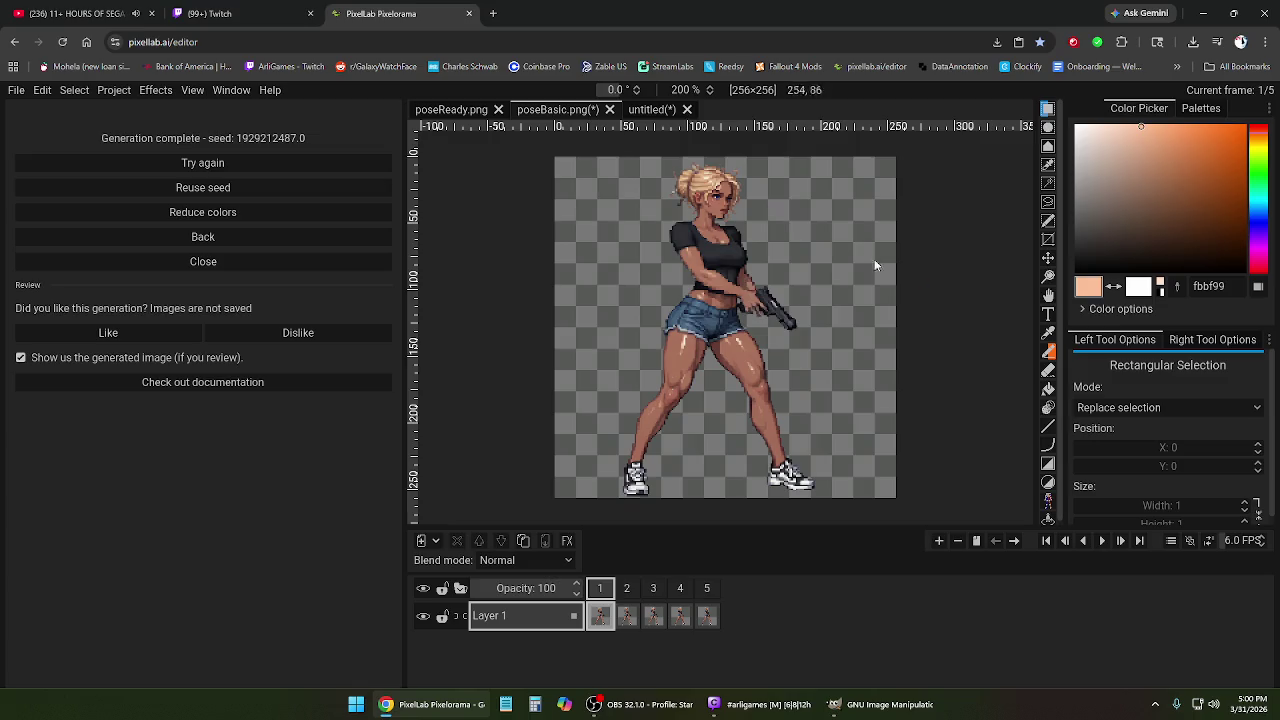
{"action": "left_click", "coordinate": [655, 110]}
{"action": "key", "text": "ctrl+a"}
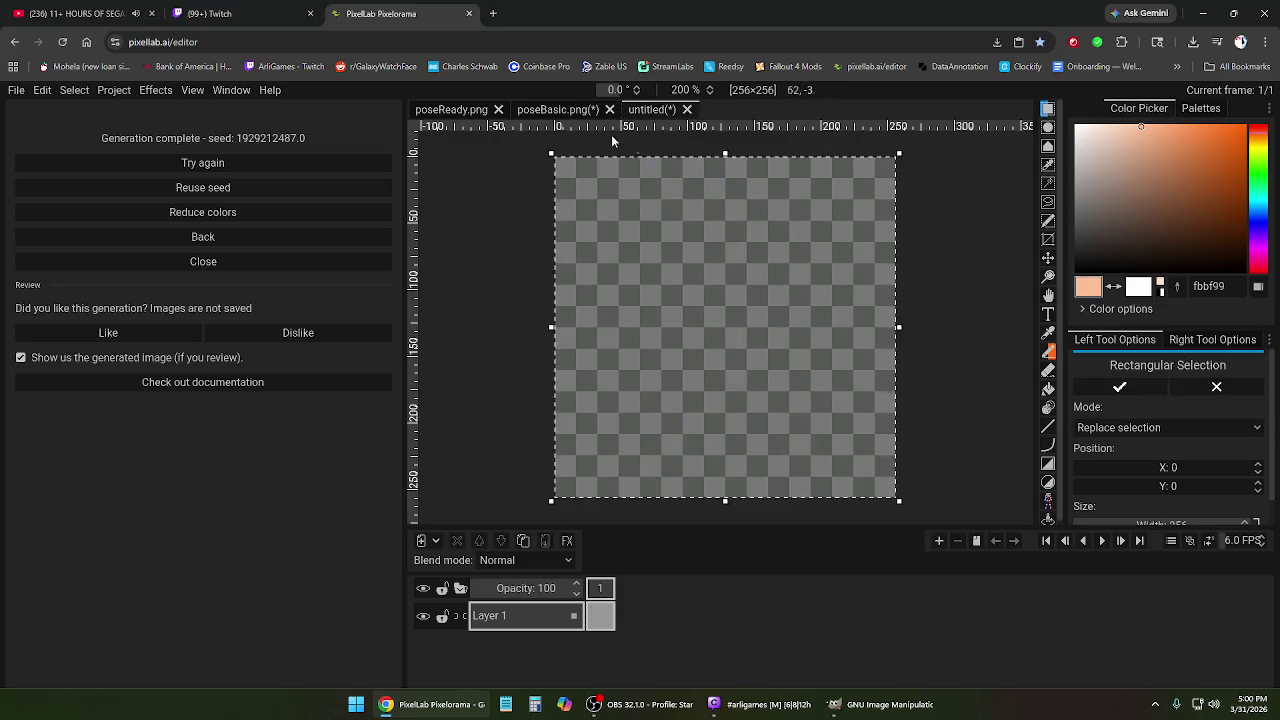
{"action": "left_click", "coordinate": [931, 261]}
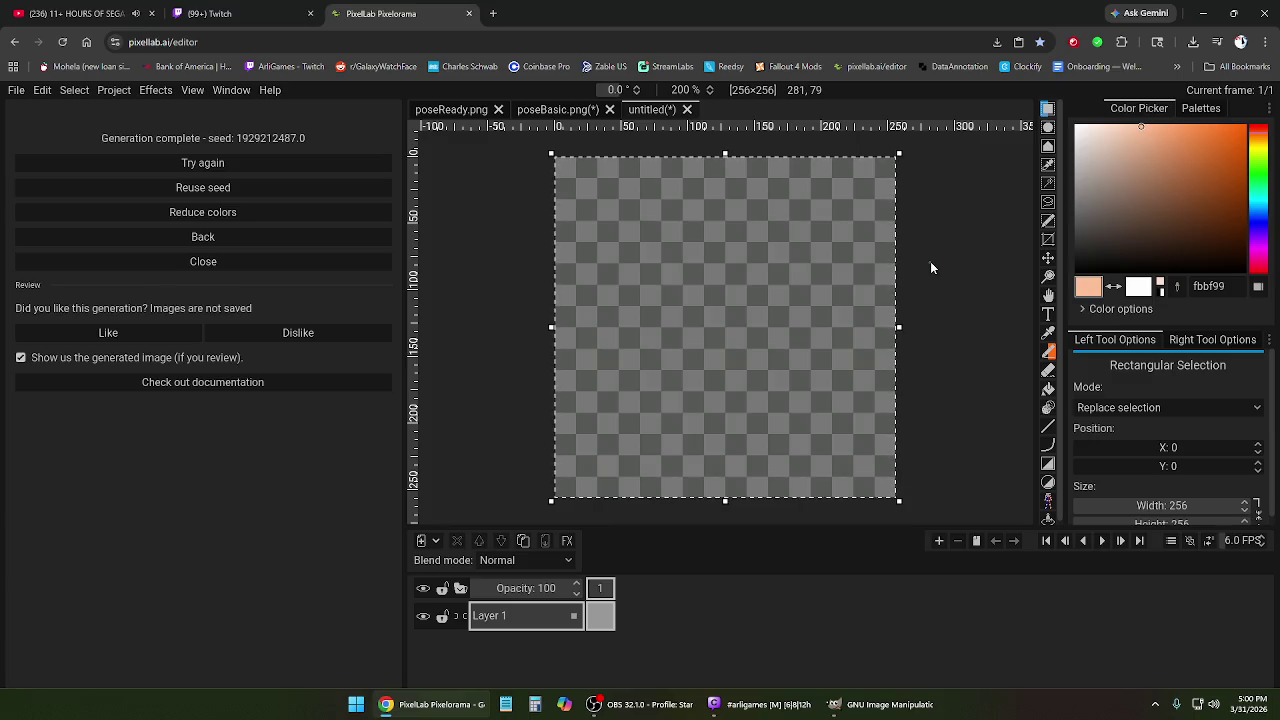
Paste the standing gun-lowered pose into the untitled canvas and commit it.
{"action": "left_click", "coordinate": [556, 110]}
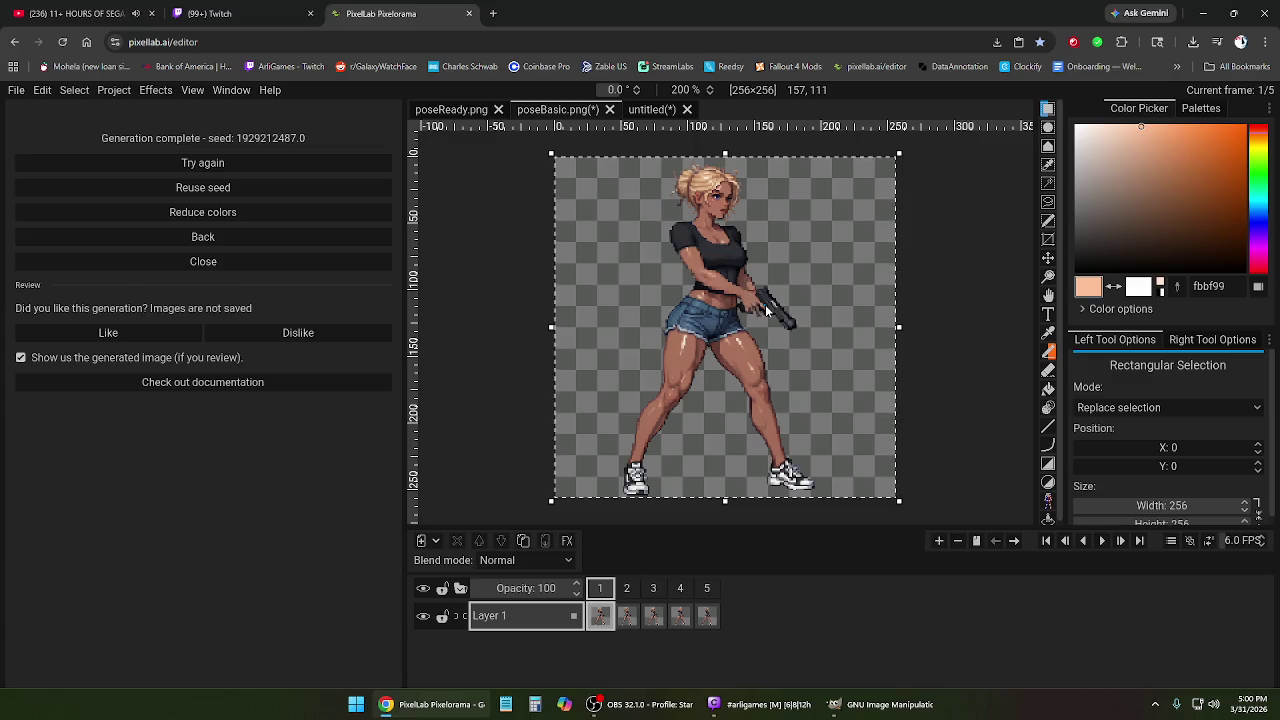
{"action": "left_click", "coordinate": [682, 110]}
{"action": "key", "text": "ctrl+v"}
{"action": "left_click", "coordinate": [959, 314]}
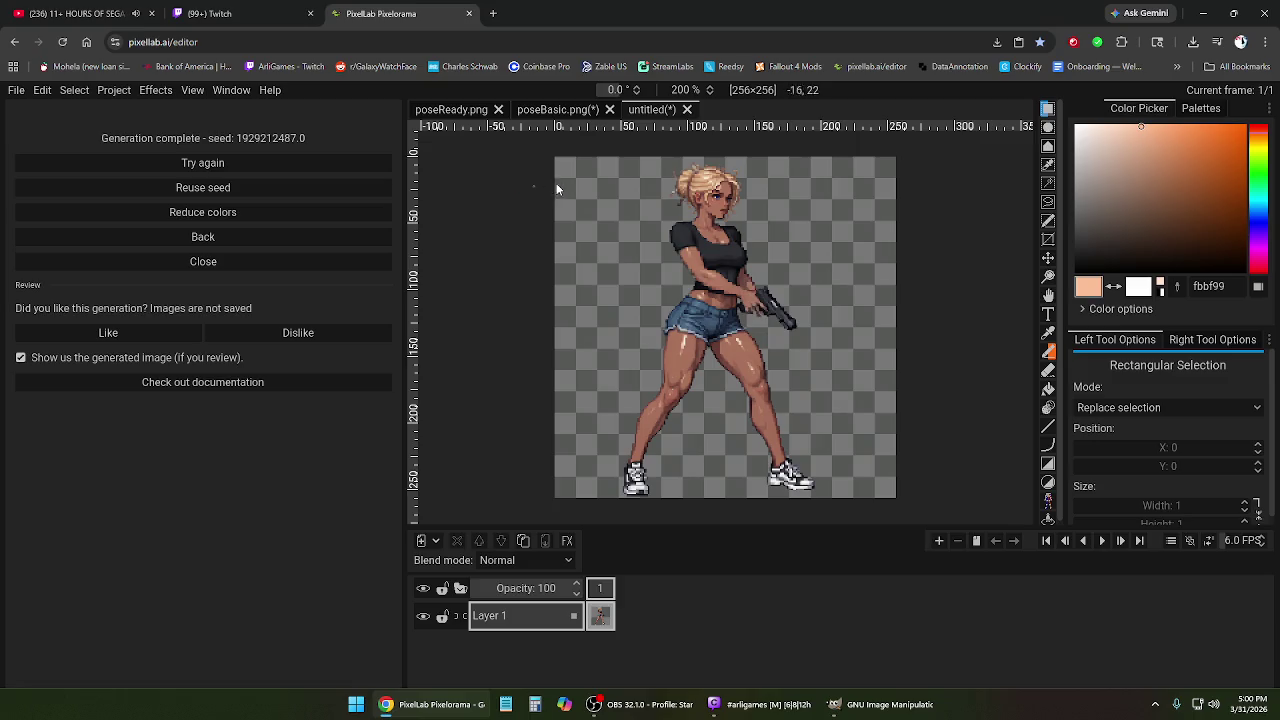
{"action": "left_click", "coordinate": [203, 237]}
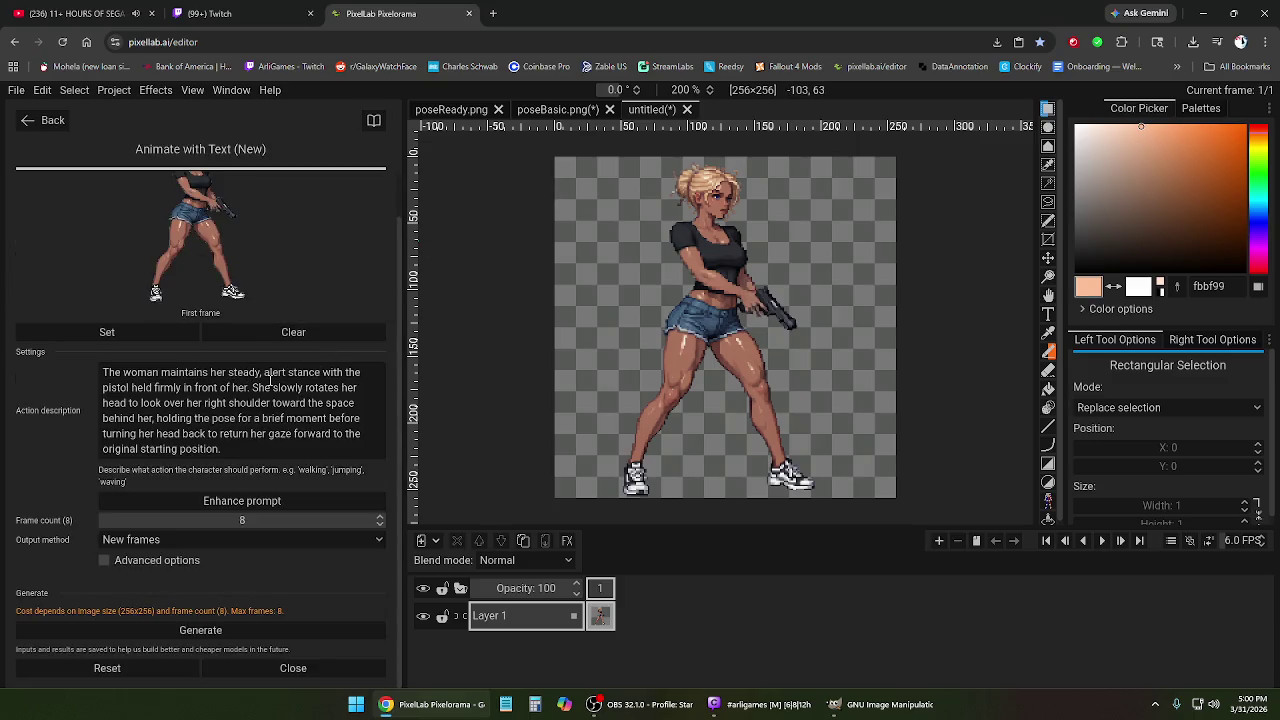
Change 'right' to 'left' in the Action description and generate the eight-frame animation.
{"action": "left_click", "coordinate": [227, 403]}
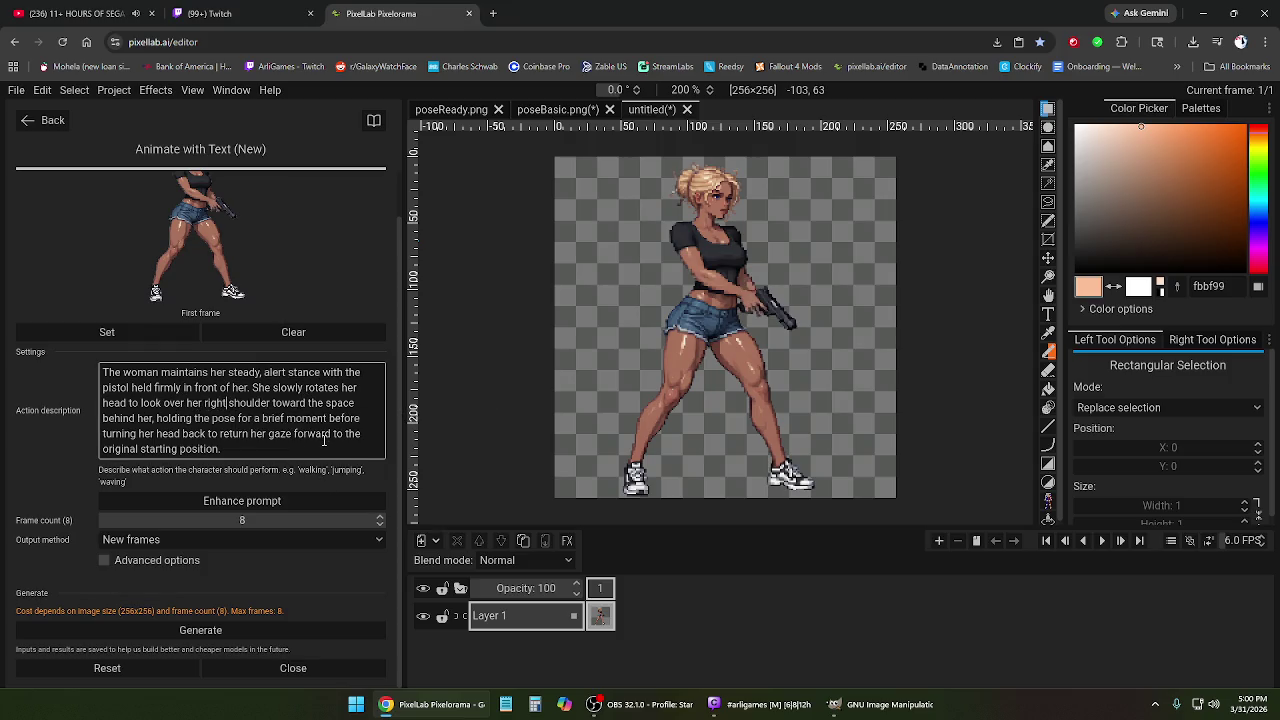
{"action": "key", "text": "BackSpace"}
{"action": "key", "text": "BackSpace"}
{"action": "key", "text": "BackSpace"}
{"action": "key", "text": "BackSpace"}
{"action": "key", "text": "BackSpace"}
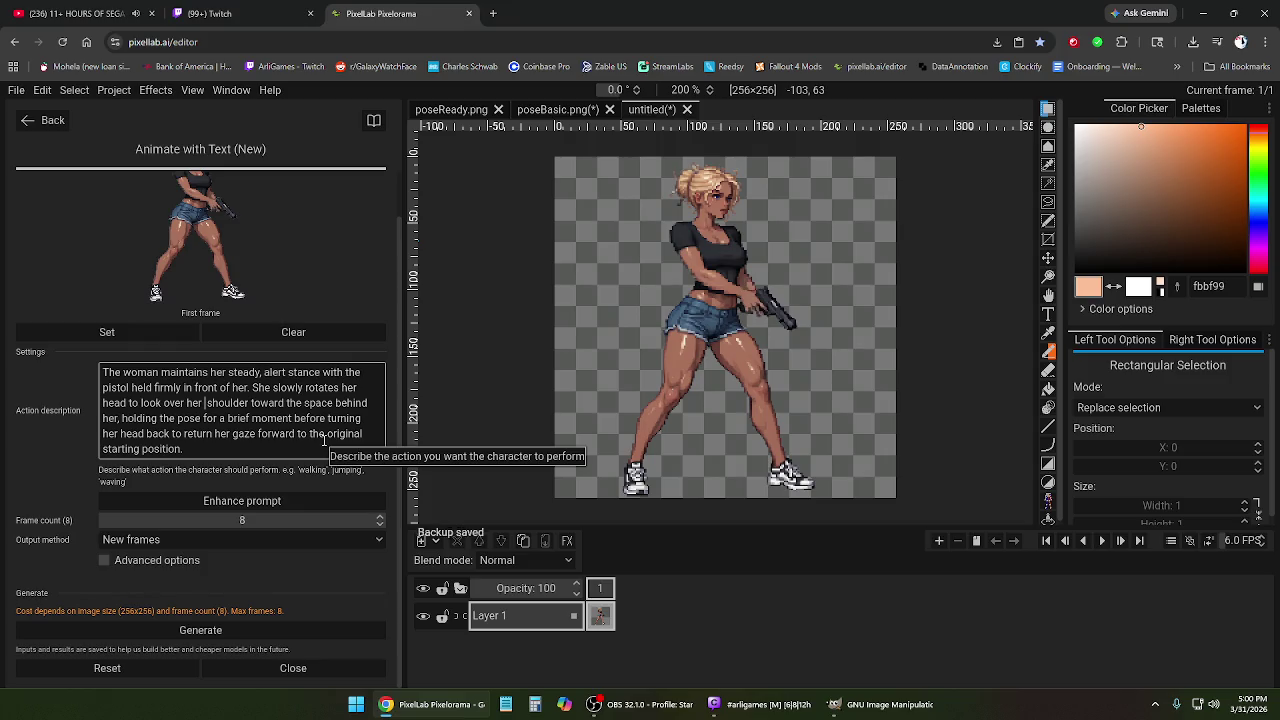
{"action": "type", "text": "left"}
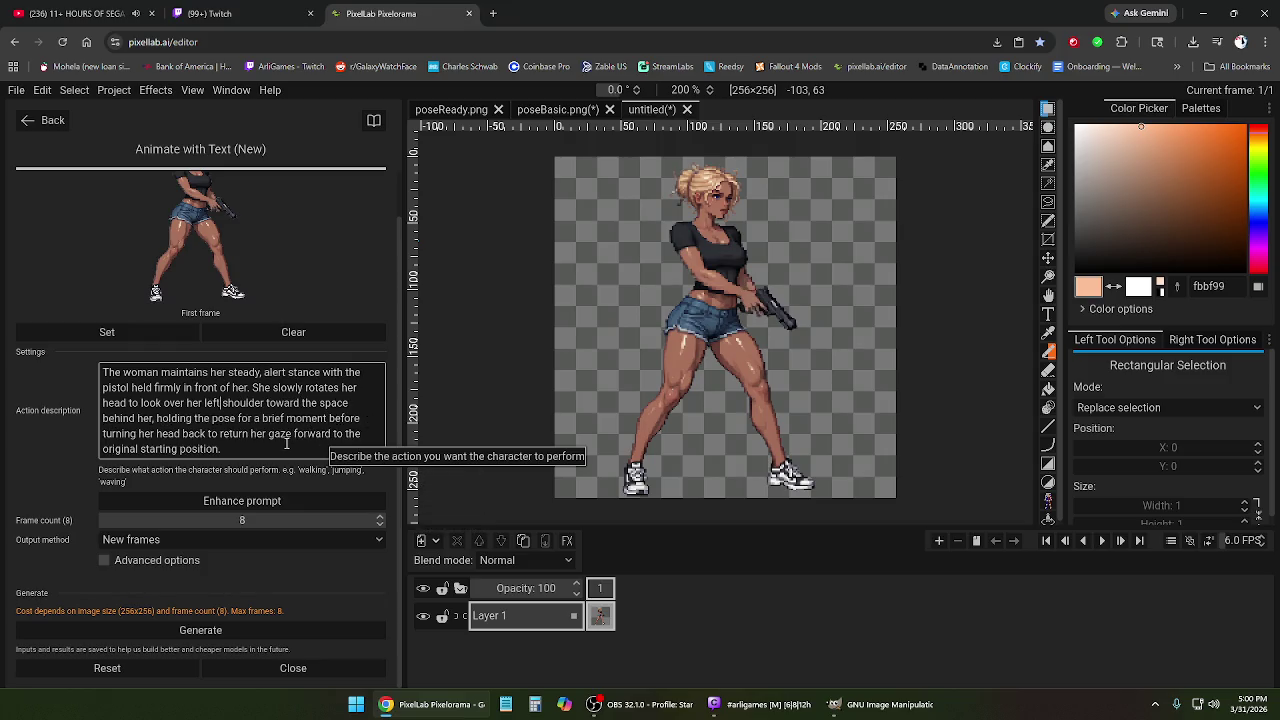
{"action": "left_click", "coordinate": [277, 449]}
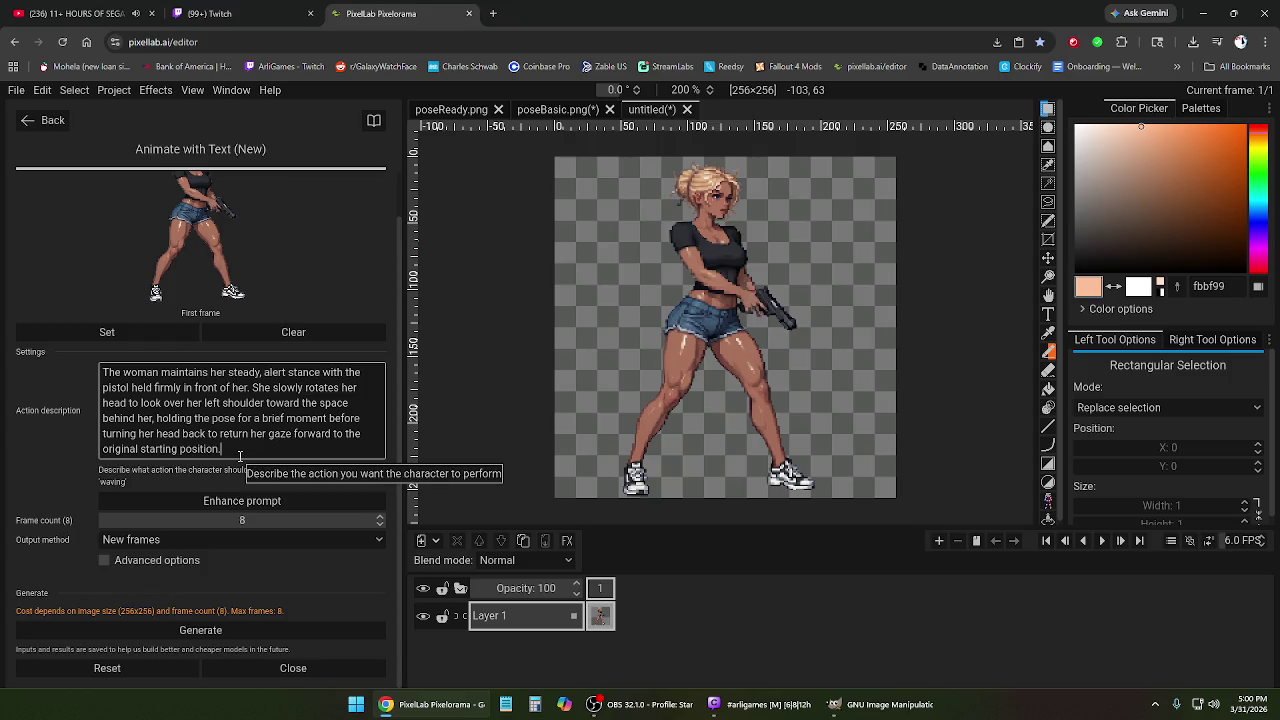
{"action": "left_click", "coordinate": [236, 630]}
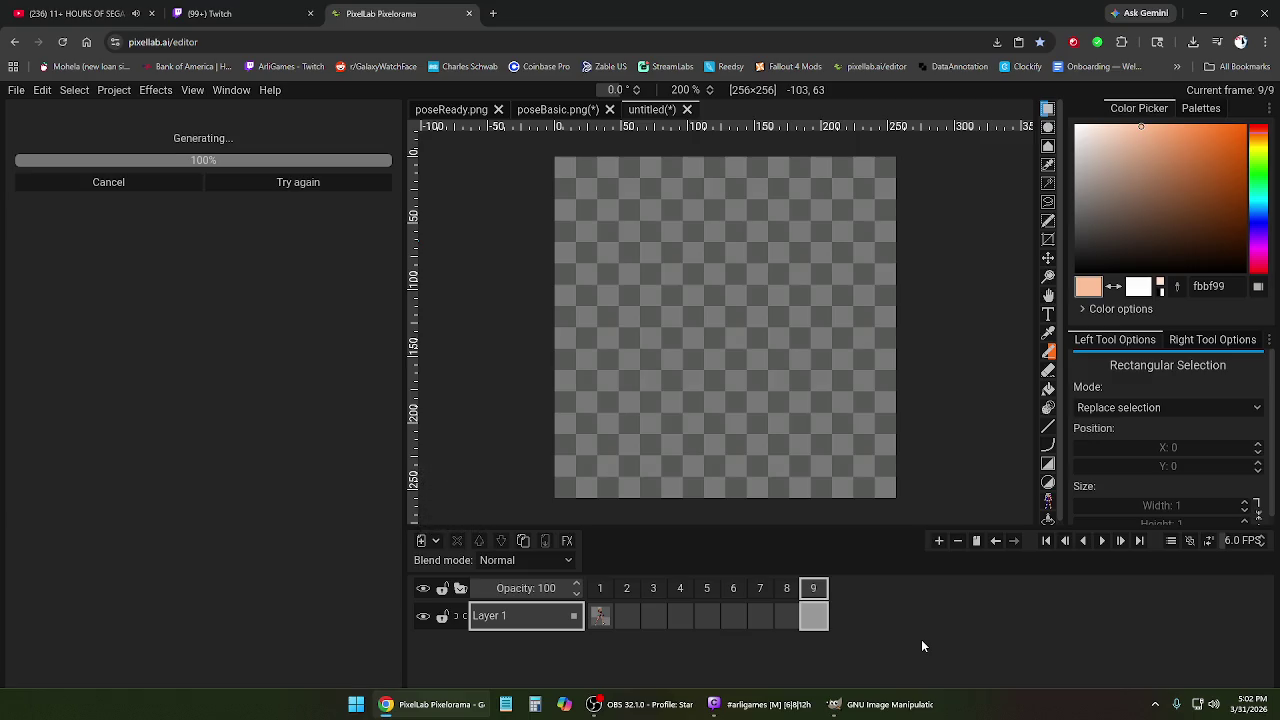
Play the nine-frame clip twice, toggling loop mode, then return to frame 1.
{"action": "left_click", "coordinate": [1104, 543]}
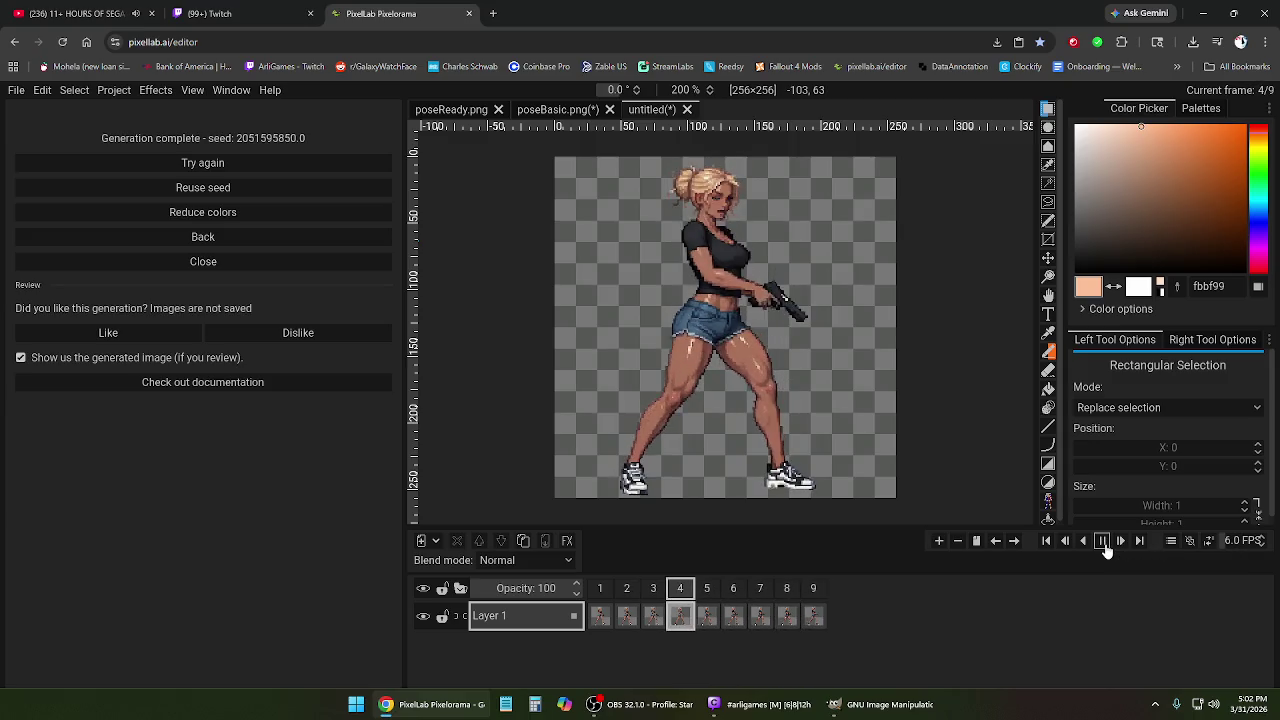
{"action": "left_click", "coordinate": [1208, 545]}
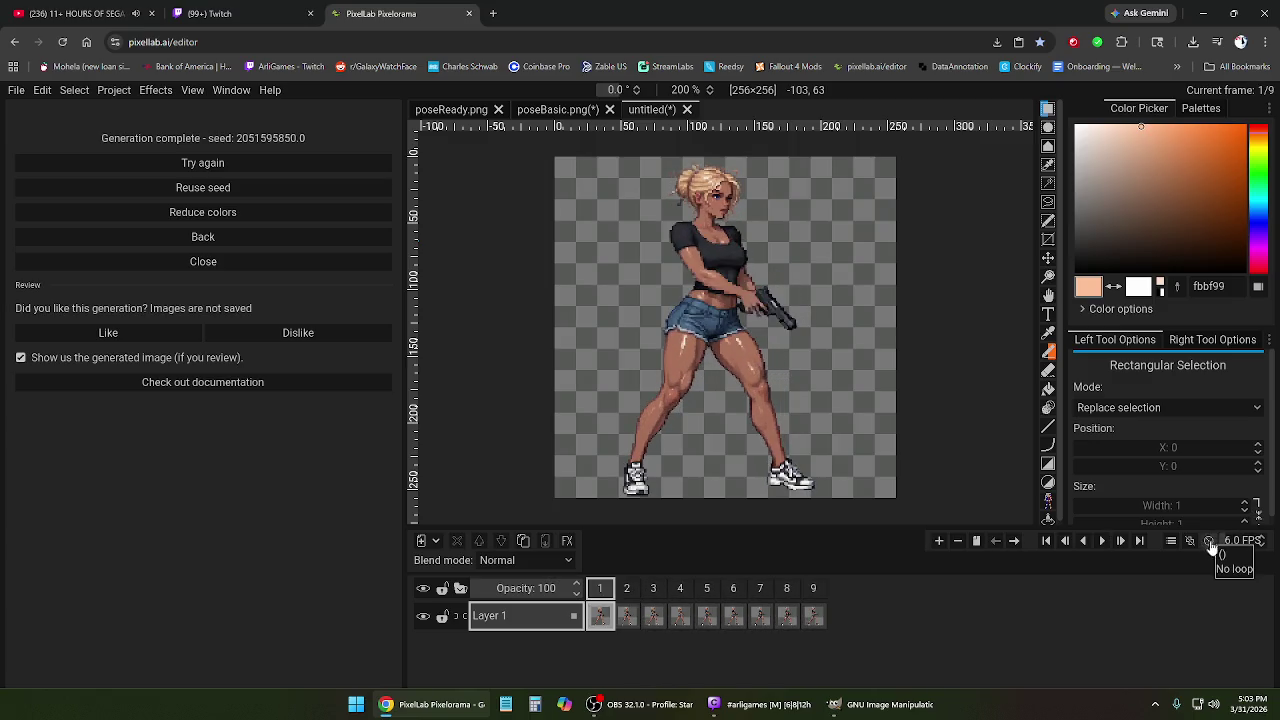
{"action": "left_click", "coordinate": [1103, 541]}
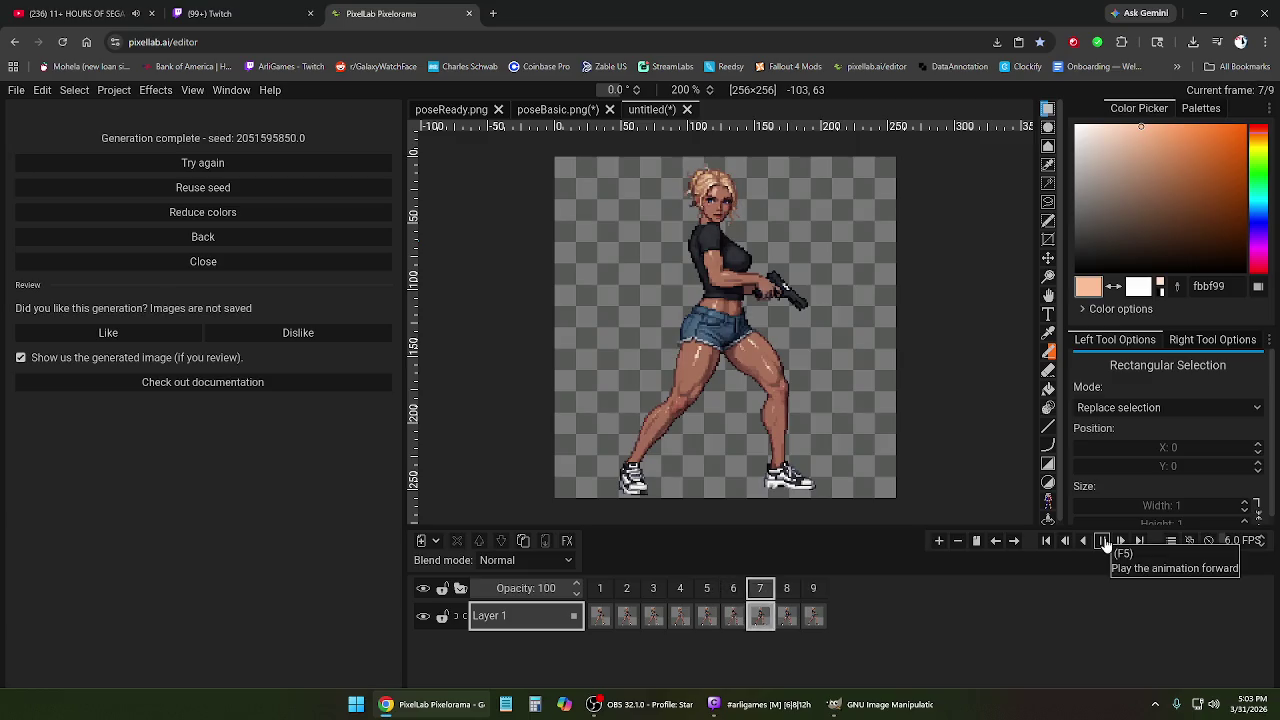
{"action": "left_click", "coordinate": [624, 598]}
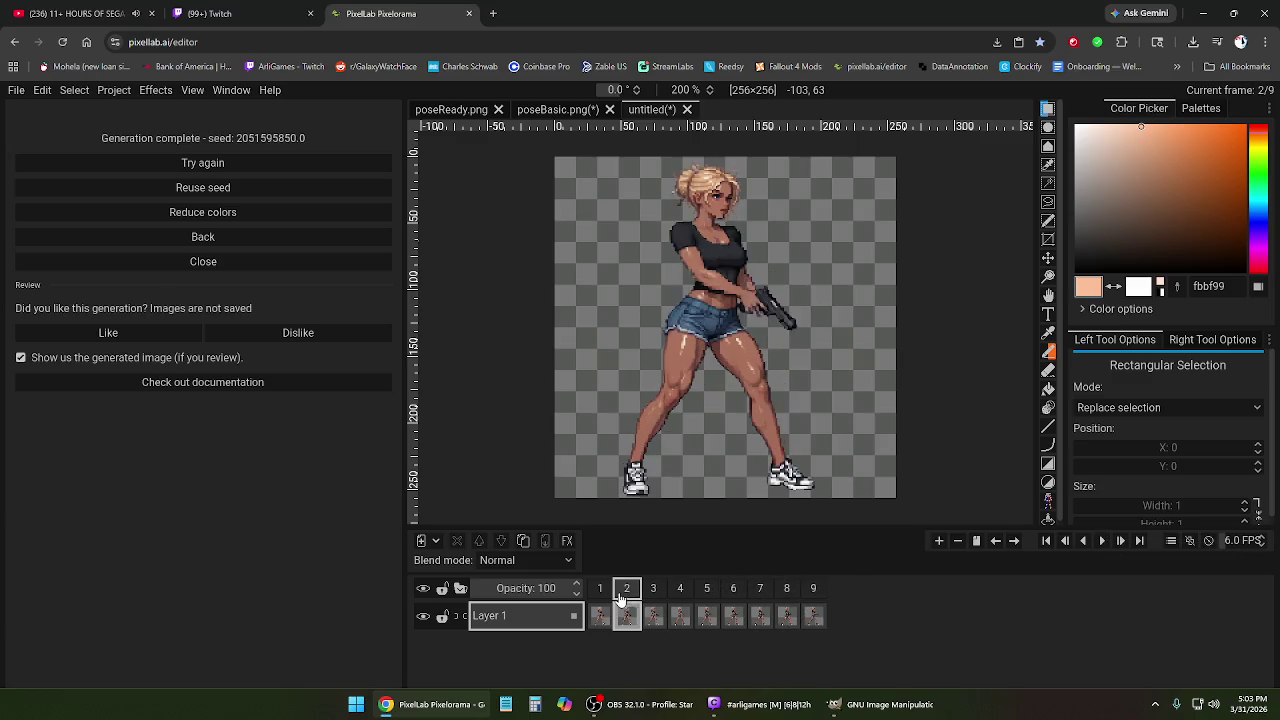
{"action": "left_click", "coordinate": [601, 592]}
Reopen the Animate with Text settings and replay the clip on loop.
{"action": "left_click", "coordinate": [201, 262]}
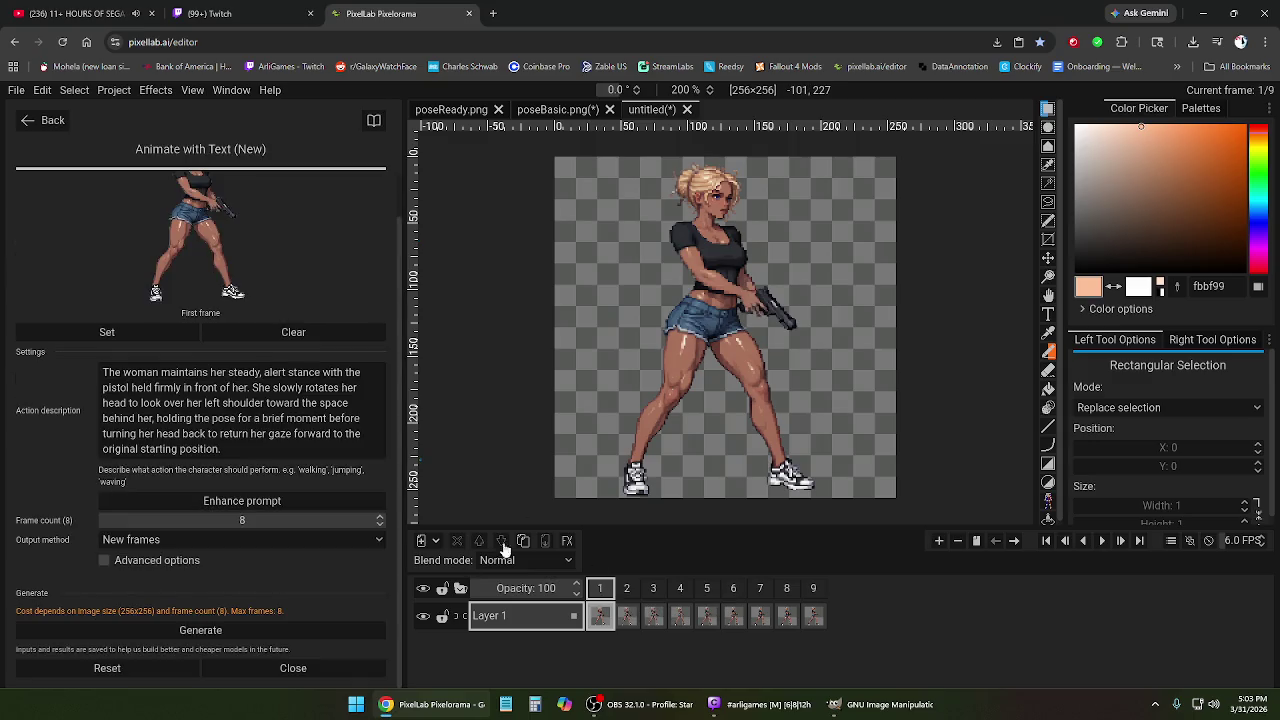
{"action": "scroll", "coordinate": [282, 400], "scroll_direction": "up", "scroll_amount": 1}
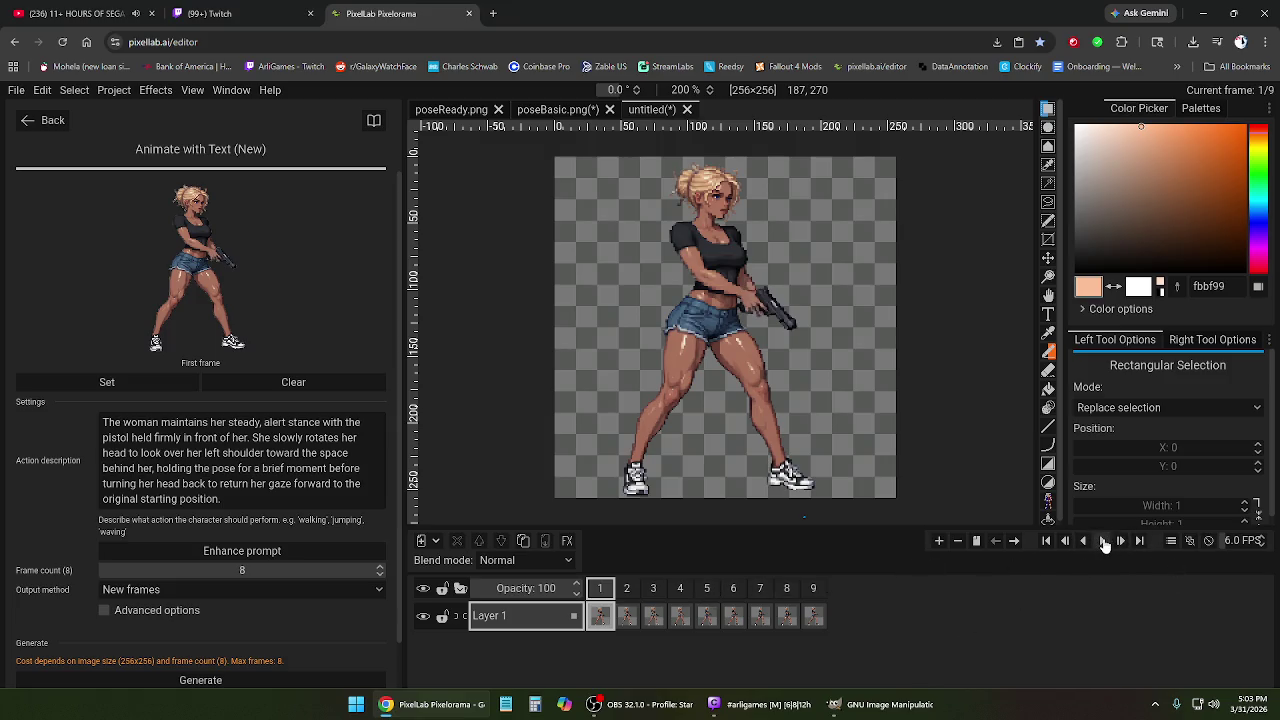
{"action": "left_click", "coordinate": [1102, 541]}
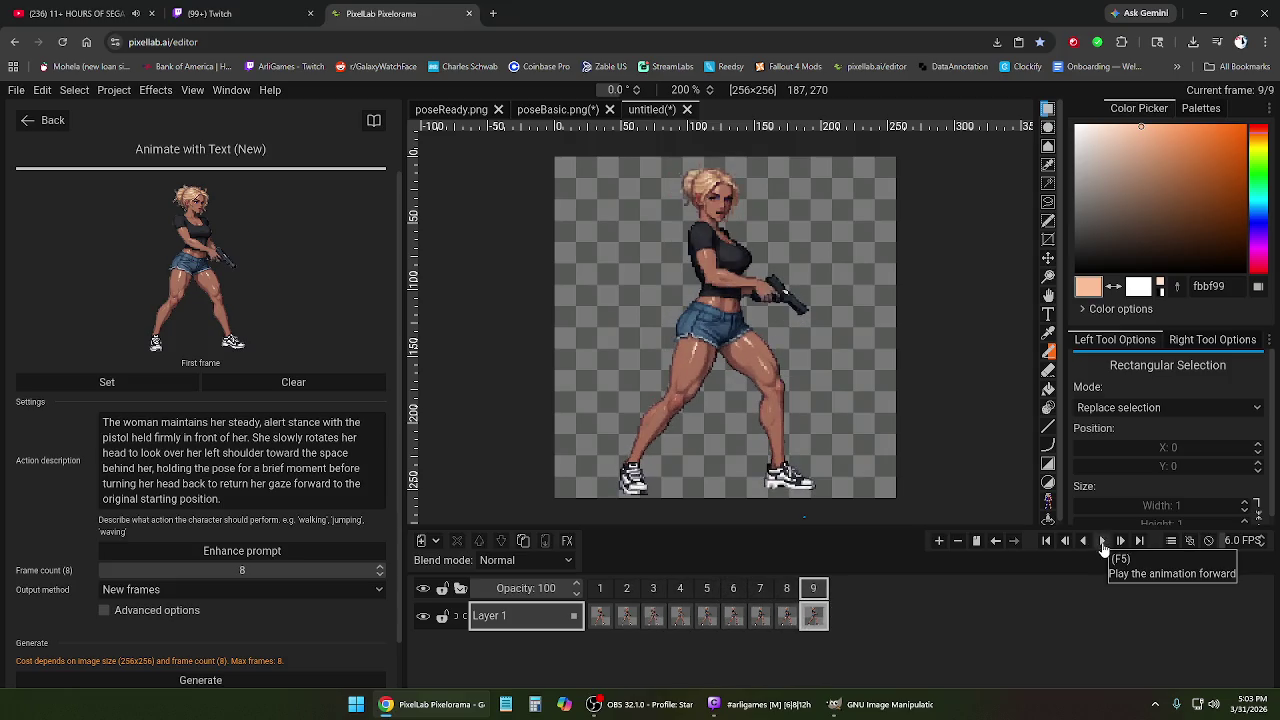
{"action": "left_click", "coordinate": [1208, 541]}
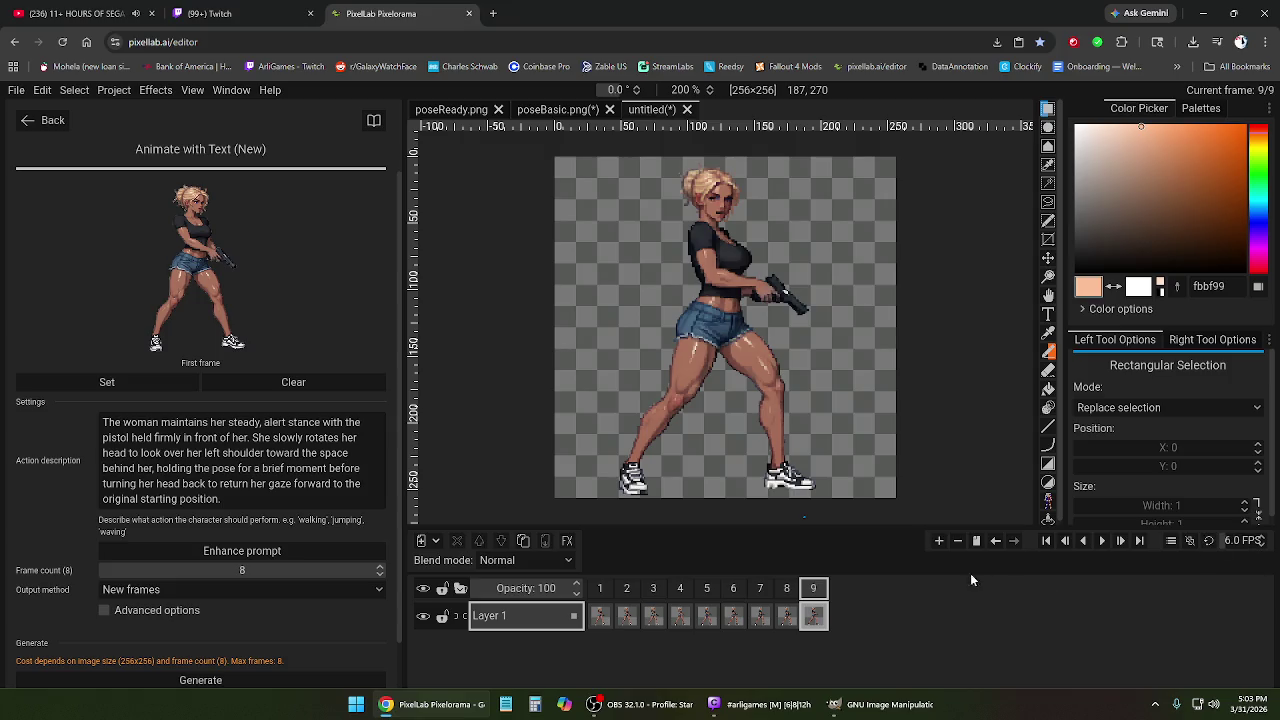
{"action": "left_click", "coordinate": [1102, 541]}
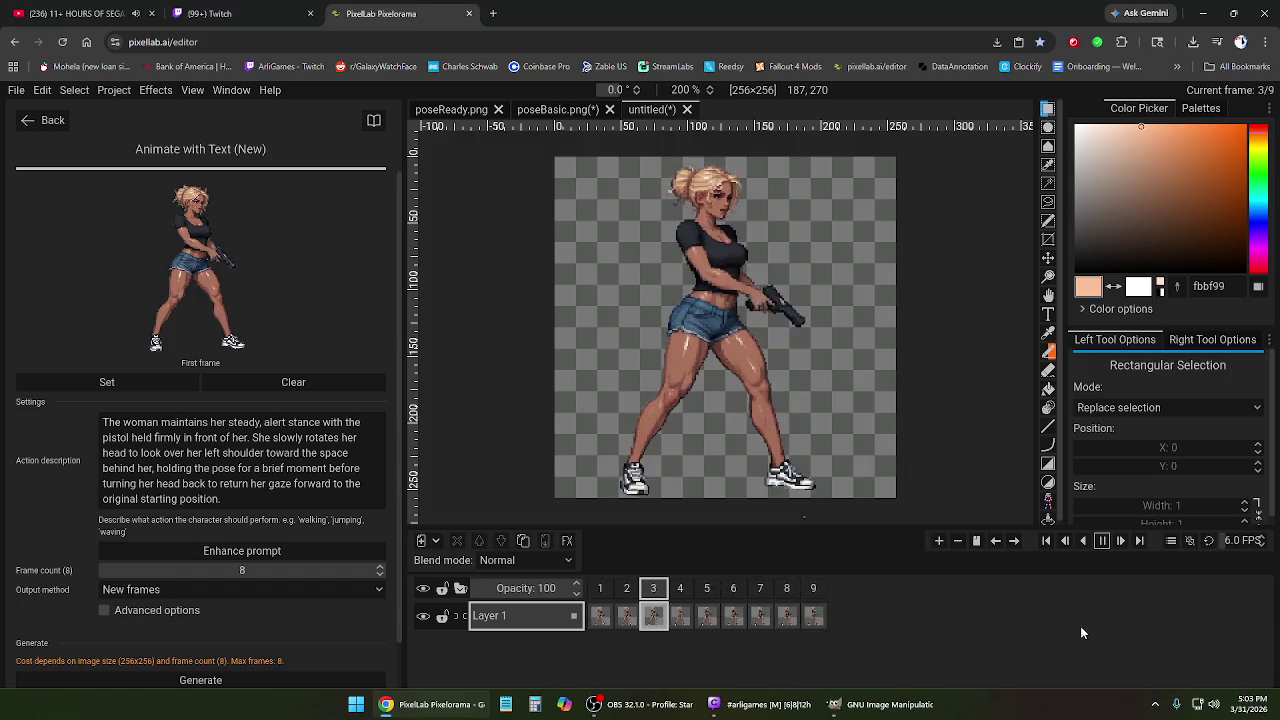
{"action": "left_click", "coordinate": [1102, 541]}
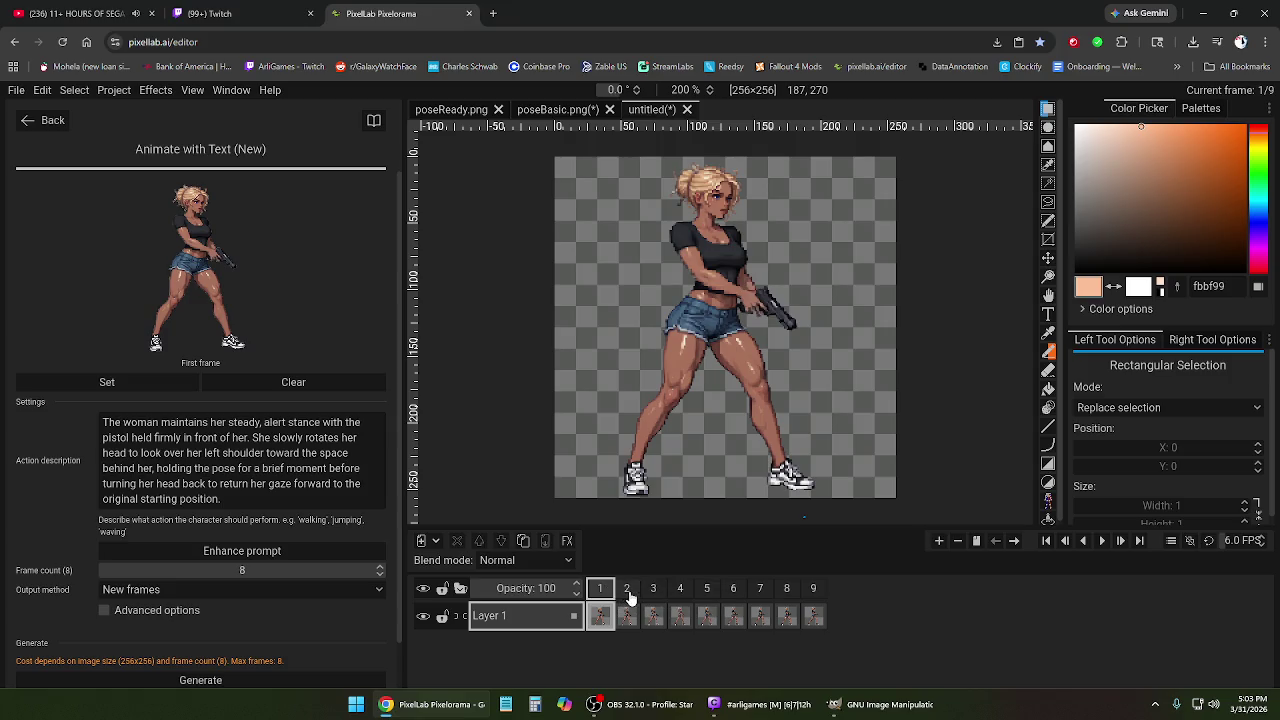
Rewrite the action as 'turns her head to look behind her, checking for attackers' and generate.
{"action": "type", "text": "head to look behind her"}
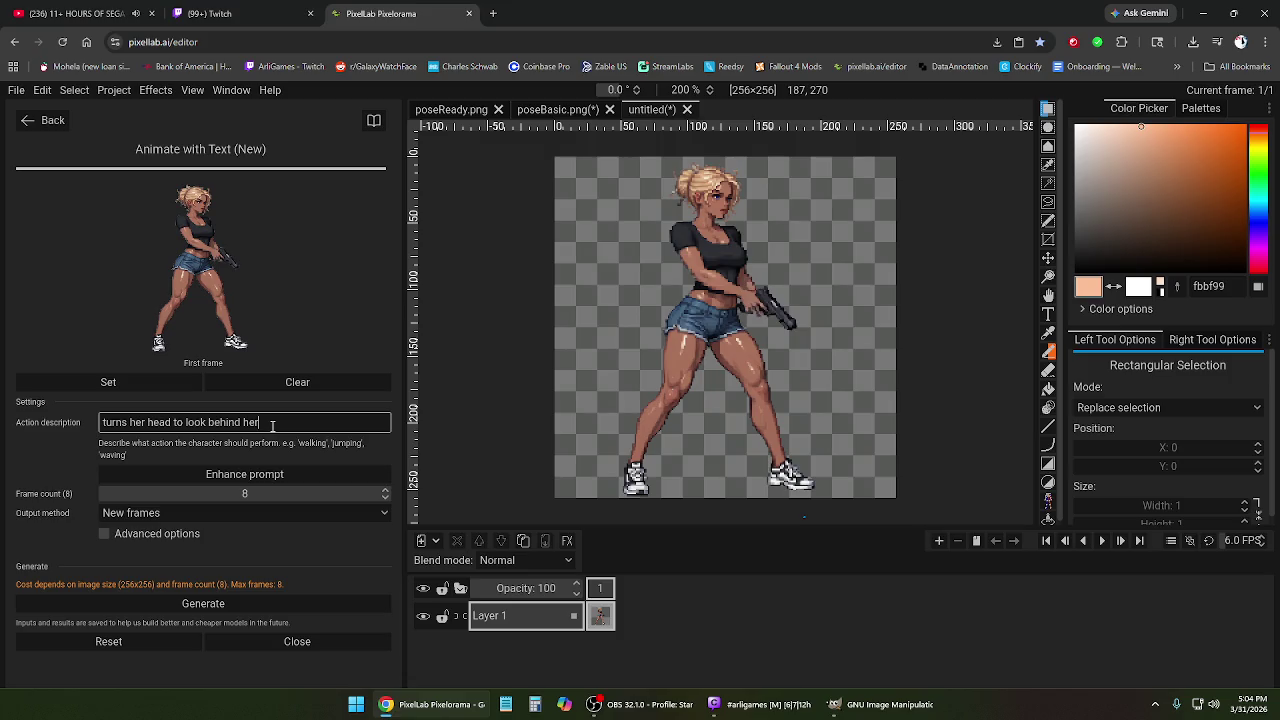
{"action": "type", "text": ", checking for attackers"}
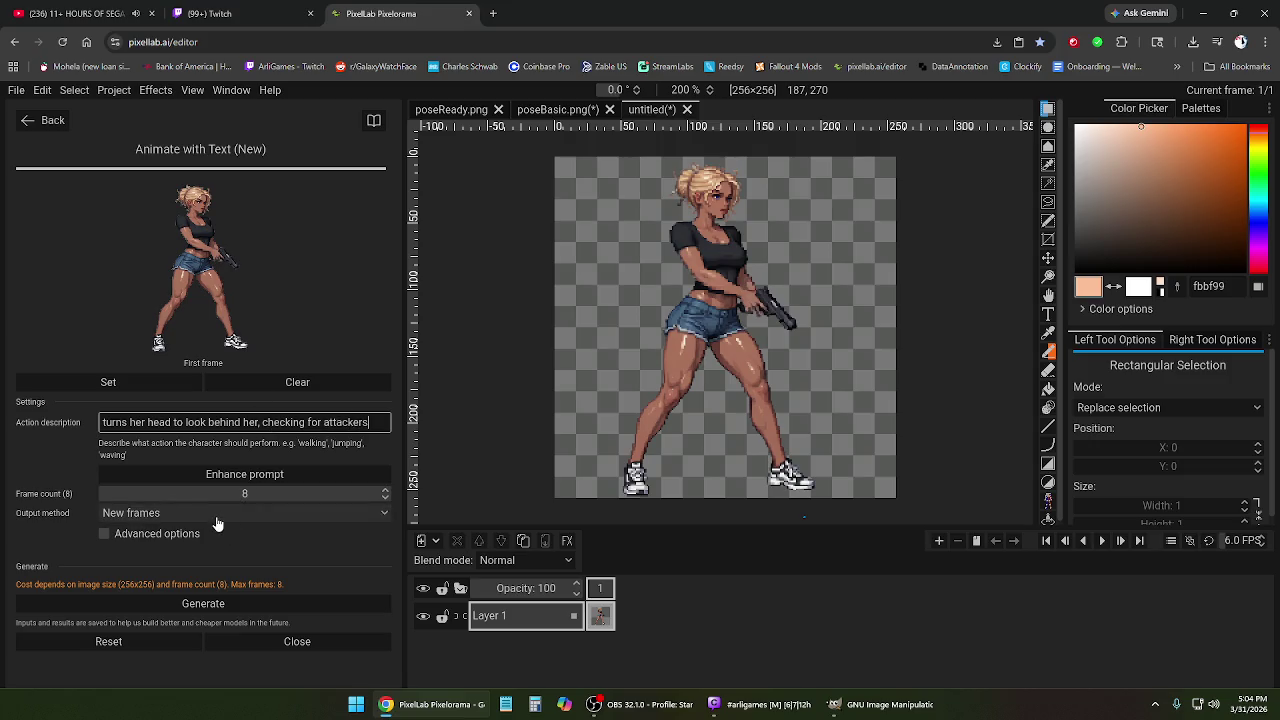
{"action": "left_click", "coordinate": [248, 607]}
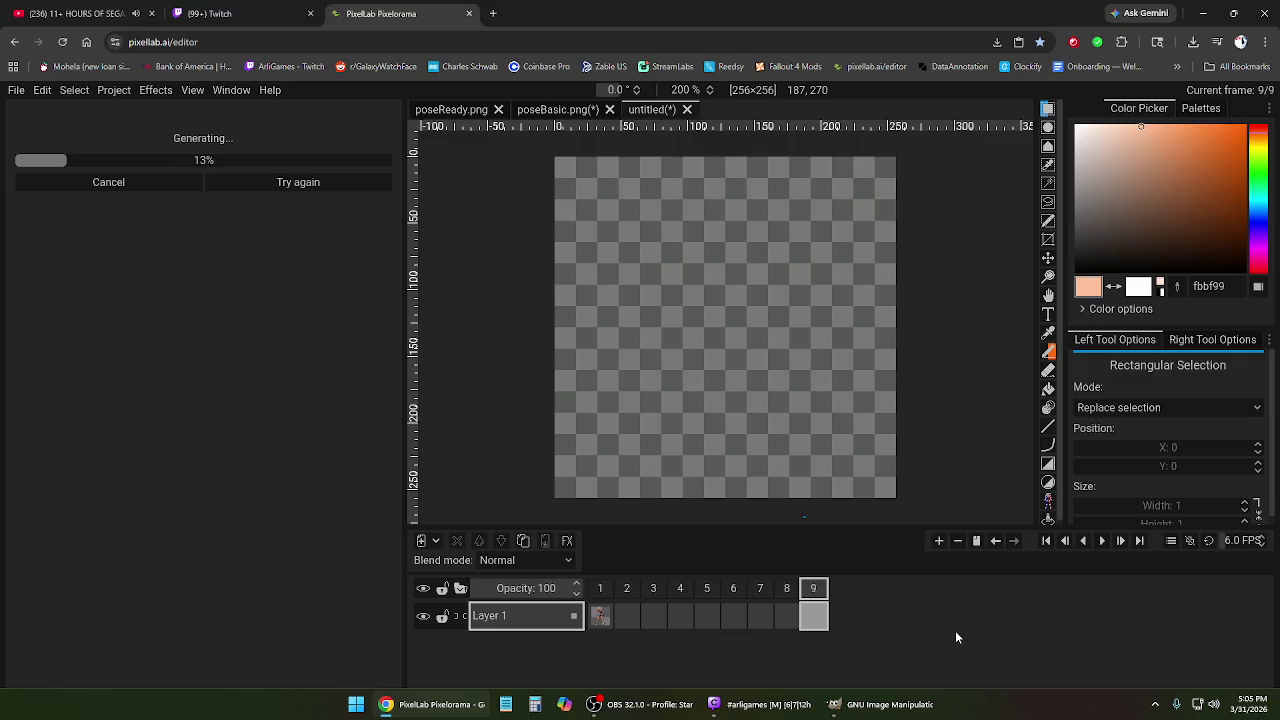
Switch to the YouTube music video tab while generation runs.
{"action": "left_click", "coordinate": [80, 13]}
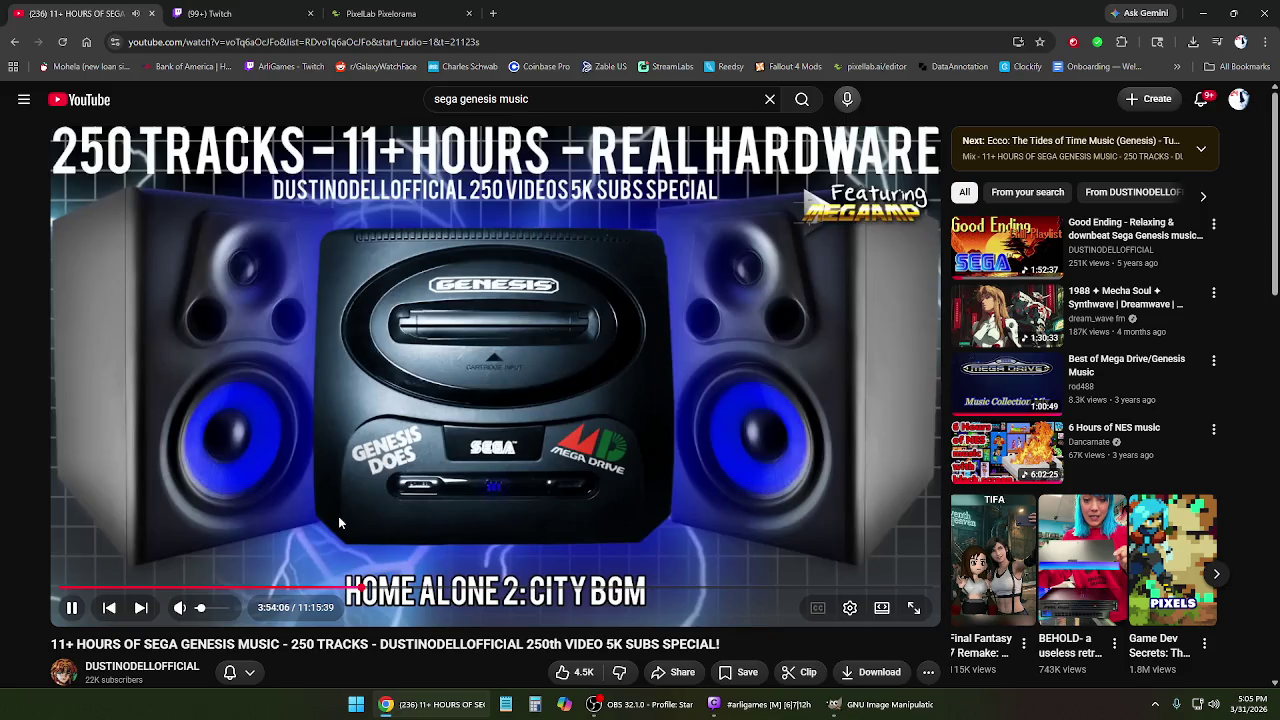
Return to the PixelLab Pixelorama tab and wait for Generation complete.
{"action": "left_click", "coordinate": [400, 13]}
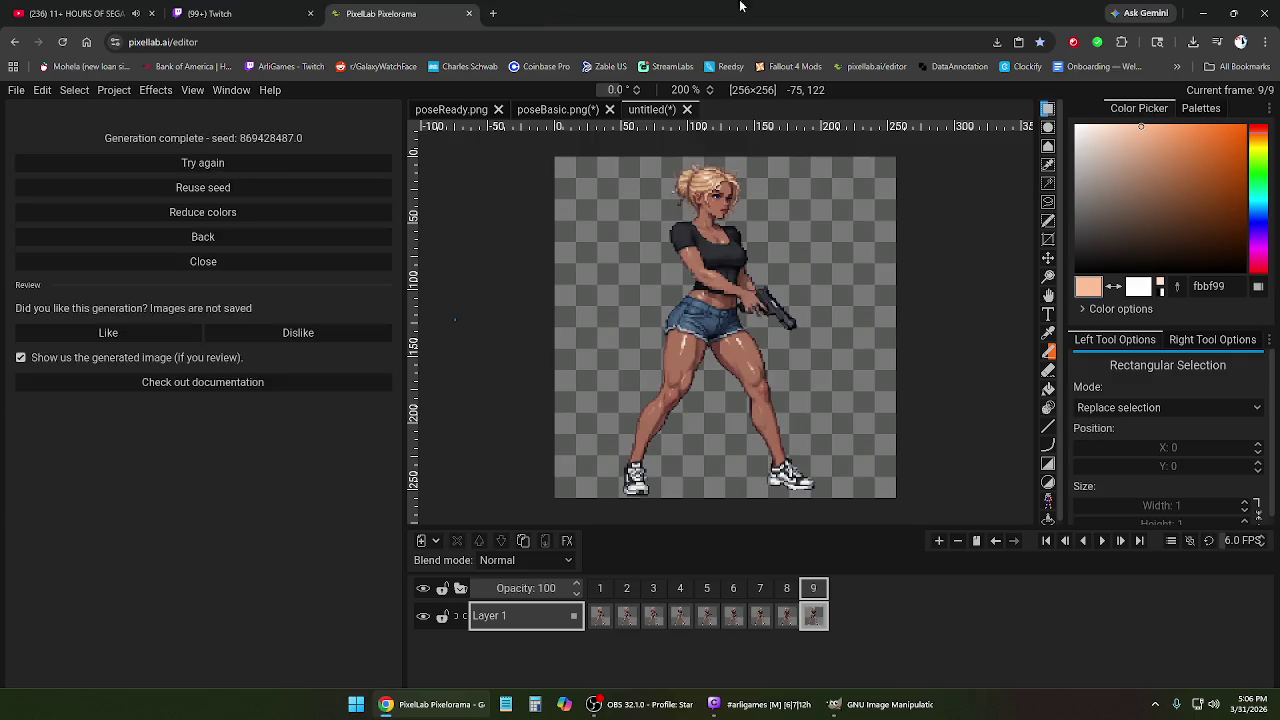
{"action": "left_click", "coordinate": [1102, 541]}
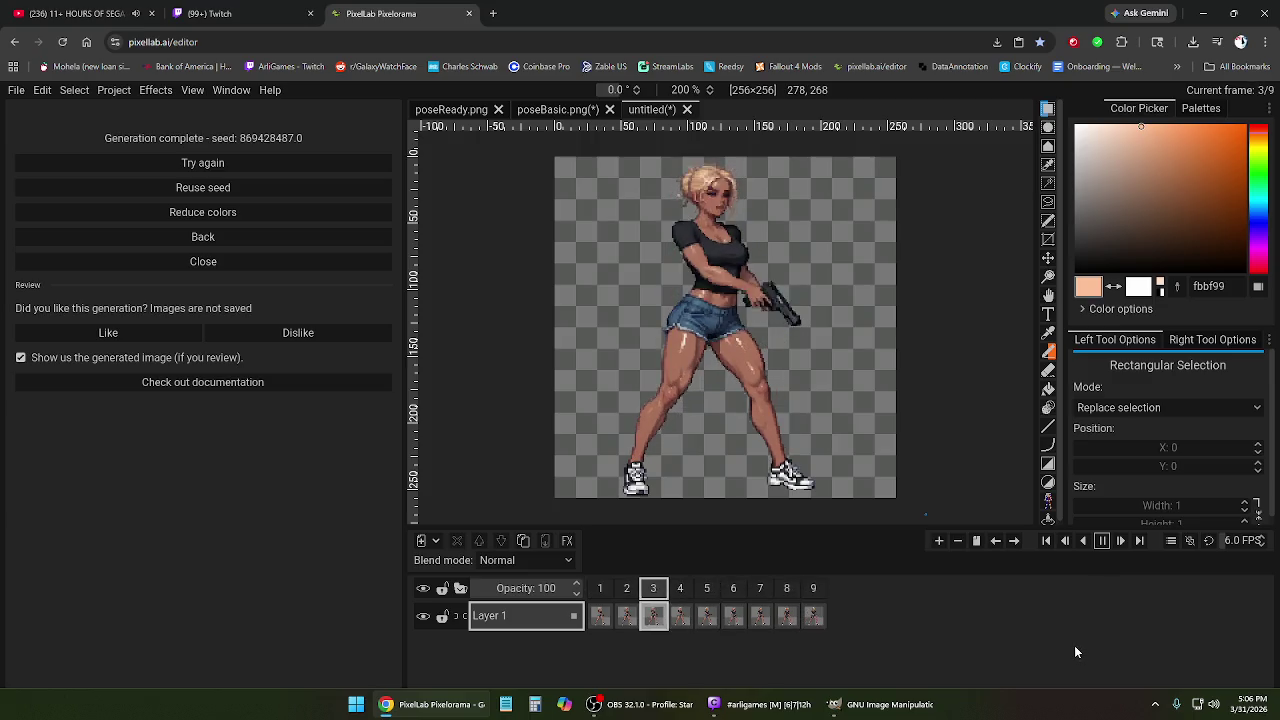
{"action": "left_click", "coordinate": [1102, 541]}
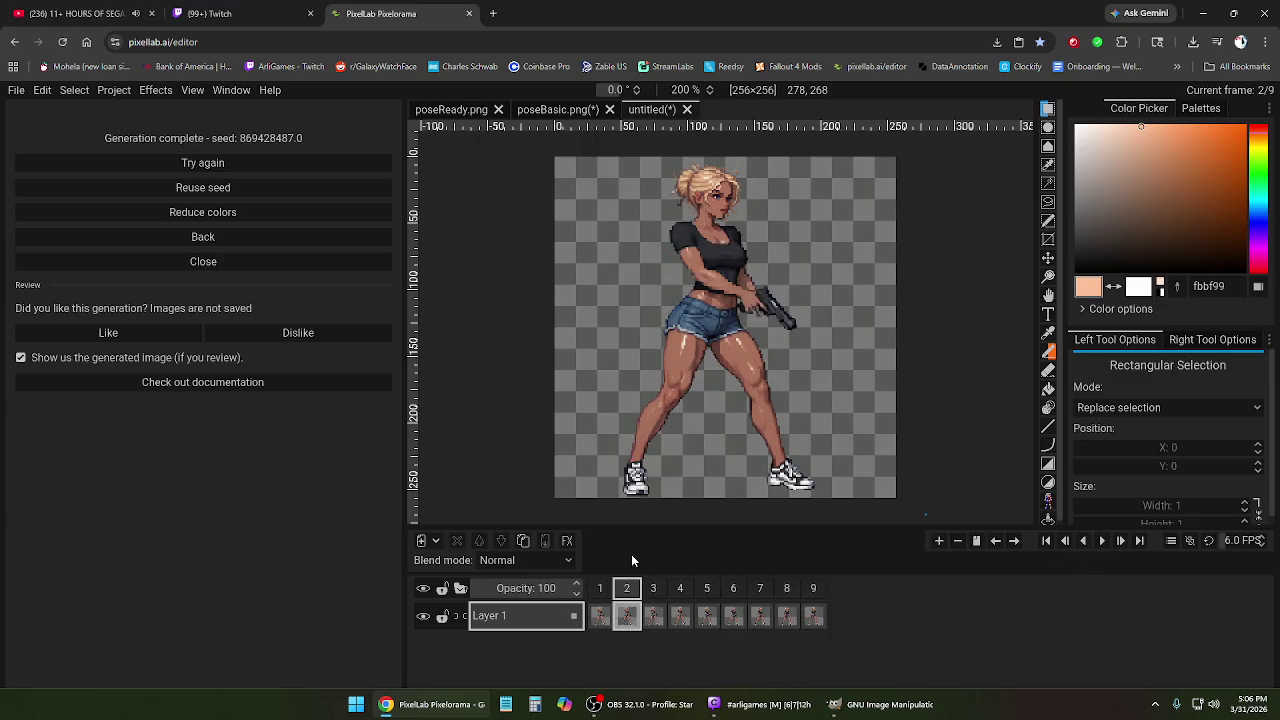
{"action": "left_click", "coordinate": [653, 589]}
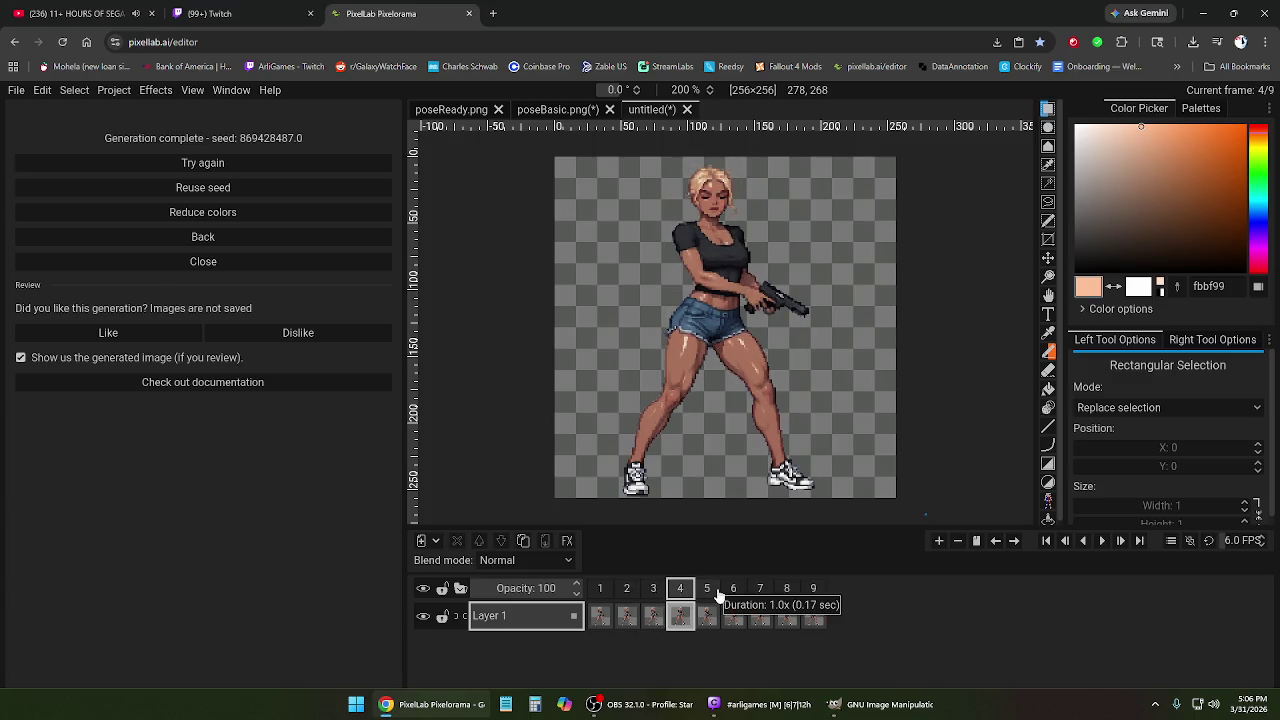
{"action": "left_click", "coordinate": [707, 592]}
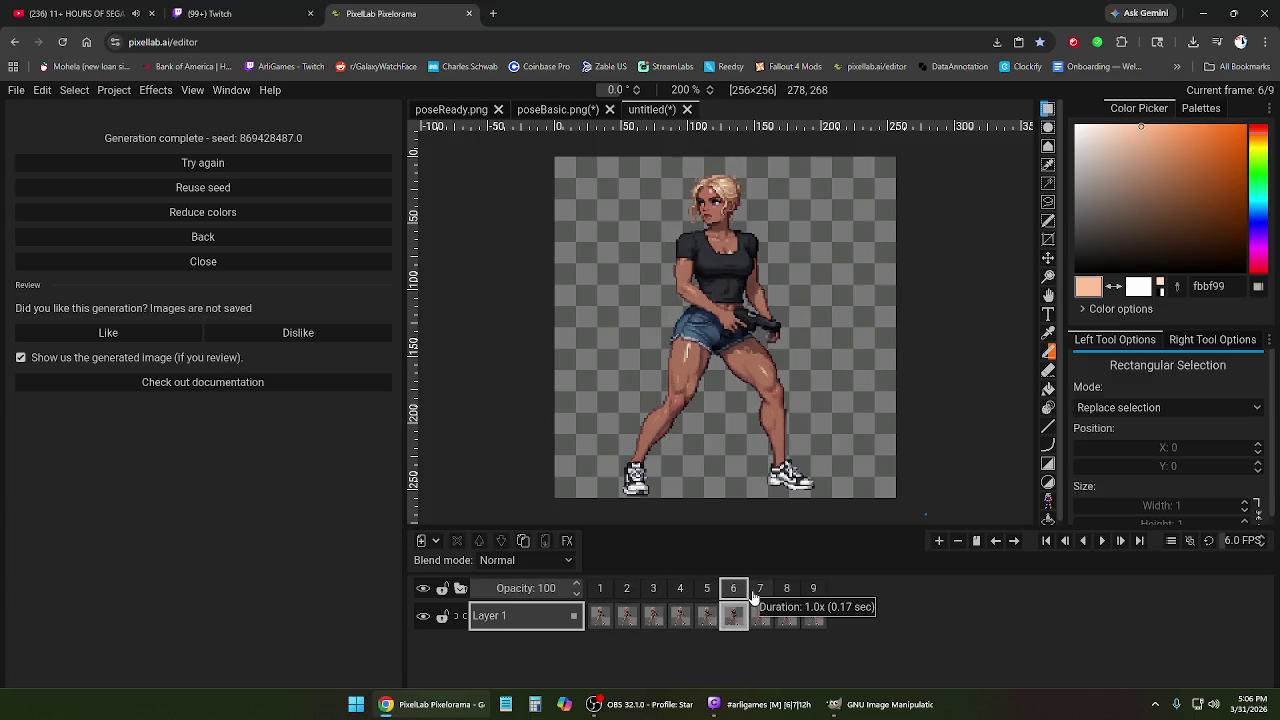
{"action": "left_click", "coordinate": [760, 592]}
{"action": "left_click", "coordinate": [786, 592]}
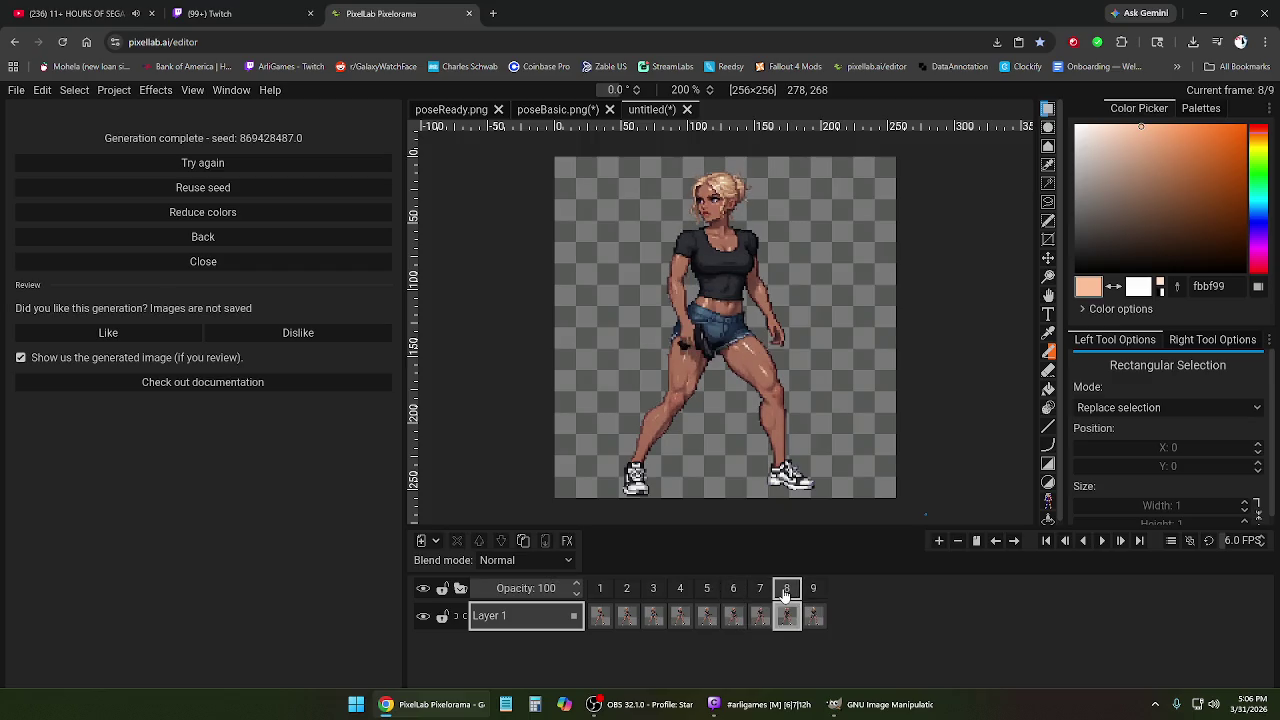
{"action": "left_click", "coordinate": [761, 593]}
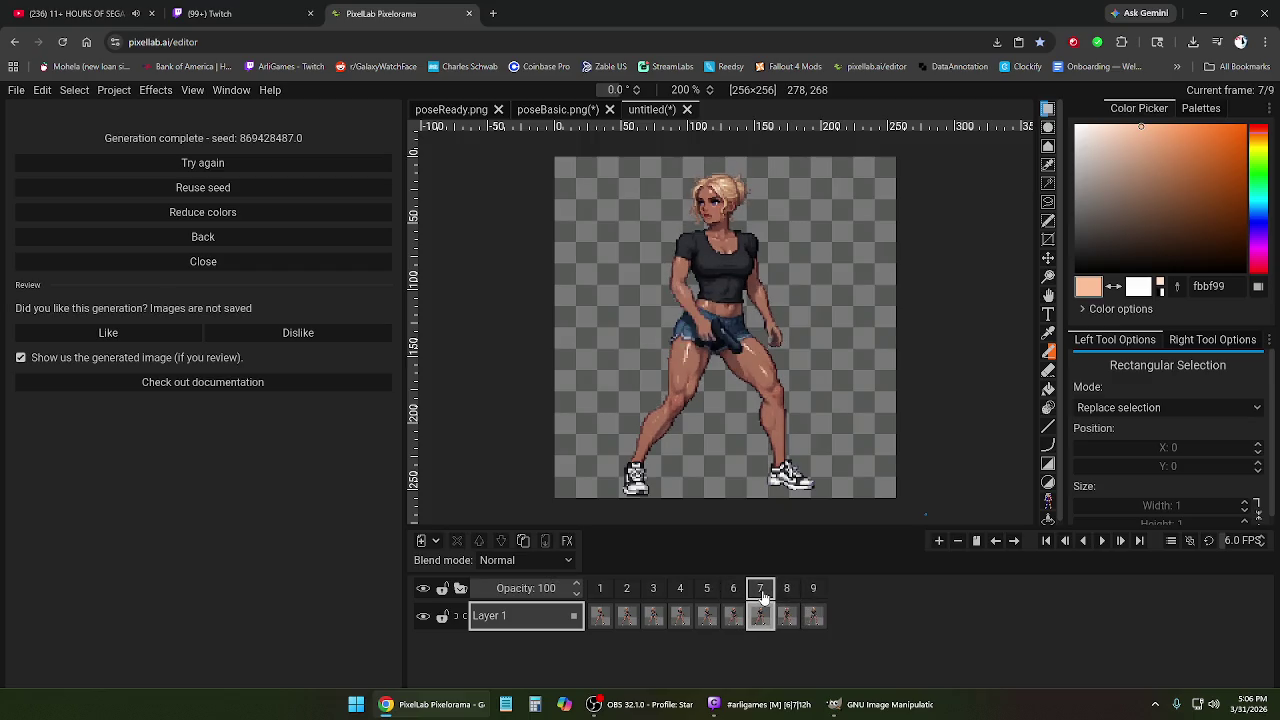
{"action": "mouse_move", "coordinate": [733, 590]}
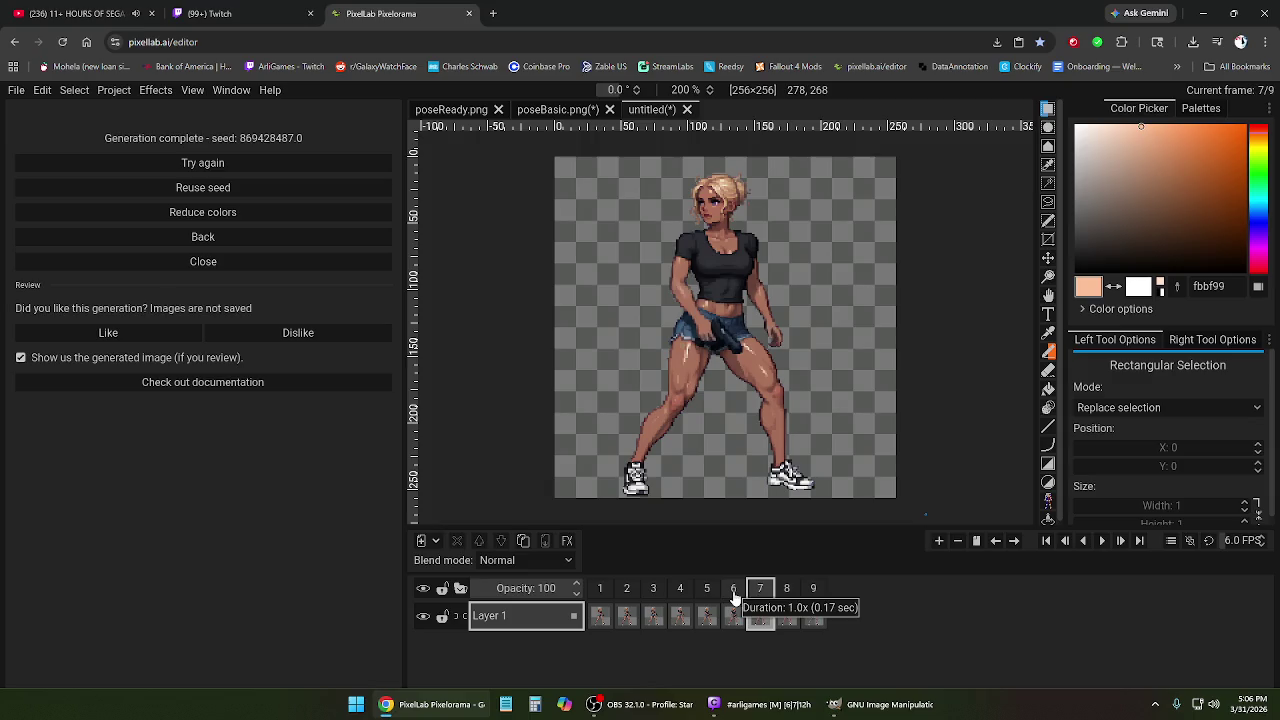
{"action": "left_click", "coordinate": [734, 592]}
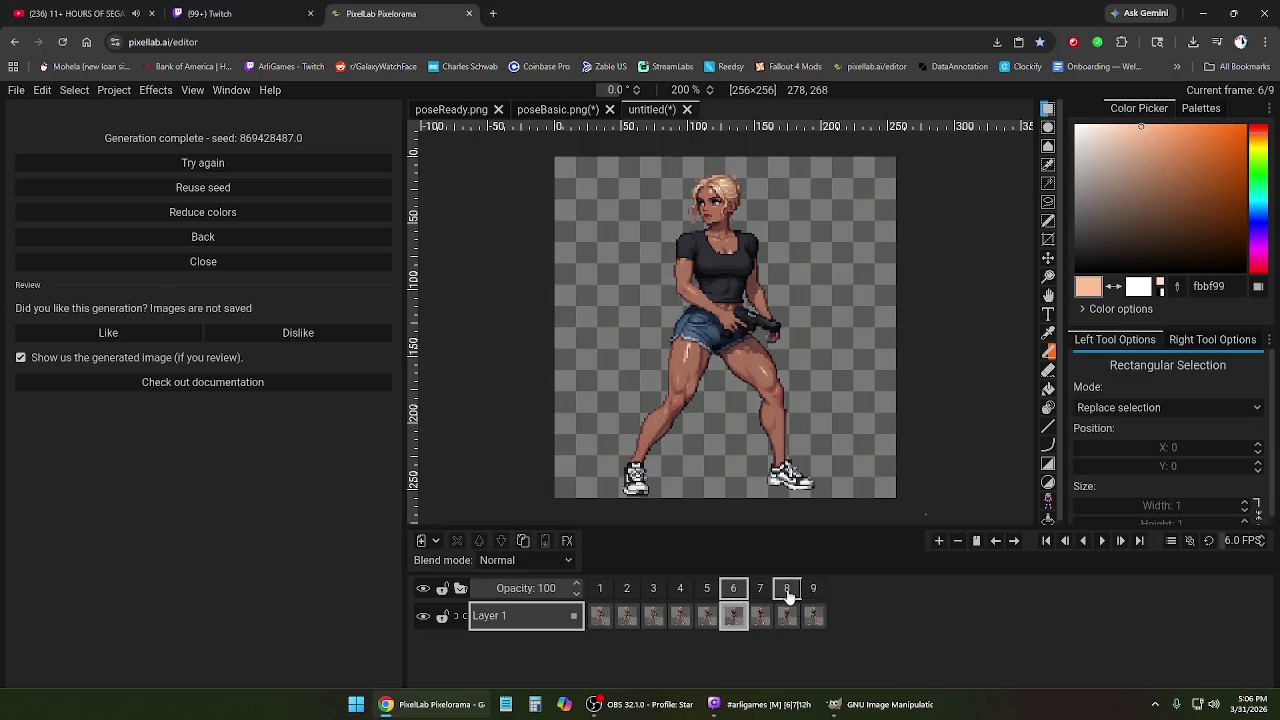
{"action": "left_click", "coordinate": [788, 593]}
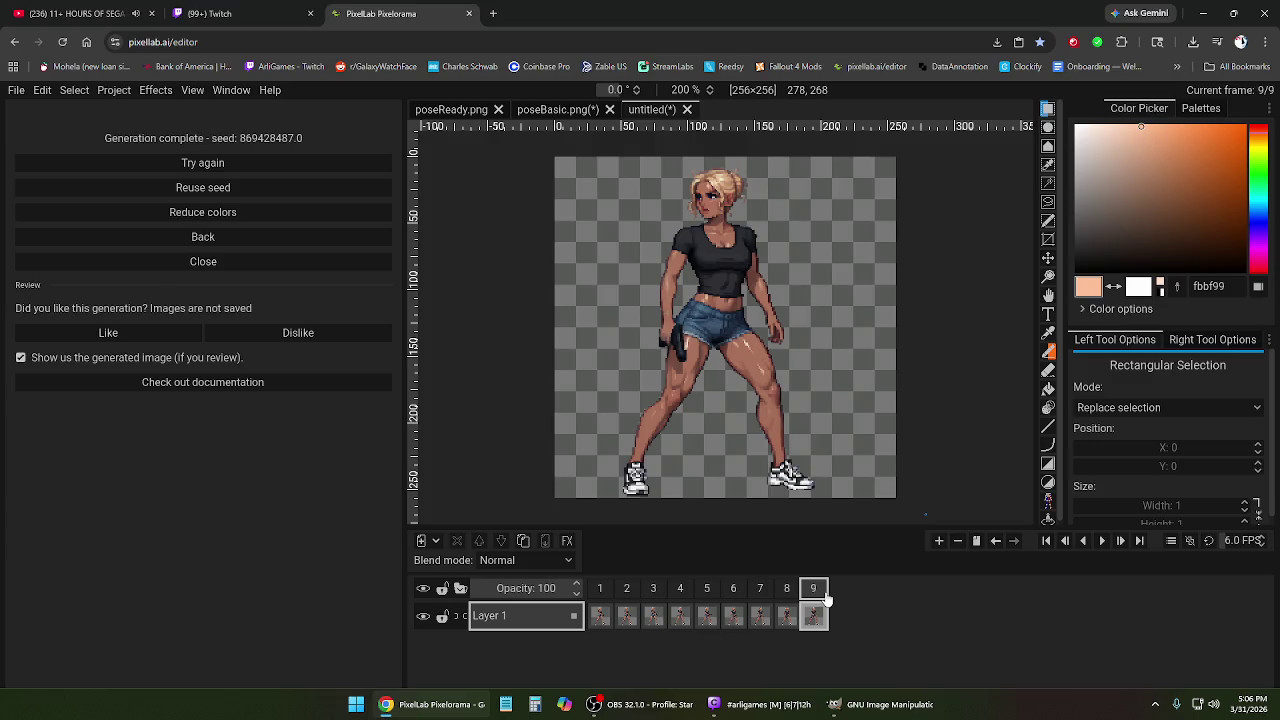
{"action": "left_click", "coordinate": [600, 590]}
{"action": "left_click", "coordinate": [1101, 542]}
{"action": "left_click", "coordinate": [1101, 541]}
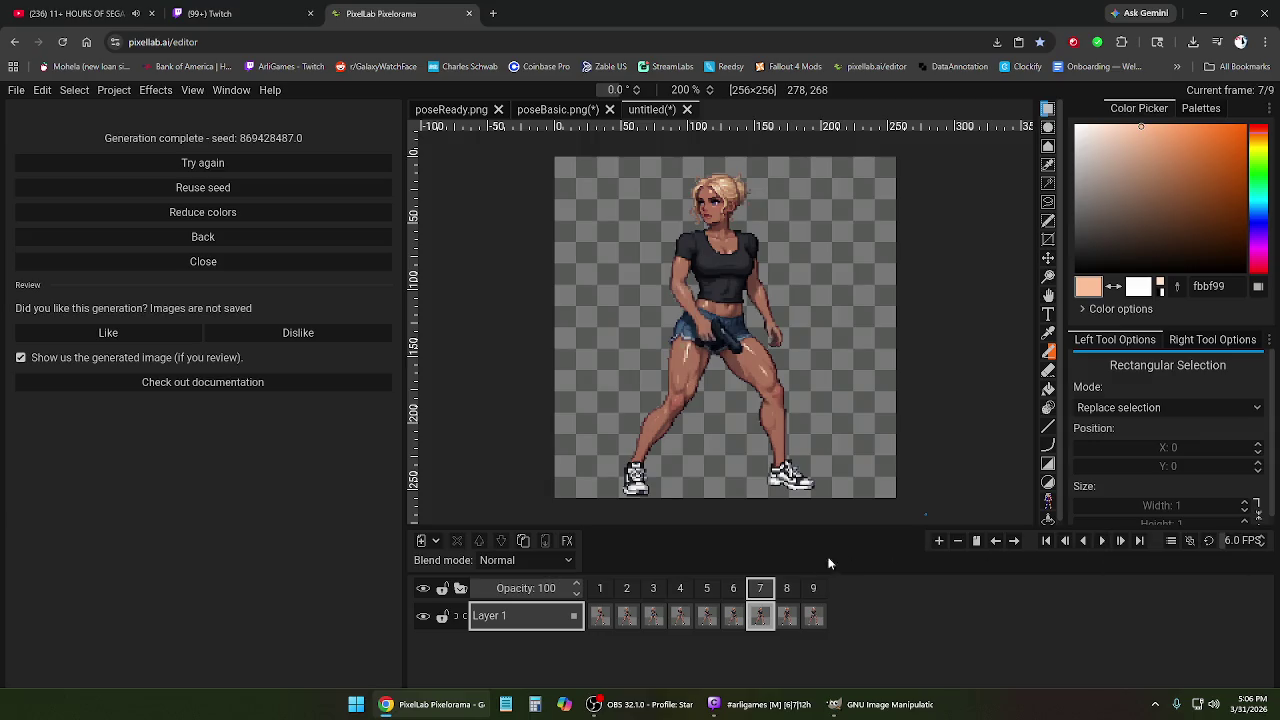
{"action": "left_click", "coordinate": [733, 588]}
{"action": "left_click", "coordinate": [680, 589]}
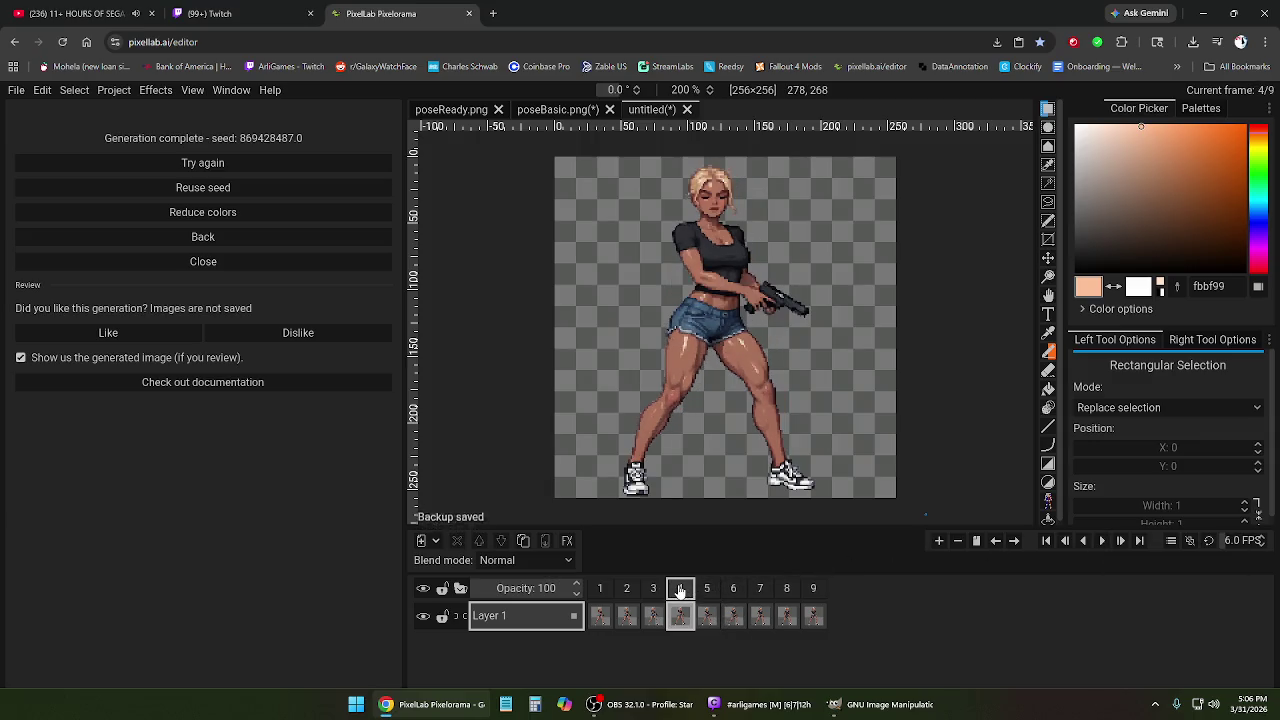
{"action": "left_click", "coordinate": [655, 592]}
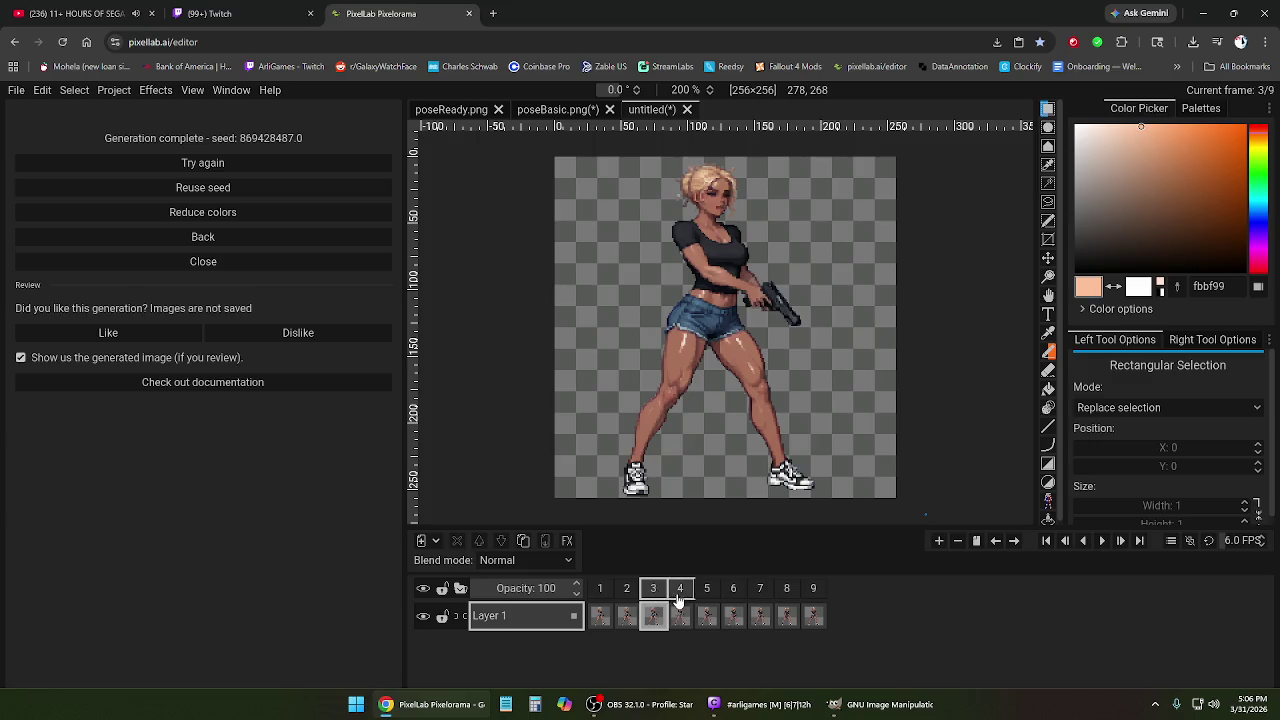
{"action": "left_click", "coordinate": [680, 590]}
{"action": "left_click", "coordinate": [707, 590]}
{"action": "left_click", "coordinate": [757, 592]}
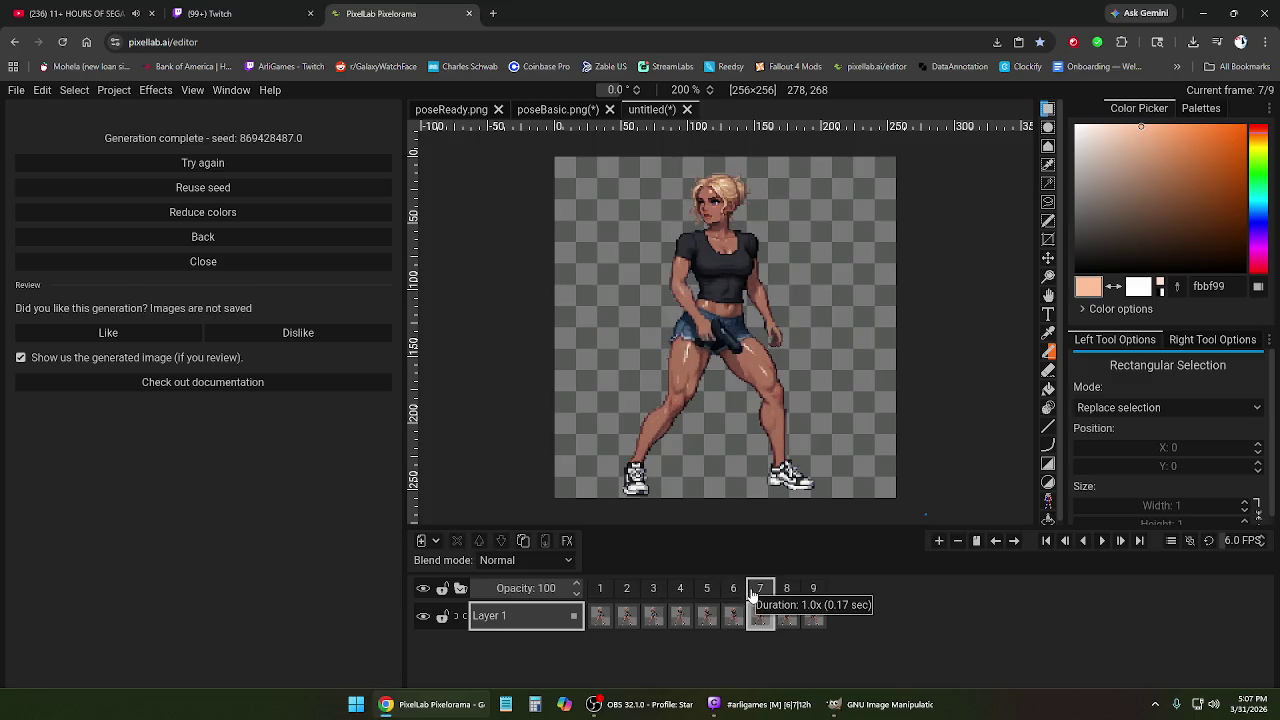
{"action": "left_click", "coordinate": [787, 590]}
{"action": "left_click", "coordinate": [813, 590]}
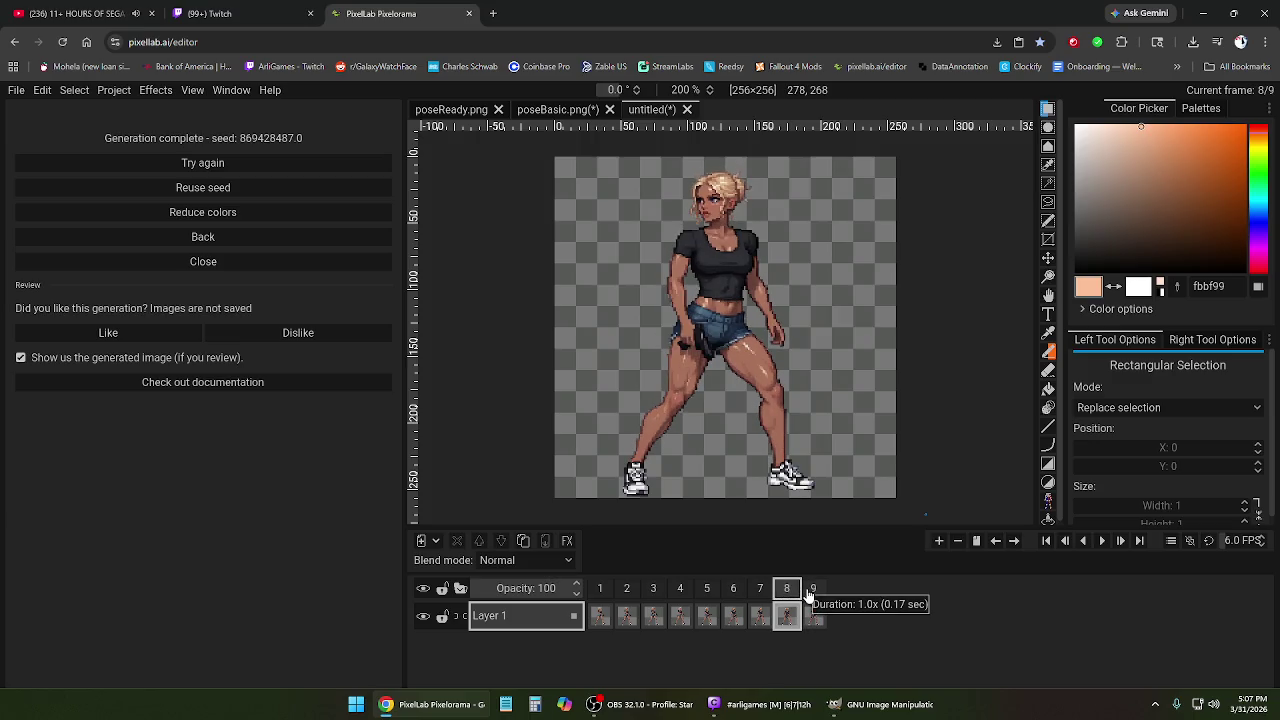
{"action": "right_click", "coordinate": [797, 588]}
Remove frames 9 and 8 and play the remaining seven-frame clip.
{"action": "left_click", "coordinate": [809, 567]}
{"action": "right_click", "coordinate": [788, 590]}
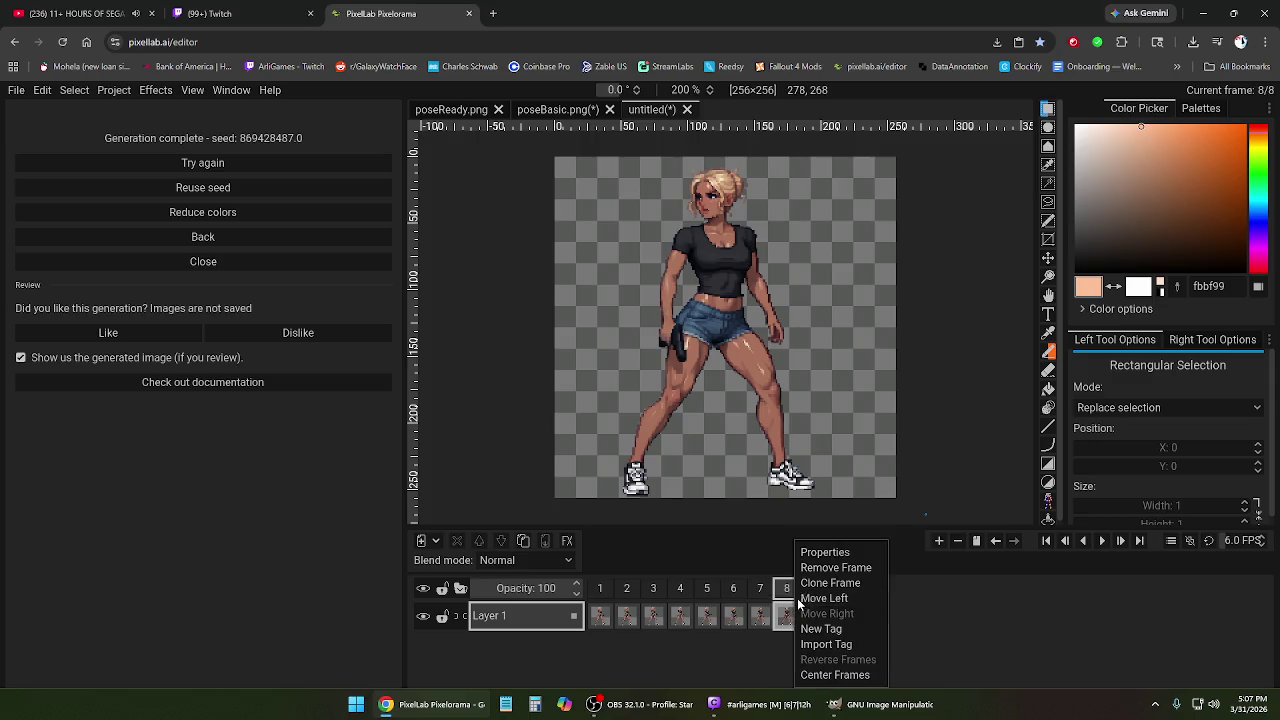
{"action": "left_click", "coordinate": [819, 567]}
{"action": "left_click", "coordinate": [1095, 540]}
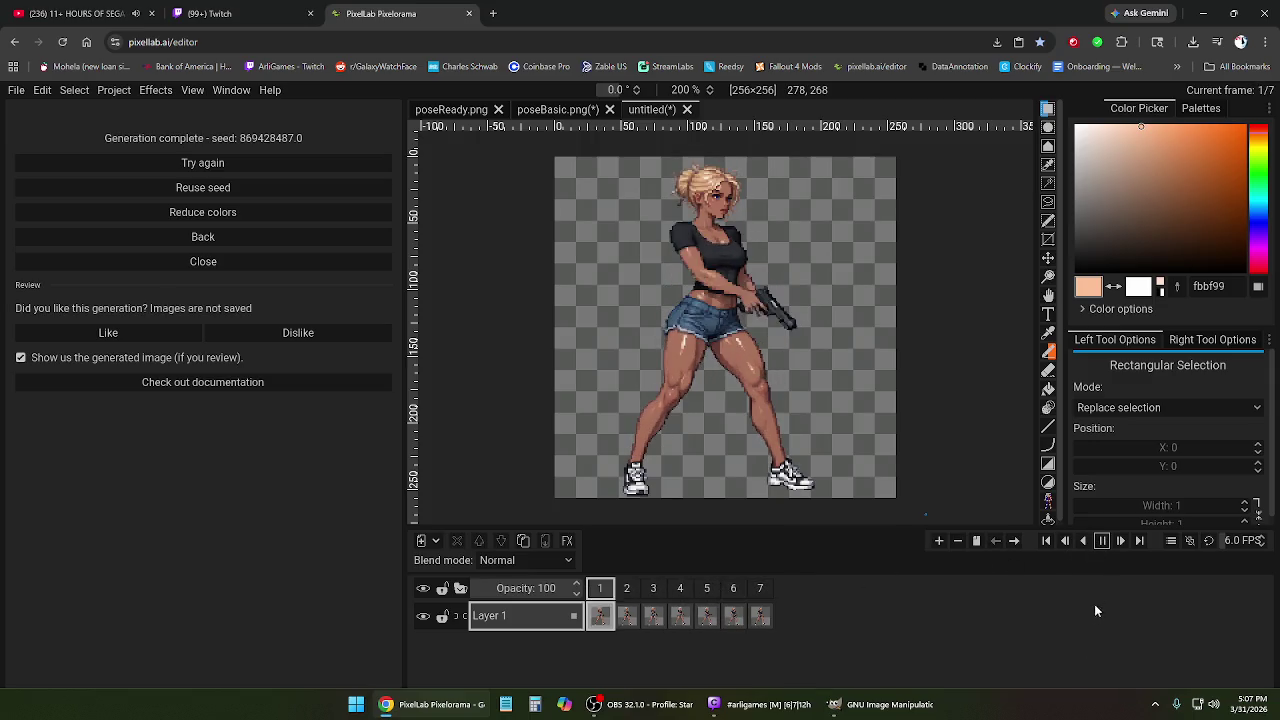
{"action": "left_click", "coordinate": [1103, 541]}
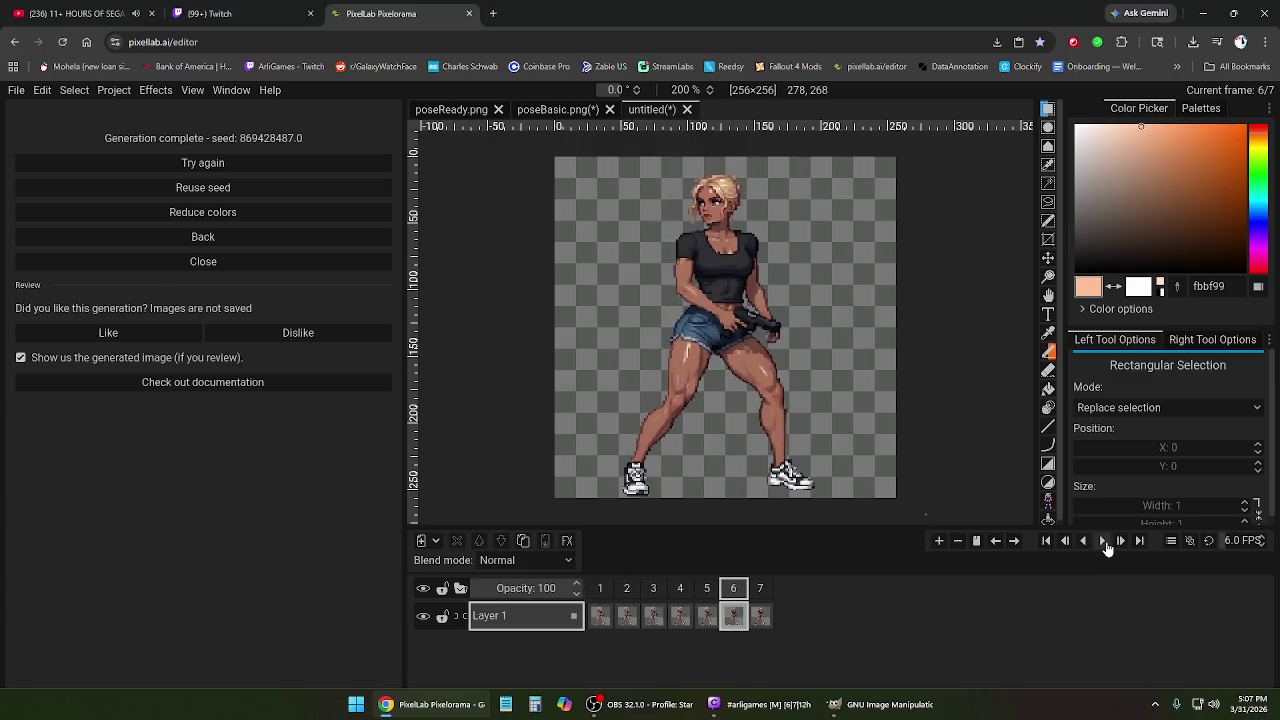
{"action": "left_click", "coordinate": [1104, 541]}
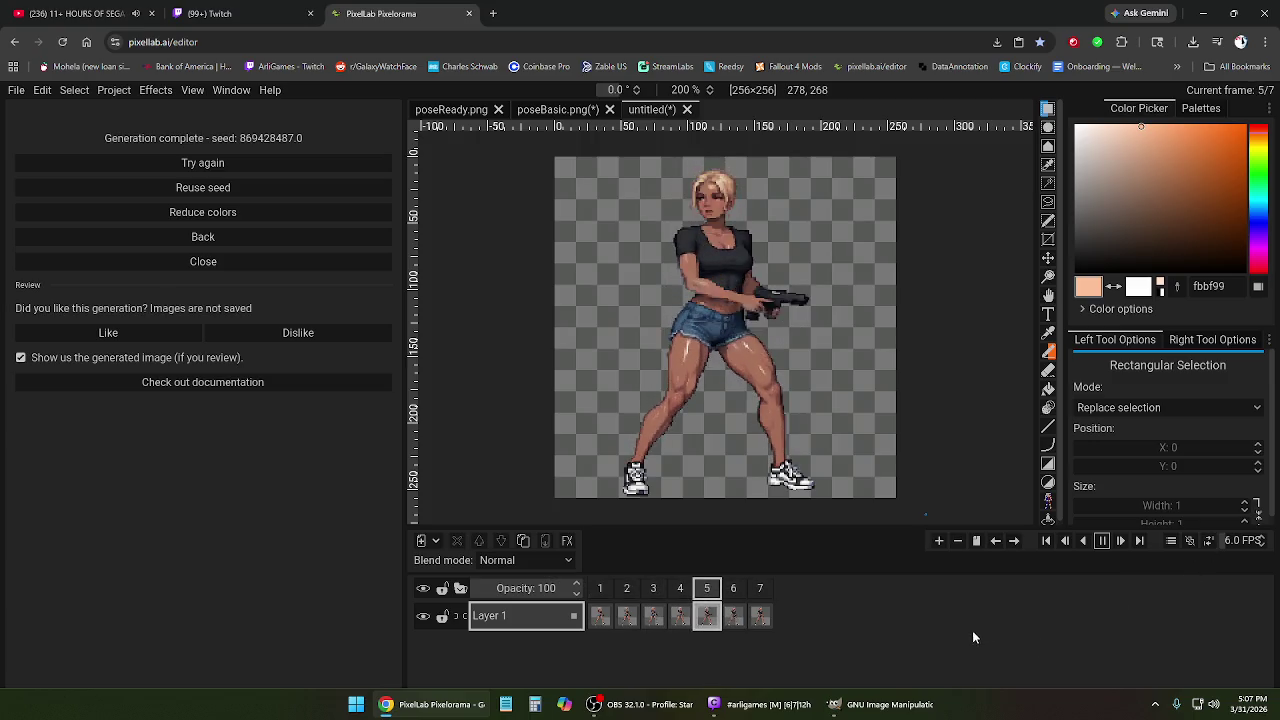
Remove frames 7 and 6 from the animation.
{"action": "right_click", "coordinate": [766, 593]}
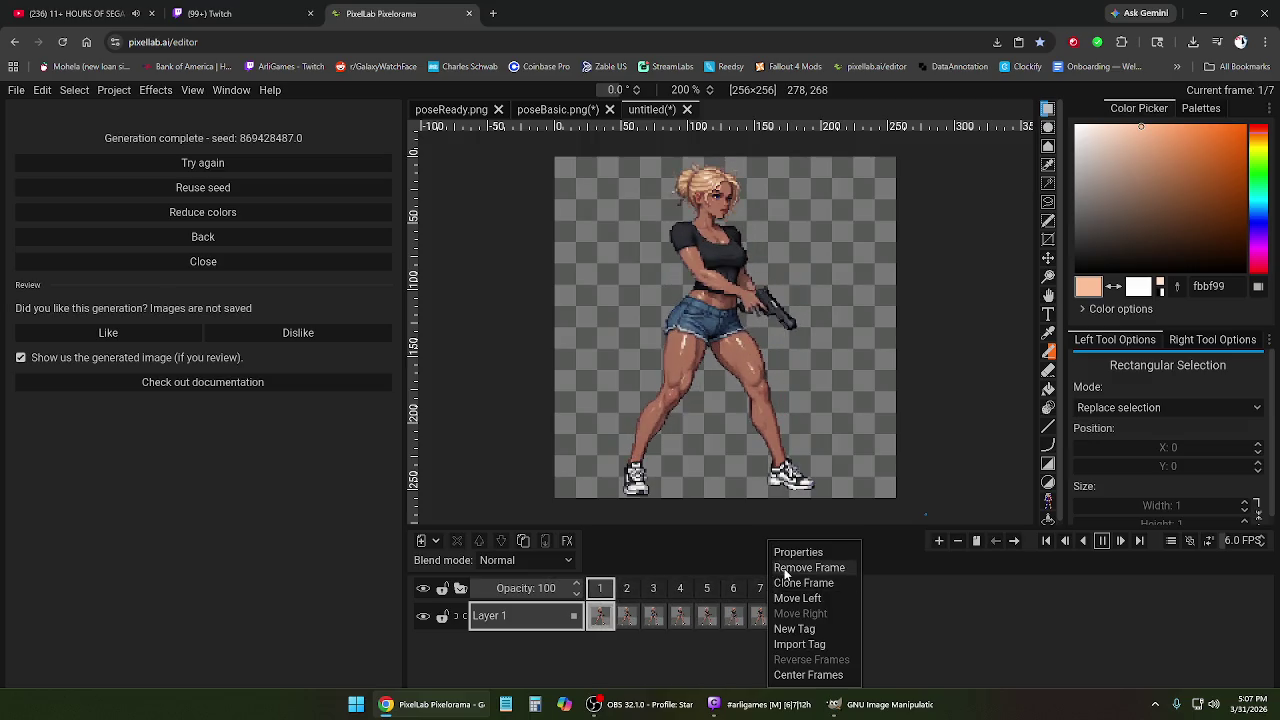
{"action": "left_click", "coordinate": [790, 567]}
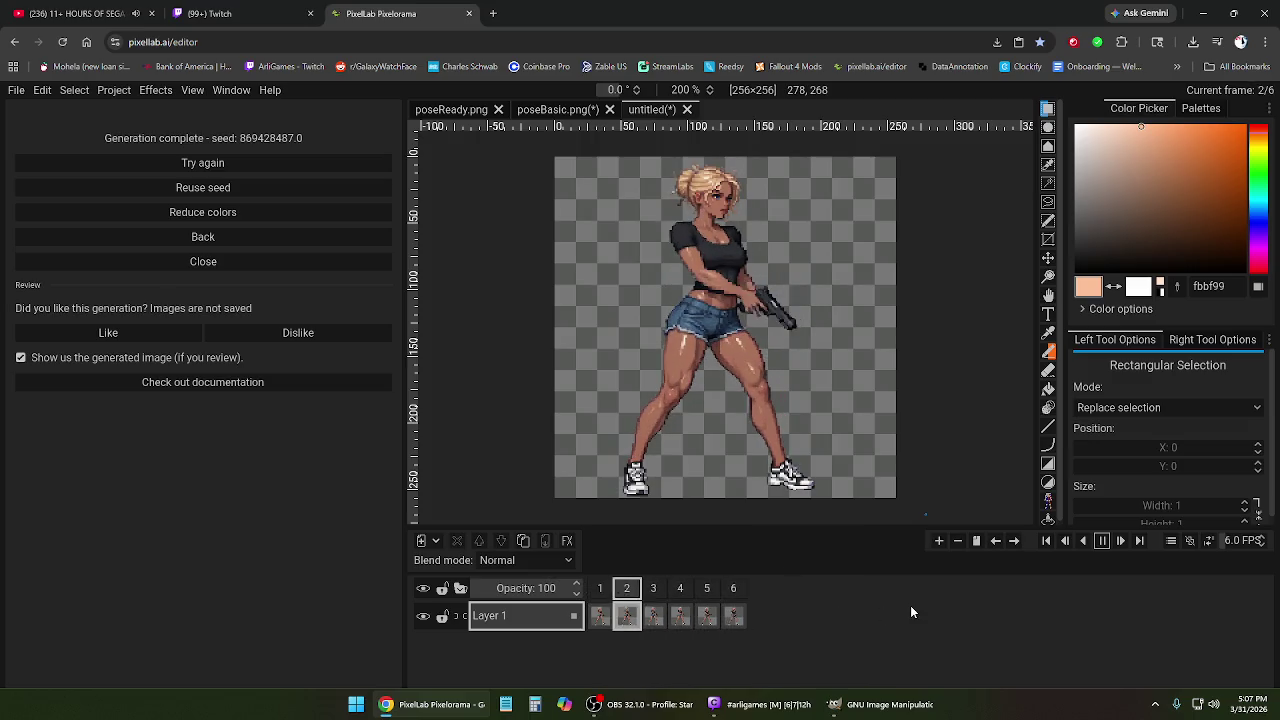
{"action": "right_click", "coordinate": [740, 597]}
{"action": "left_click", "coordinate": [775, 566]}
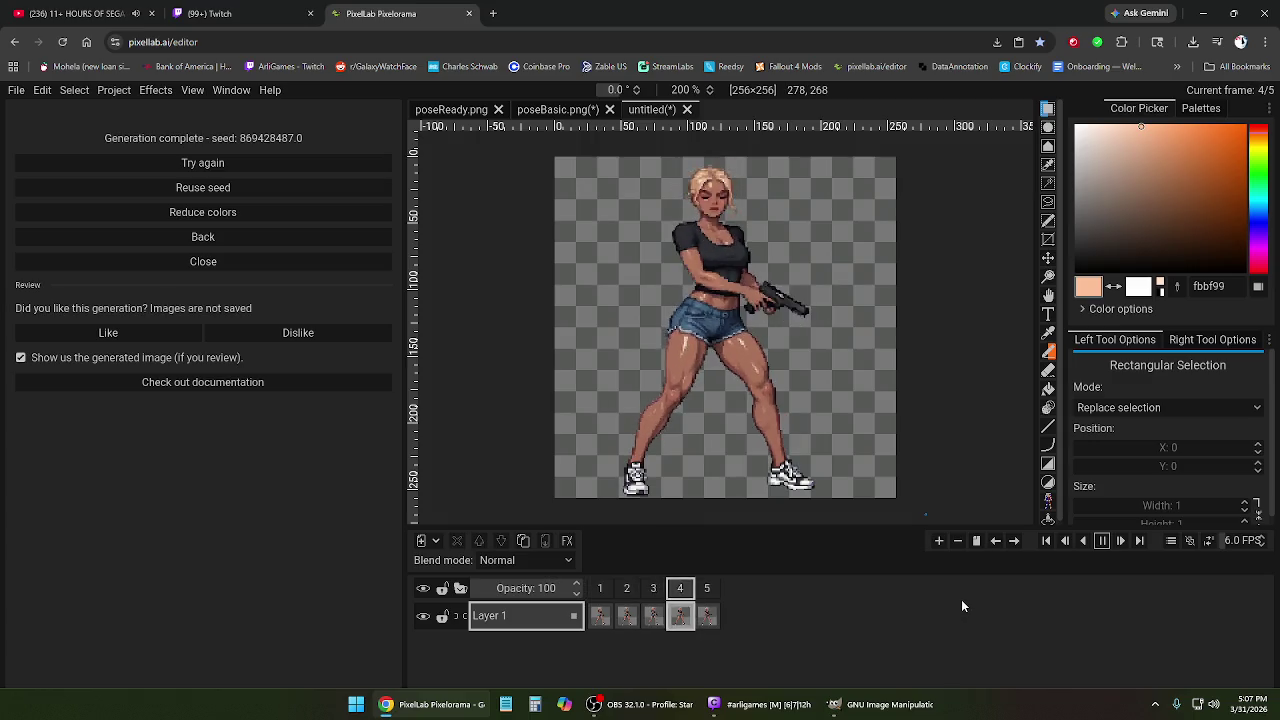
{"action": "left_click", "coordinate": [1102, 540]}
Select frames 2 to 5 and delete them, keeping only frame 1.
{"action": "left_click", "coordinate": [627, 590]}
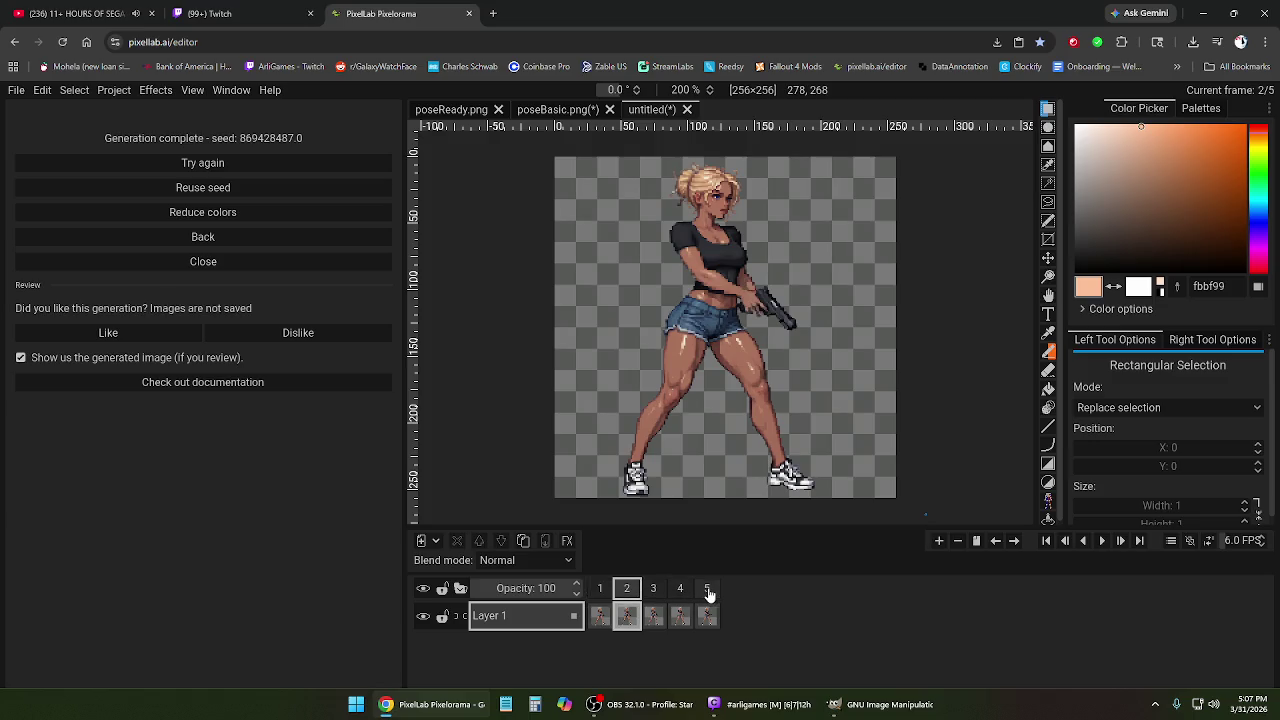
{"action": "left_click", "coordinate": [707, 592], "text": "shift"}
{"action": "right_click", "coordinate": [707, 592]}
{"action": "left_click", "coordinate": [740, 570]}
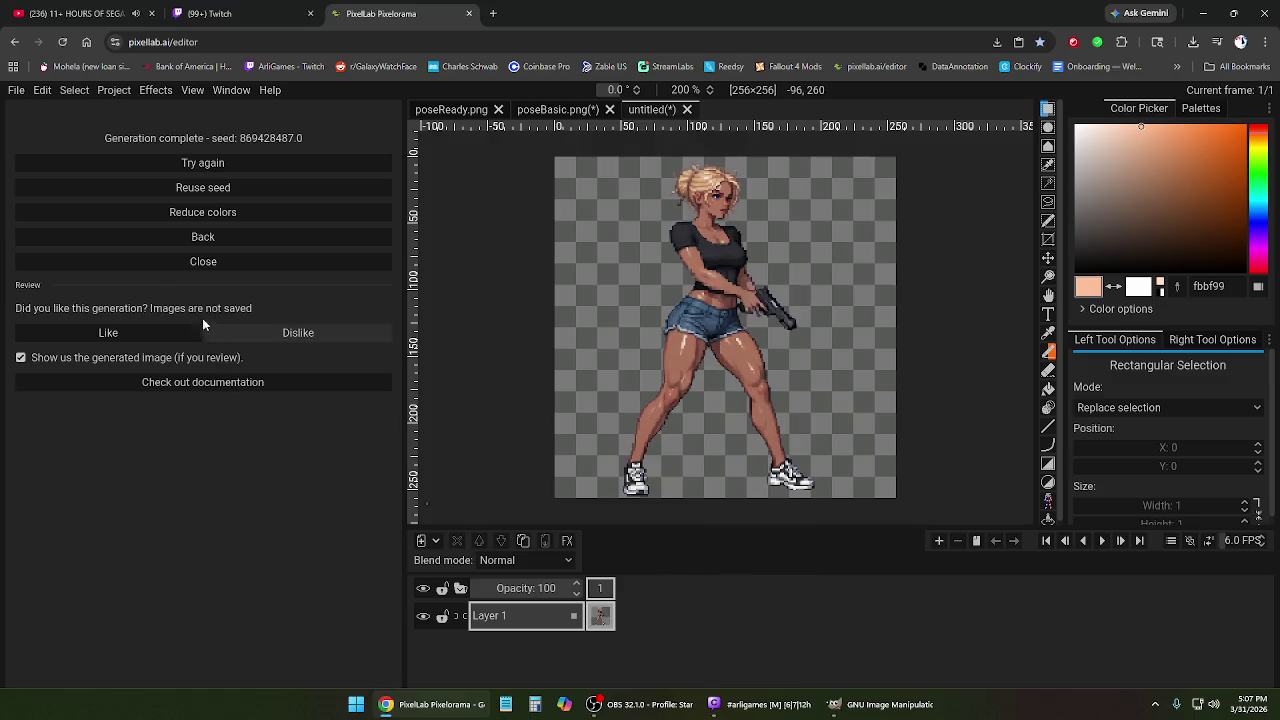
{"action": "left_click", "coordinate": [203, 237]}
Run Enhance prompt on the look-behind action description for 8 frames.
{"action": "left_click", "coordinate": [244, 474]}
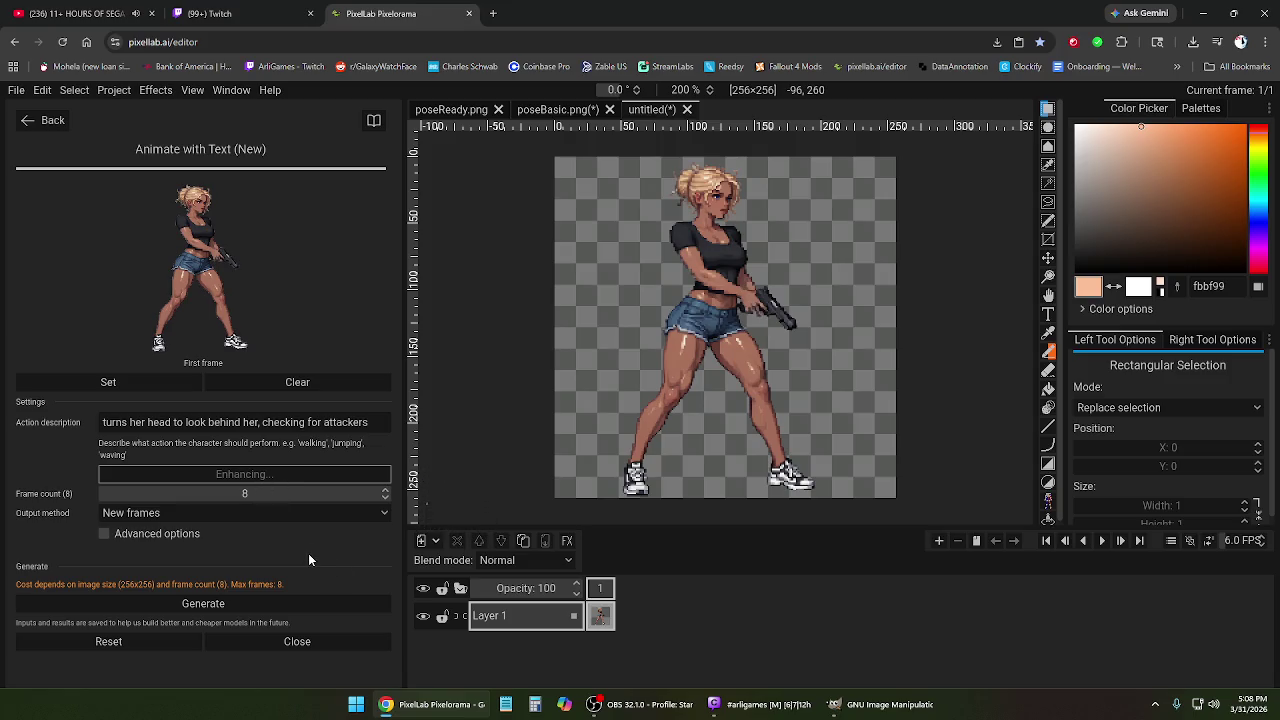
Enhance the look-behind description again and generate a fresh nine-frame head-turn animation, then return to frame 1.
{"action": "left_click", "coordinate": [305, 528]}
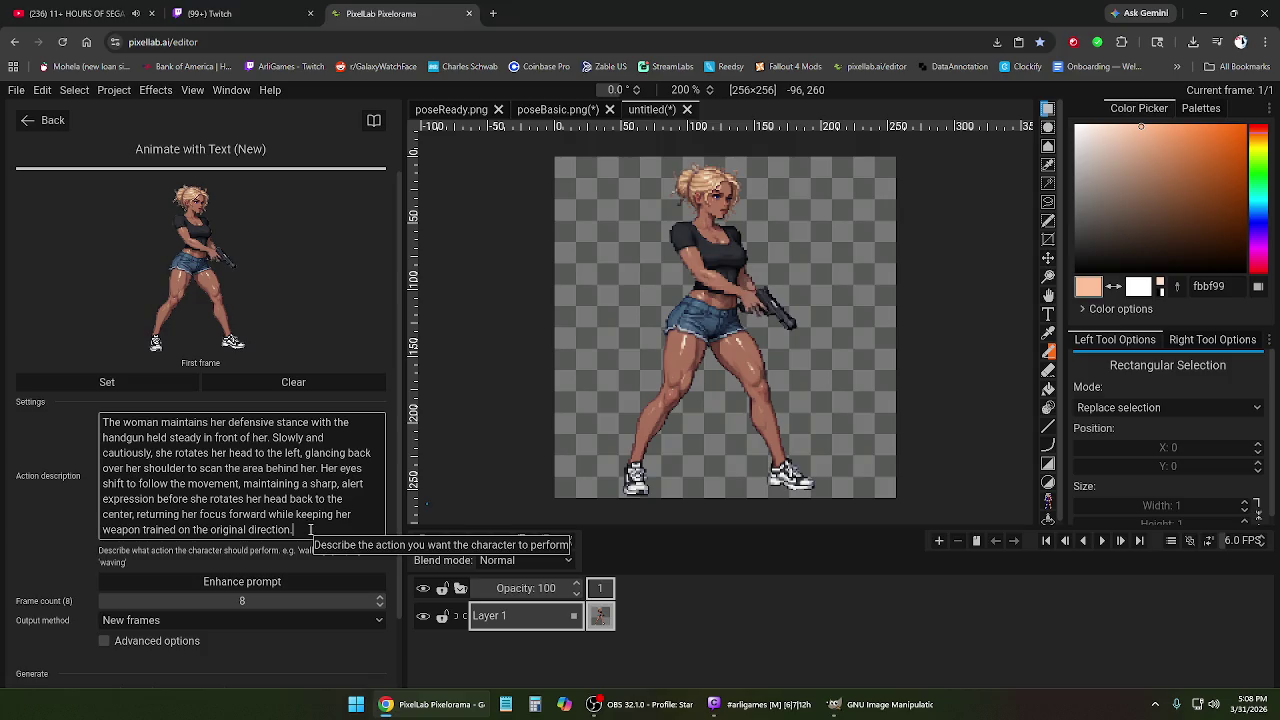
{"action": "key", "text": "ctrl+a"}
{"action": "right_click", "coordinate": [106, 424]}
{"action": "left_click", "coordinate": [137, 454]}
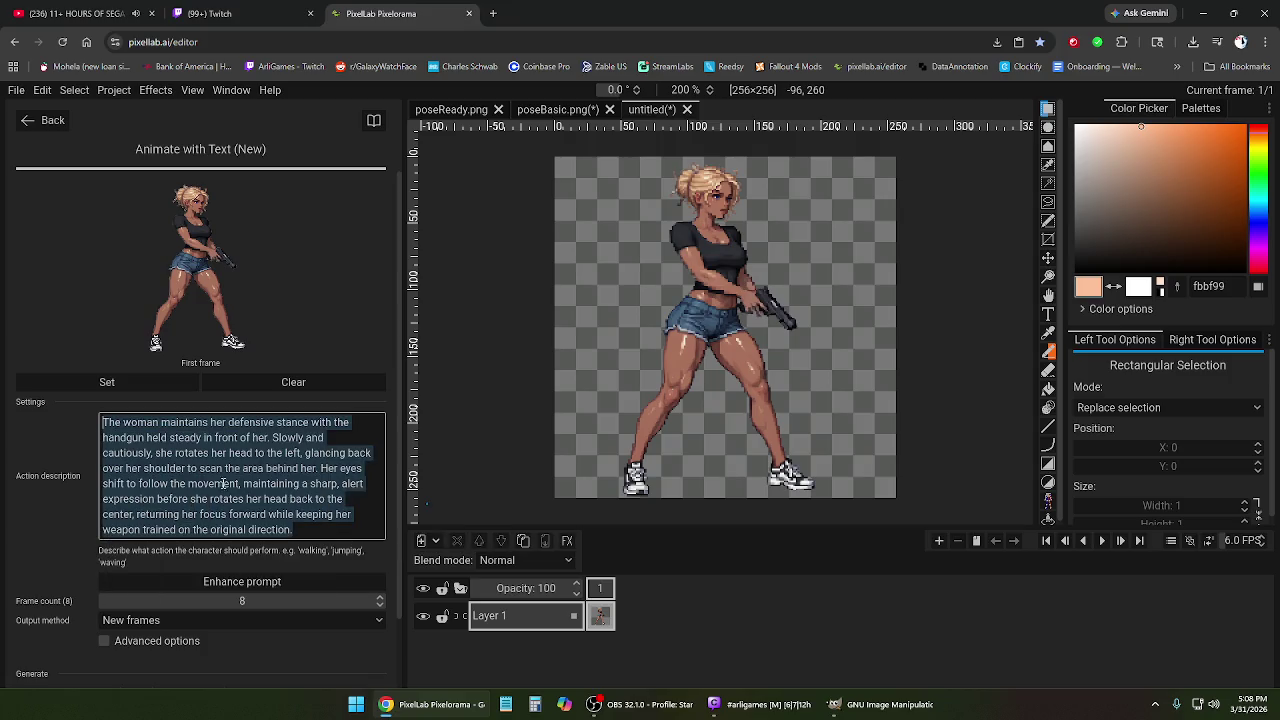
{"action": "left_click", "coordinate": [241, 581]}
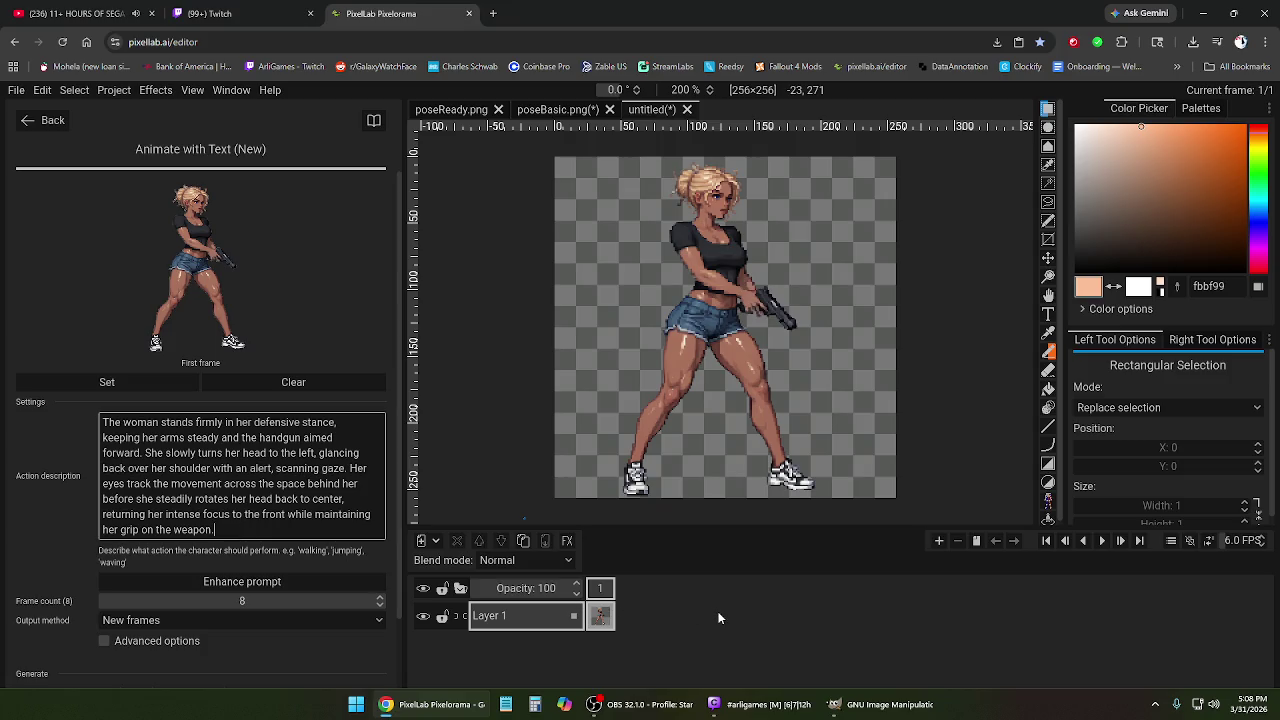
{"action": "scroll", "coordinate": [256, 650], "scroll_direction": "down", "scroll_amount": 2}
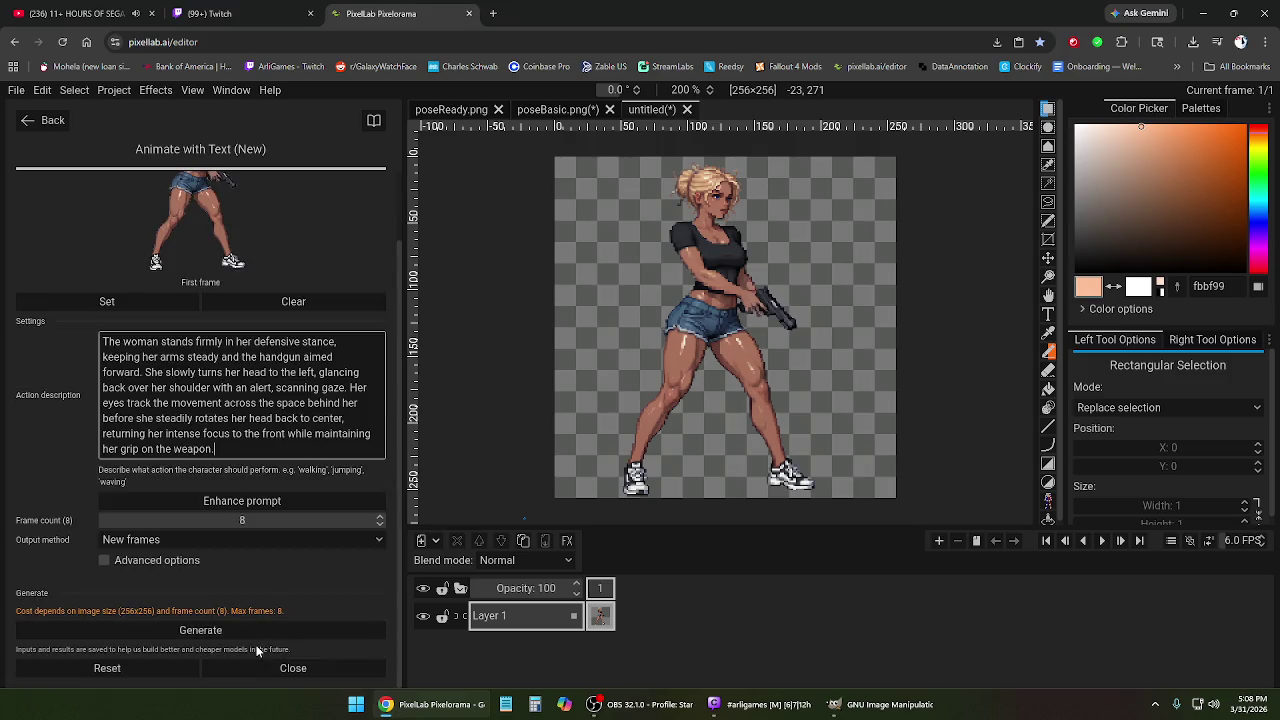
{"action": "left_click", "coordinate": [200, 630]}
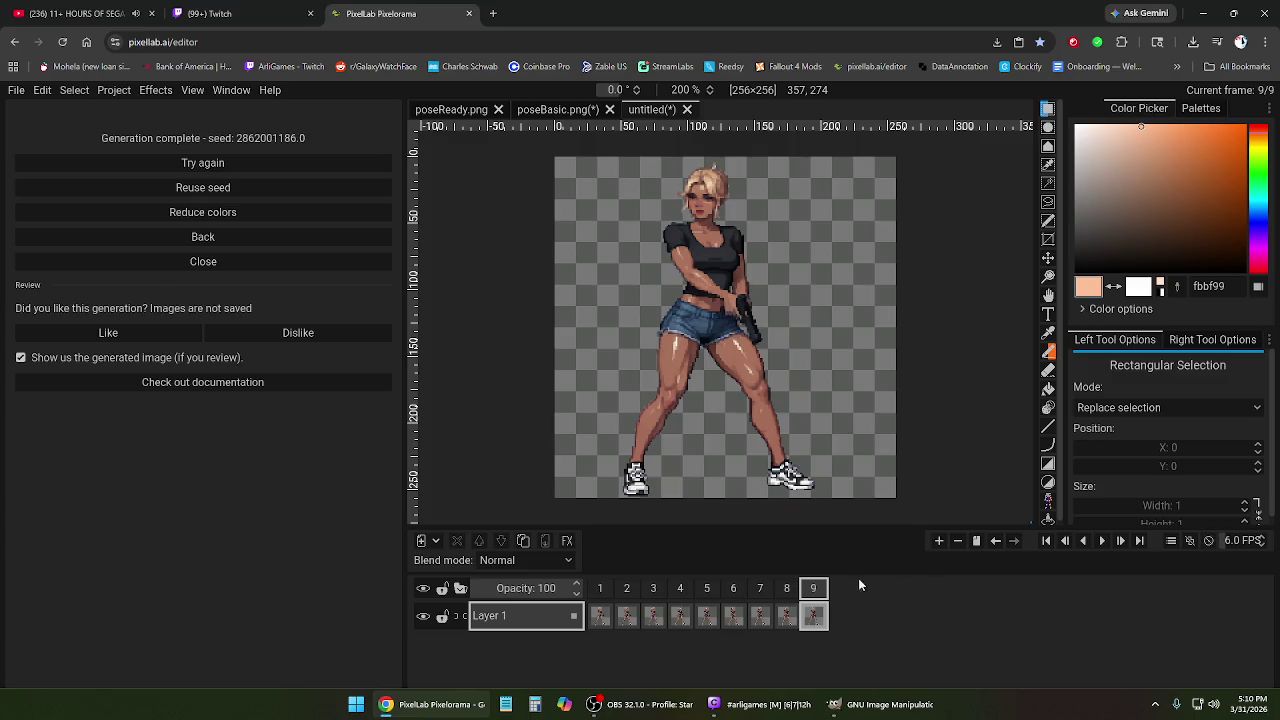
{"action": "left_click", "coordinate": [602, 589]}
Play the new animation once, then enable looping, play it, and pause.
{"action": "left_click", "coordinate": [1103, 541]}
{"action": "left_click", "coordinate": [600, 589]}
{"action": "left_click", "coordinate": [1205, 543]}
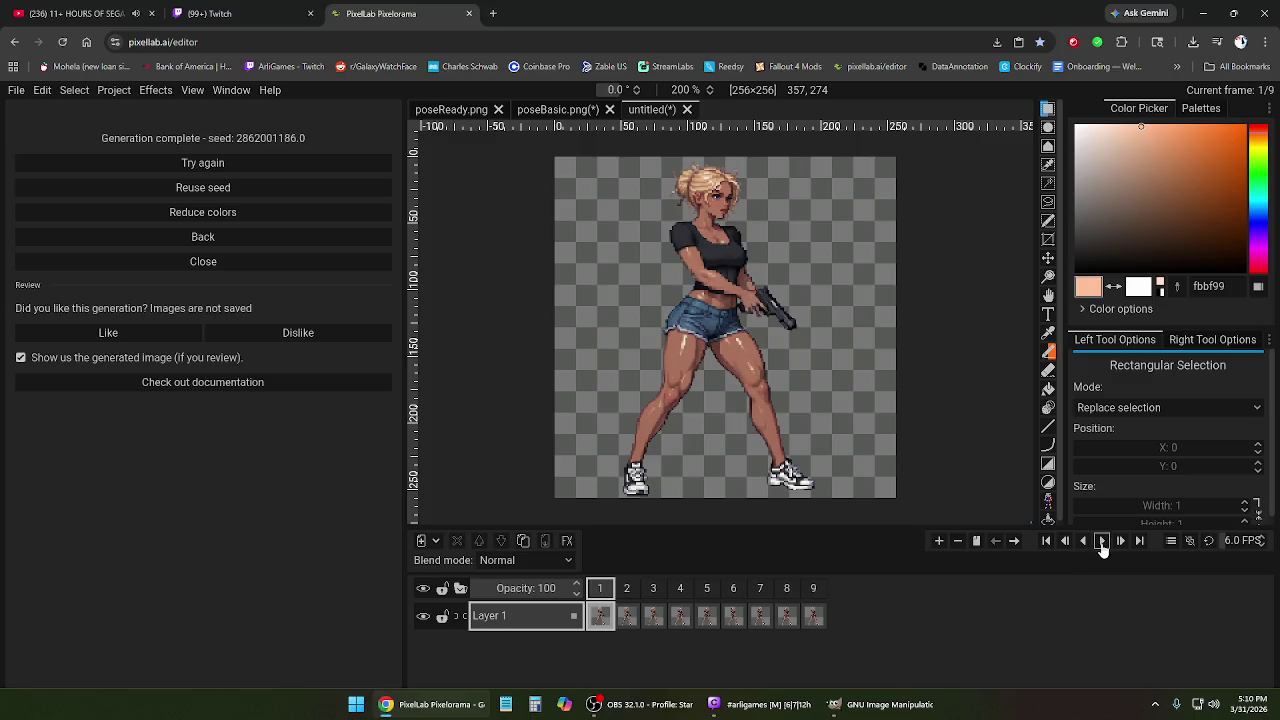
{"action": "left_click", "coordinate": [1102, 541]}
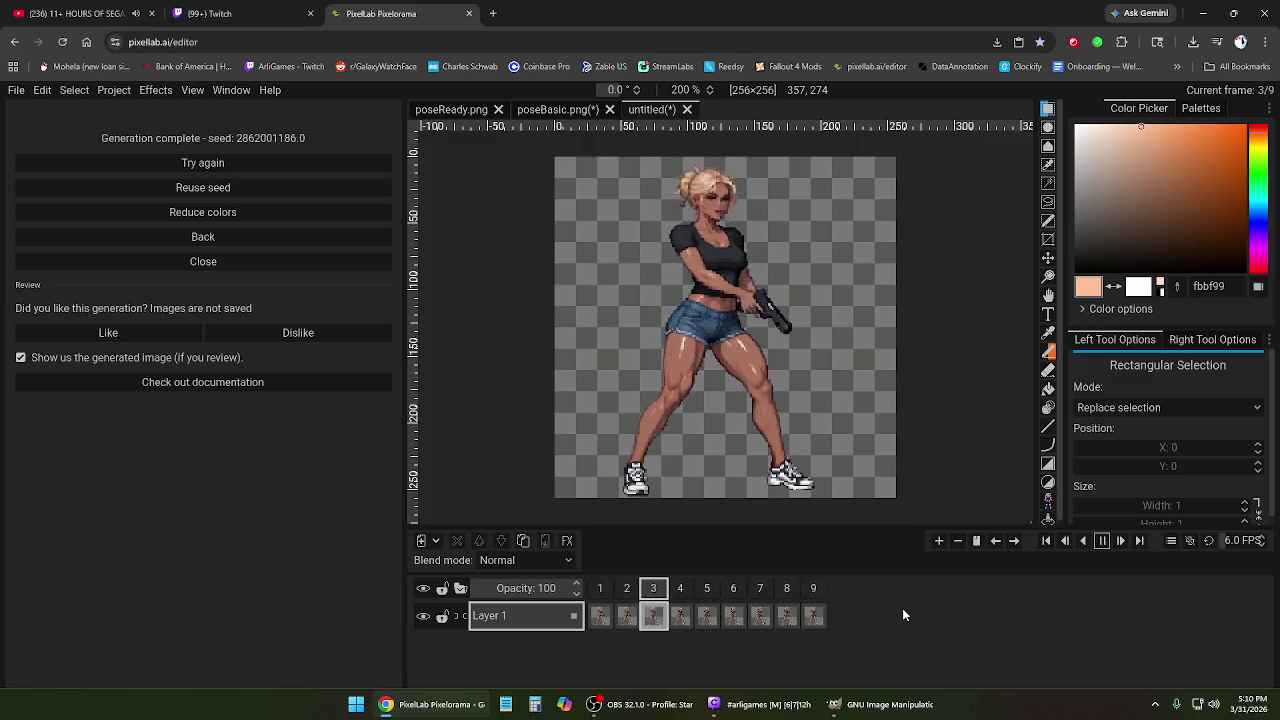
{"action": "left_click", "coordinate": [1100, 542]}
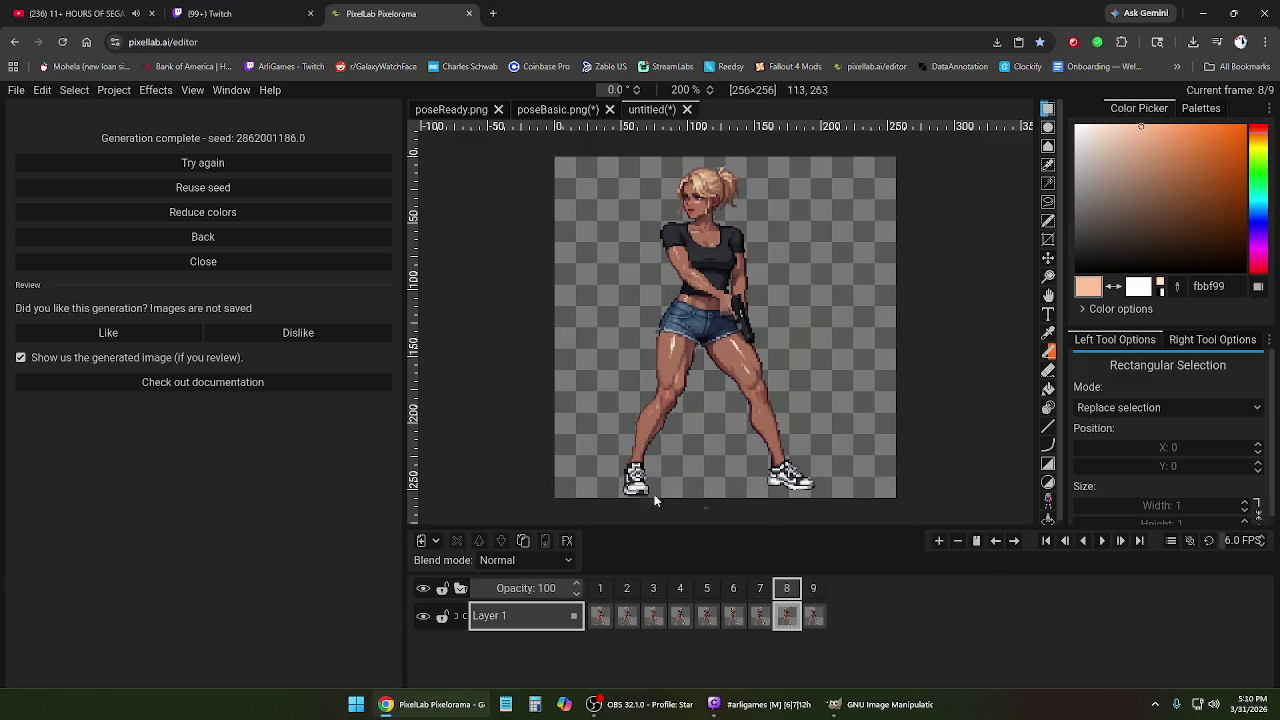
Step through frames 1–9 individually to inspect the woman's glance back over her shoulder.
{"action": "left_click", "coordinate": [601, 590]}
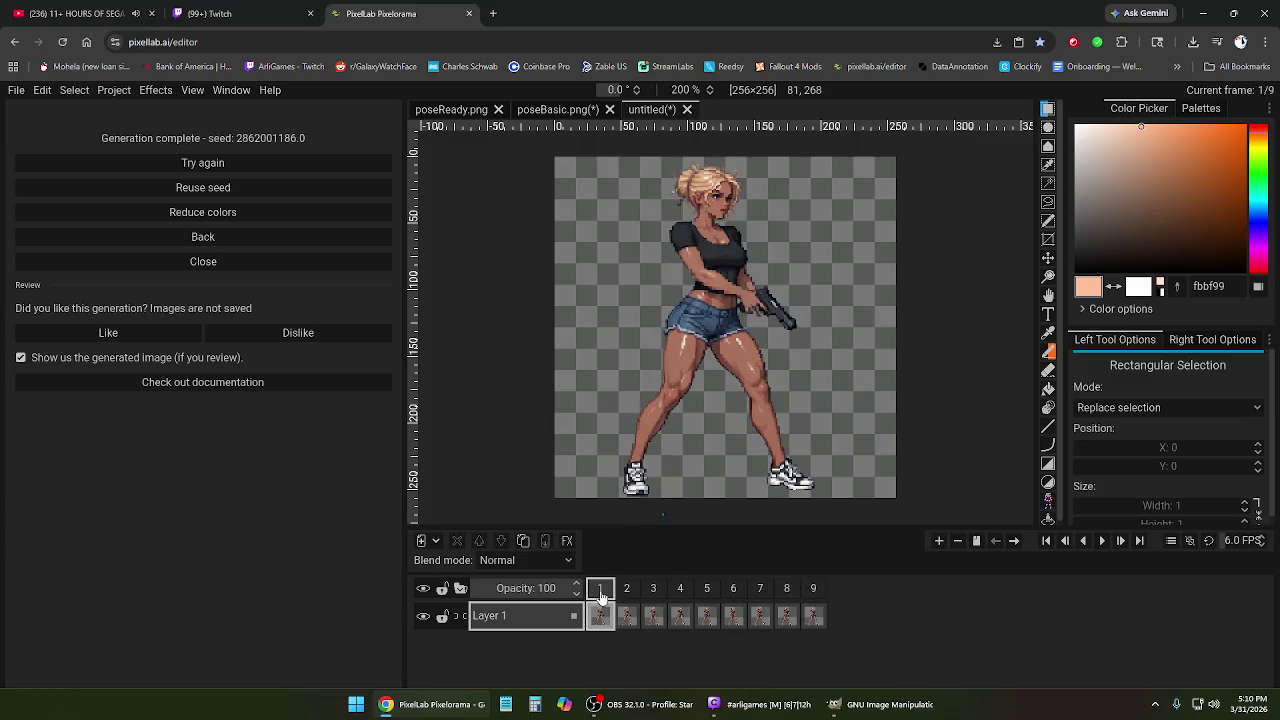
{"action": "left_click", "coordinate": [810, 590]}
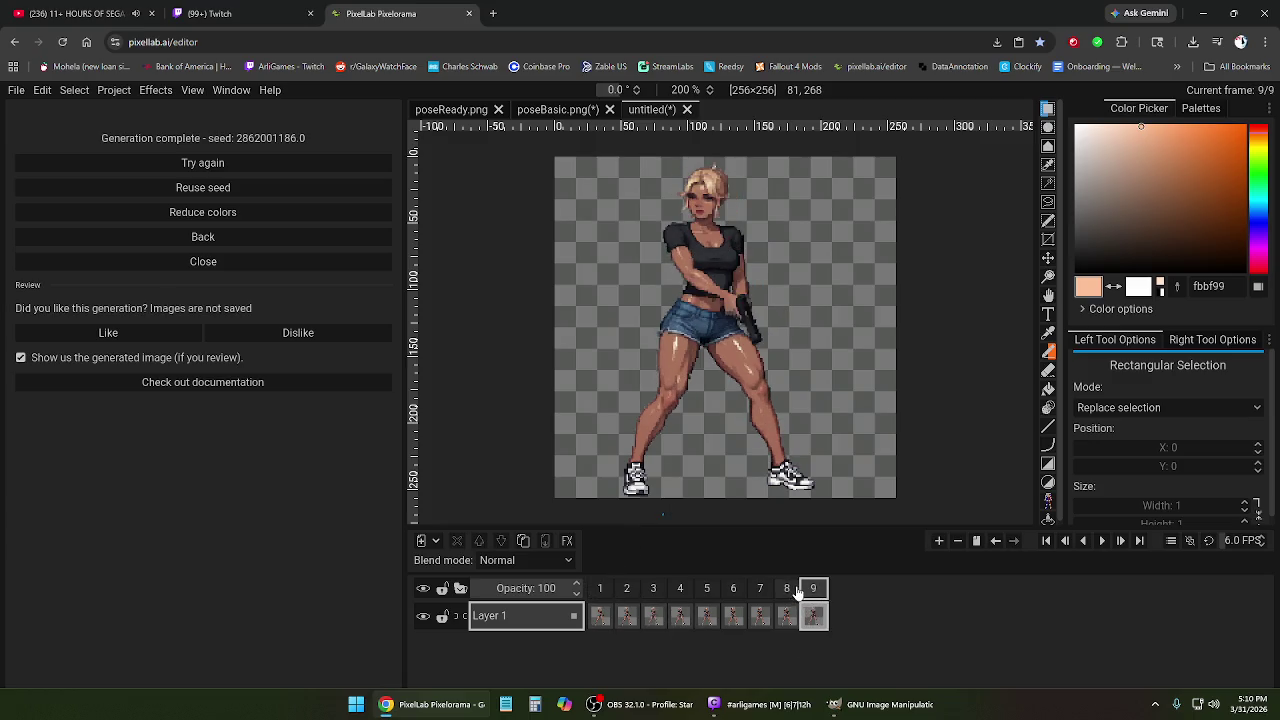
{"action": "left_click", "coordinate": [787, 590]}
{"action": "left_click", "coordinate": [762, 590]}
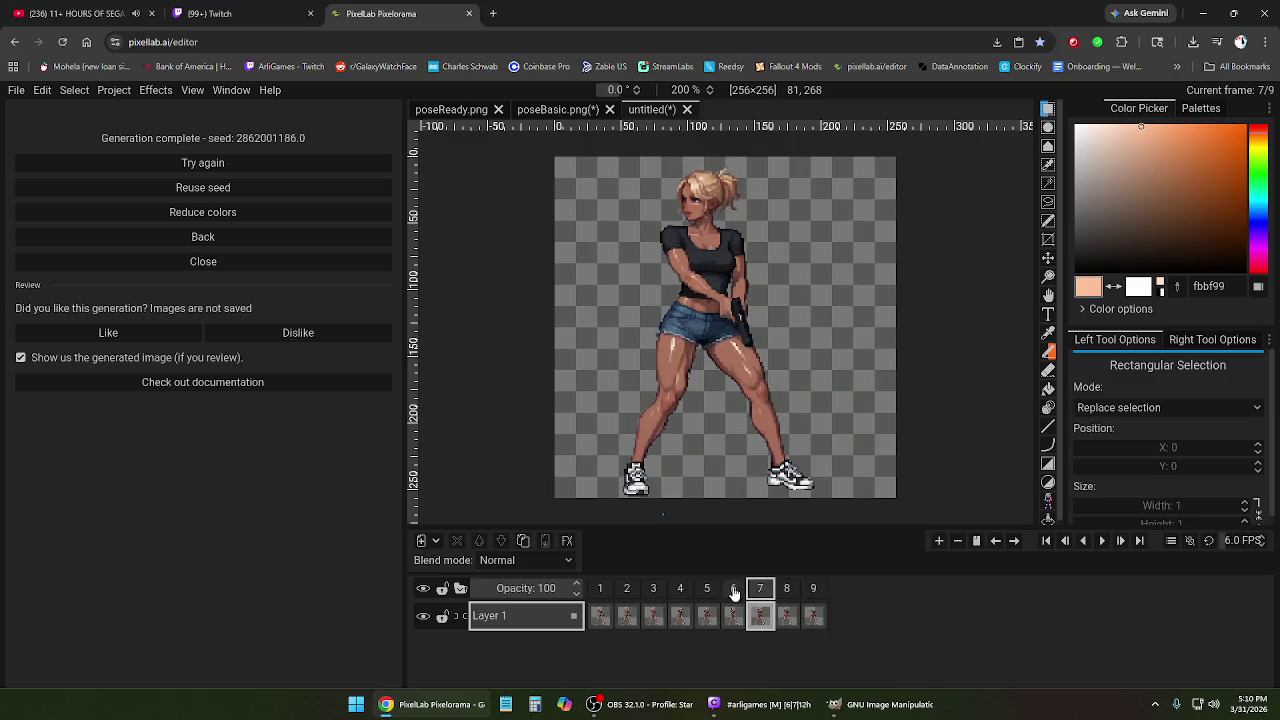
{"action": "left_click", "coordinate": [734, 590]}
{"action": "left_click", "coordinate": [707, 590]}
{"action": "left_click", "coordinate": [760, 592]}
{"action": "left_click", "coordinate": [815, 594]}
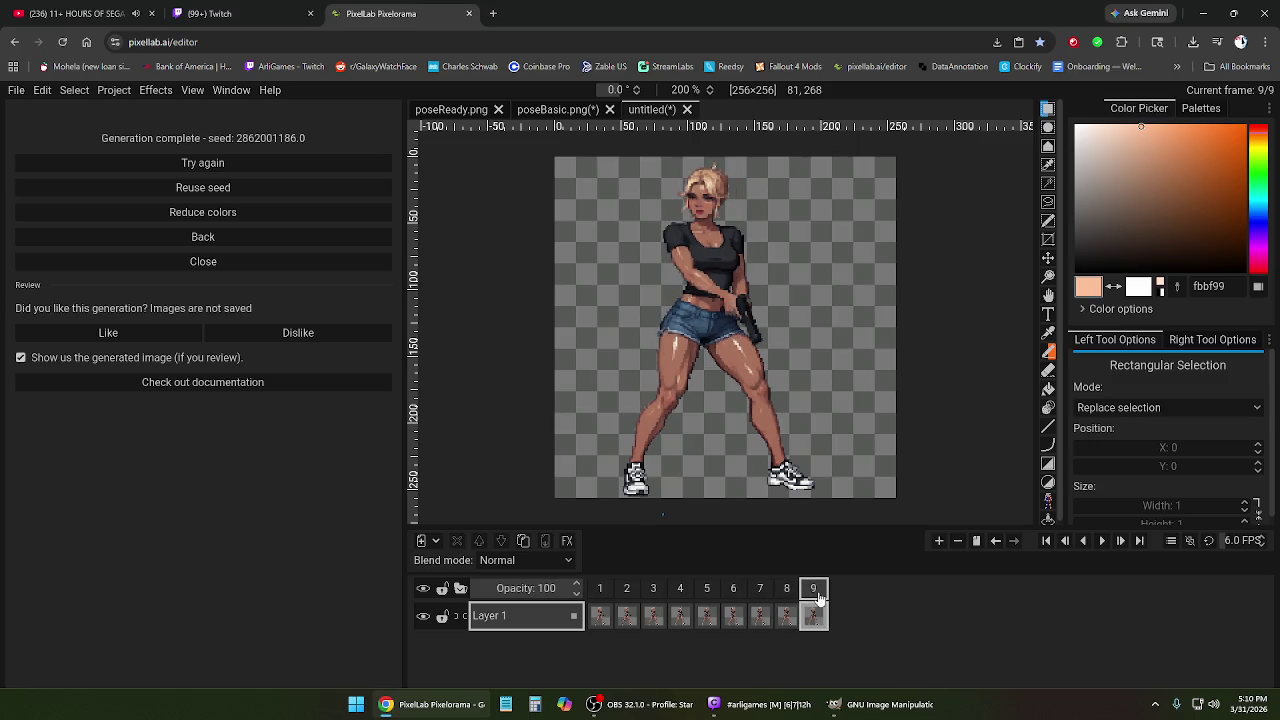
{"action": "left_click", "coordinate": [787, 590]}
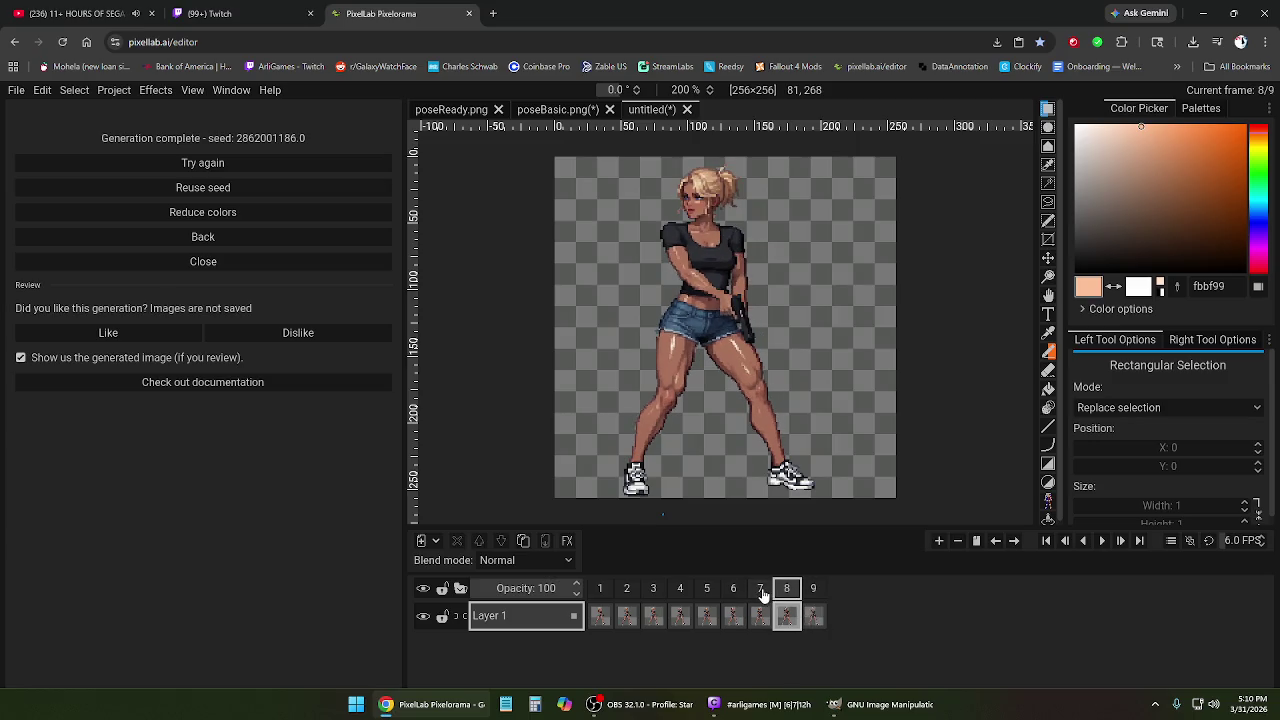
{"action": "left_click", "coordinate": [760, 591]}
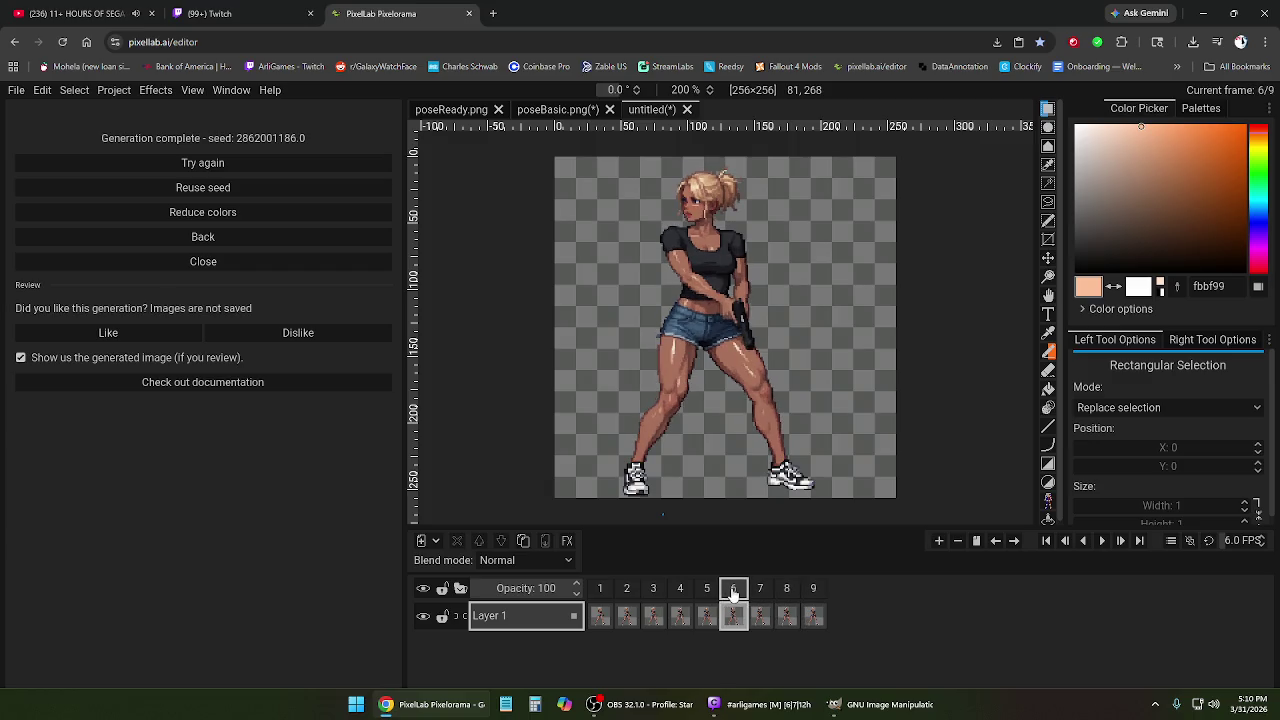
{"action": "left_click", "coordinate": [709, 591]}
{"action": "left_click", "coordinate": [734, 592]}
{"action": "left_click", "coordinate": [788, 591]}
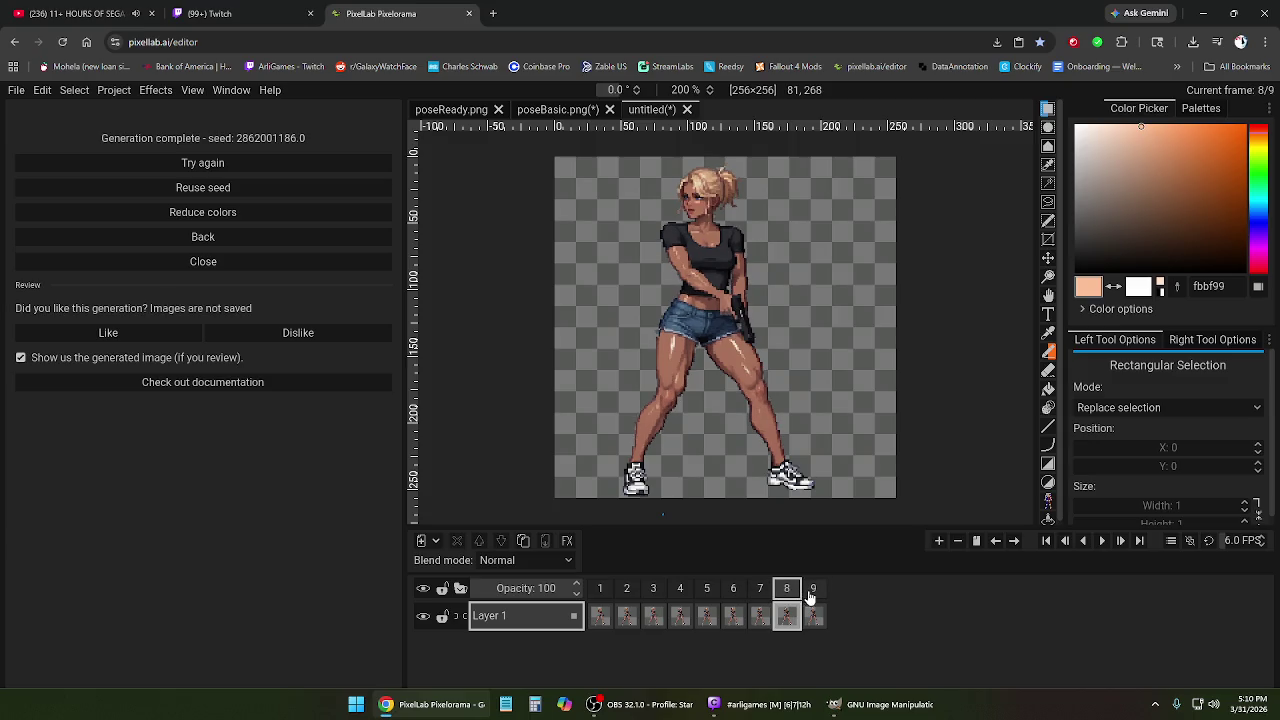
{"action": "left_click", "coordinate": [813, 592]}
Trial-trim the clip by removing frames 9, 8 and 7, playing the shortened animation.
{"action": "right_click", "coordinate": [811, 595]}
{"action": "left_click", "coordinate": [816, 579]}
{"action": "right_click", "coordinate": [789, 594]}
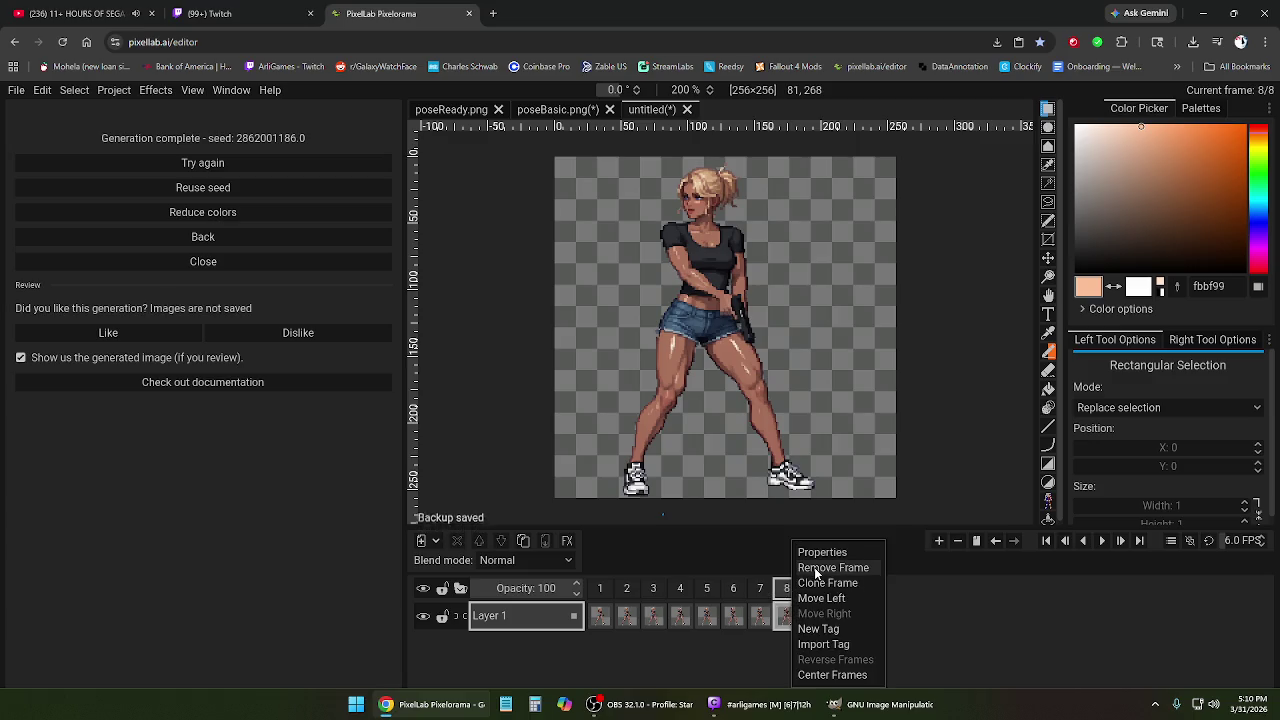
{"action": "left_click", "coordinate": [814, 567]}
{"action": "left_click", "coordinate": [1103, 541]}
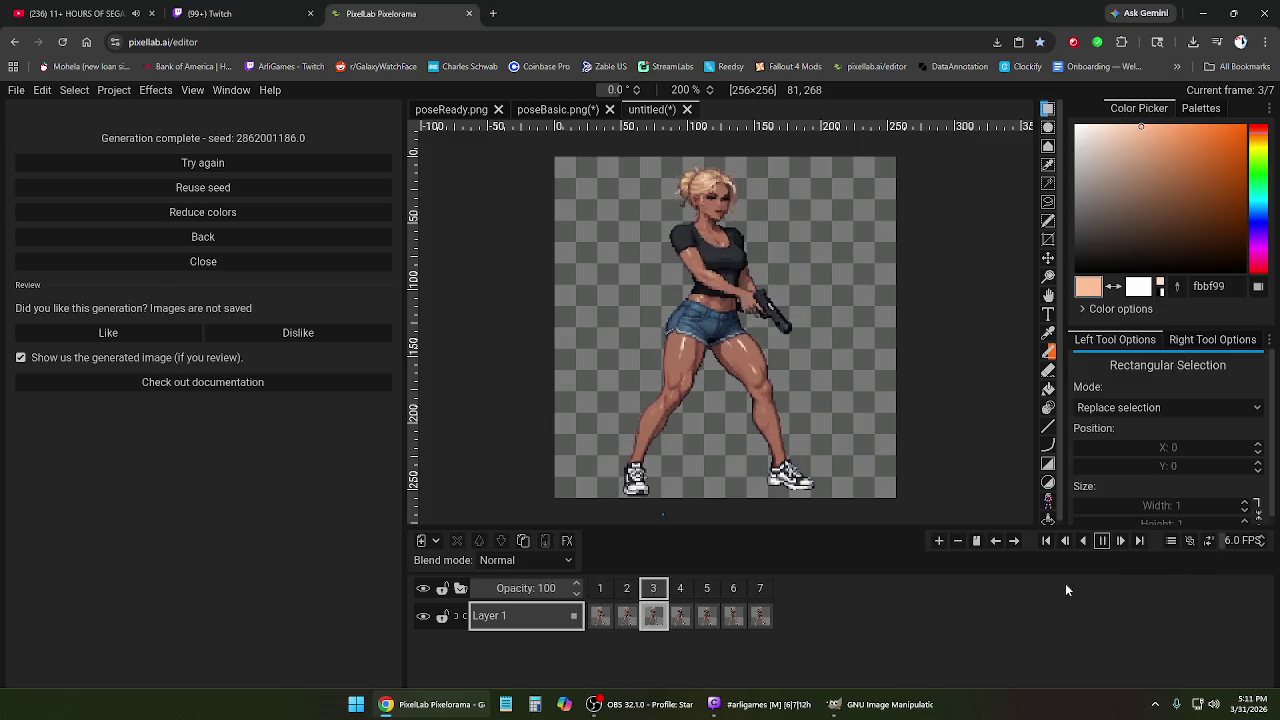
{"action": "left_click", "coordinate": [760, 588]}
{"action": "right_click", "coordinate": [760, 588]}
{"action": "left_click", "coordinate": [795, 567]}
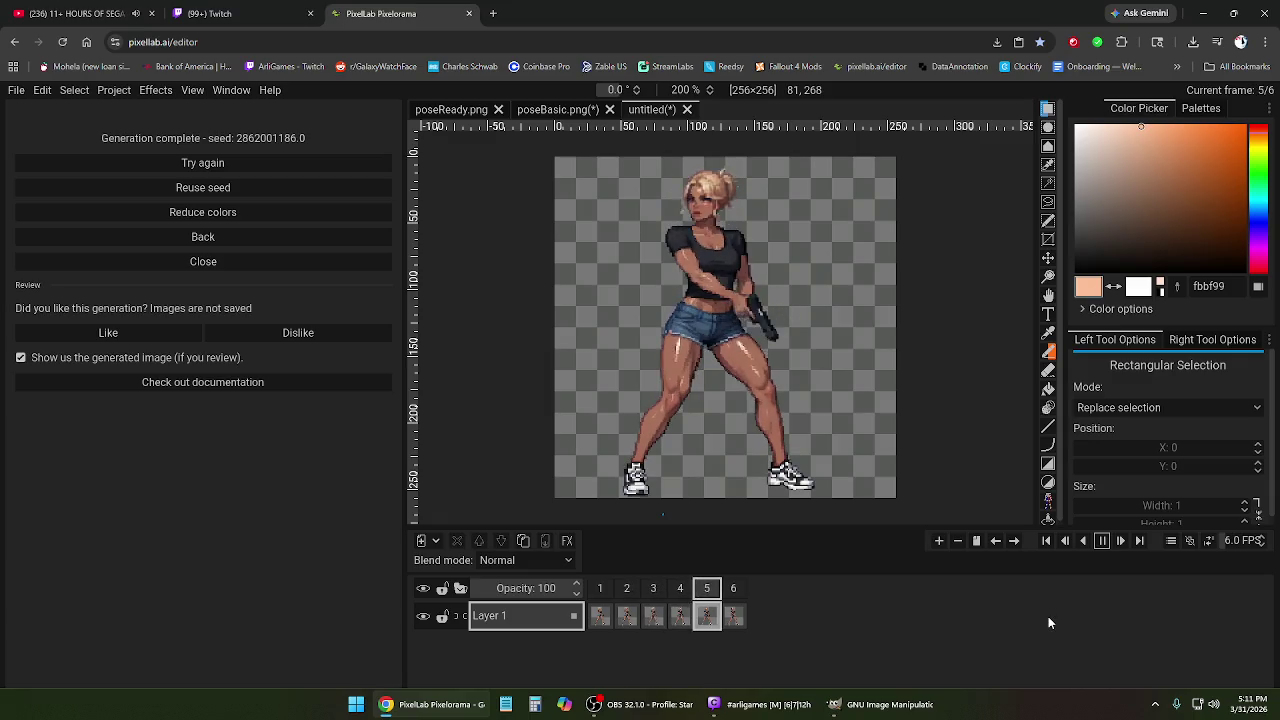
{"action": "left_click", "coordinate": [1101, 540]}
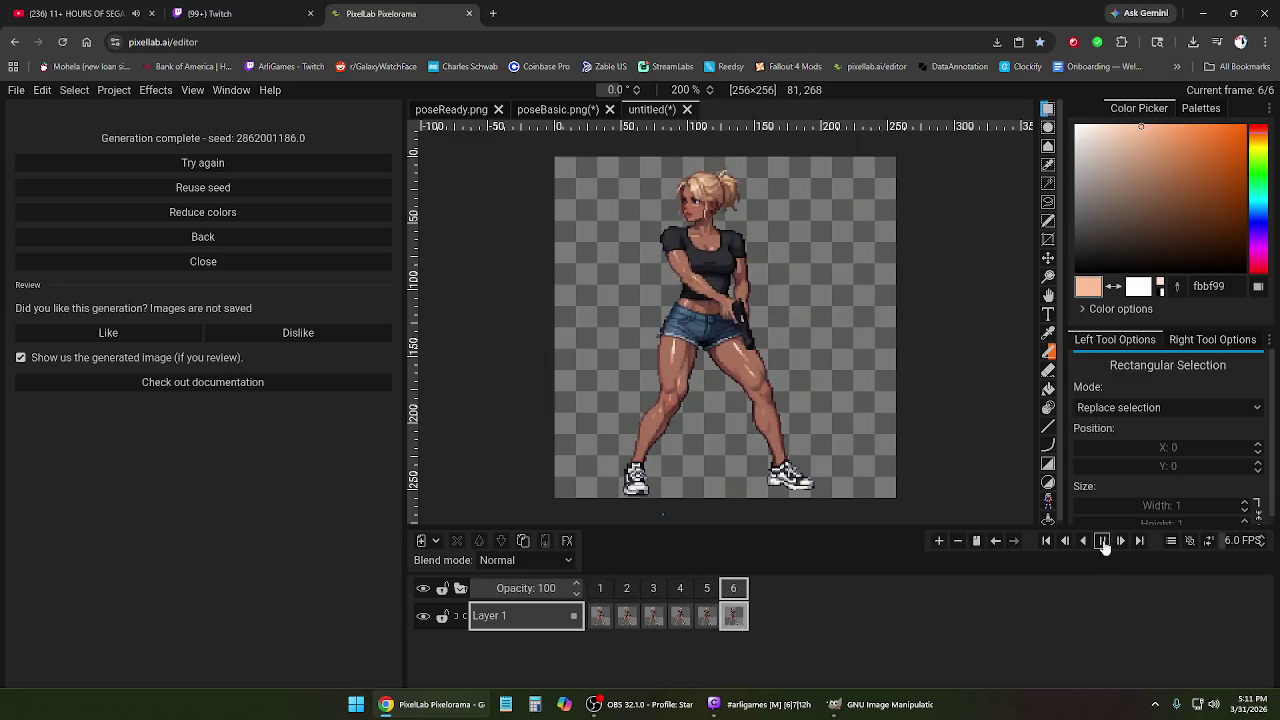
Undo the removals to restore all nine frames and play the clip in ping-pong mode.
{"action": "key", "text": "ctrl+z"}
{"action": "key", "text": "ctrl+z"}
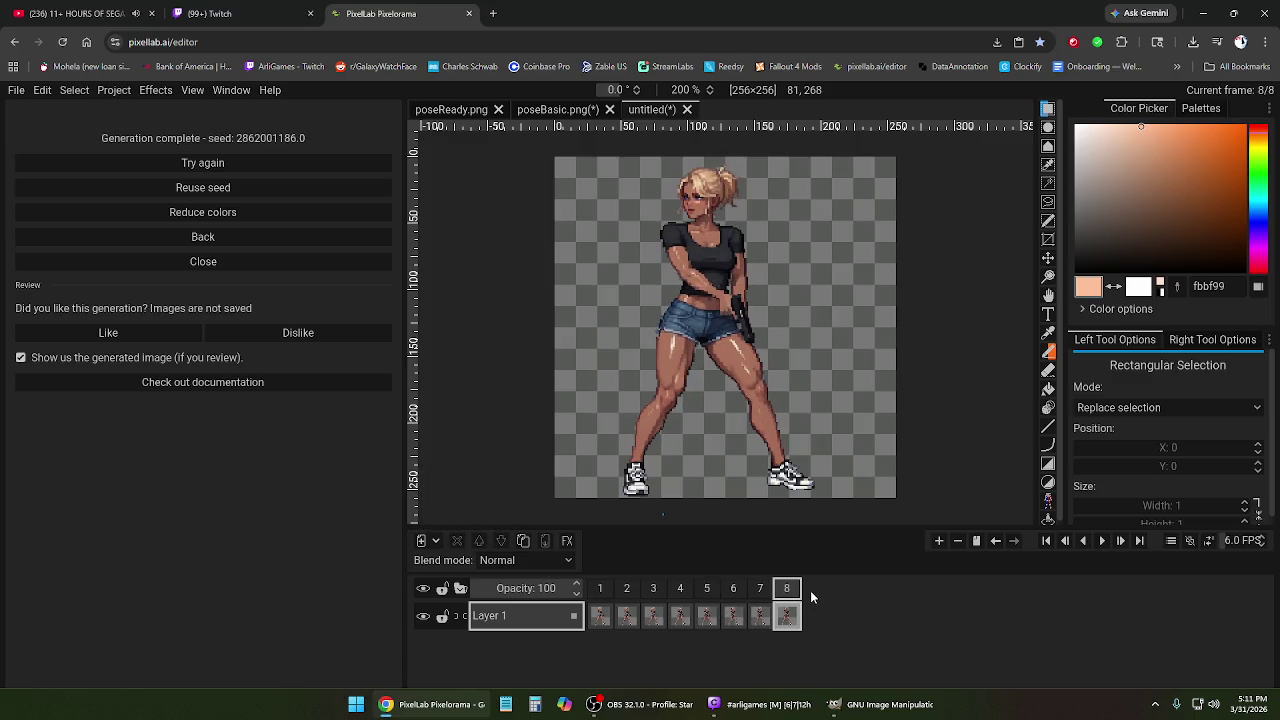
{"action": "key", "text": "ctrl+z"}
{"action": "left_click", "coordinate": [606, 590]}
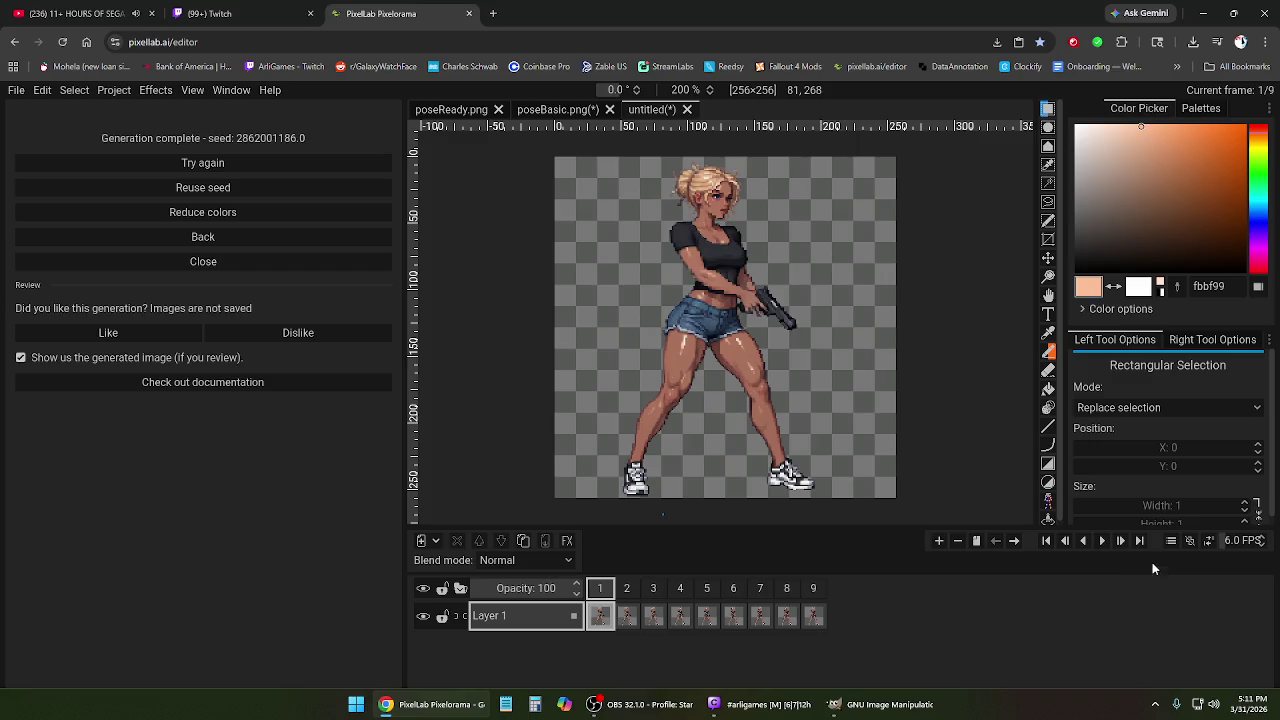
{"action": "left_click", "coordinate": [1101, 541]}
{"action": "left_click", "coordinate": [1209, 541]}
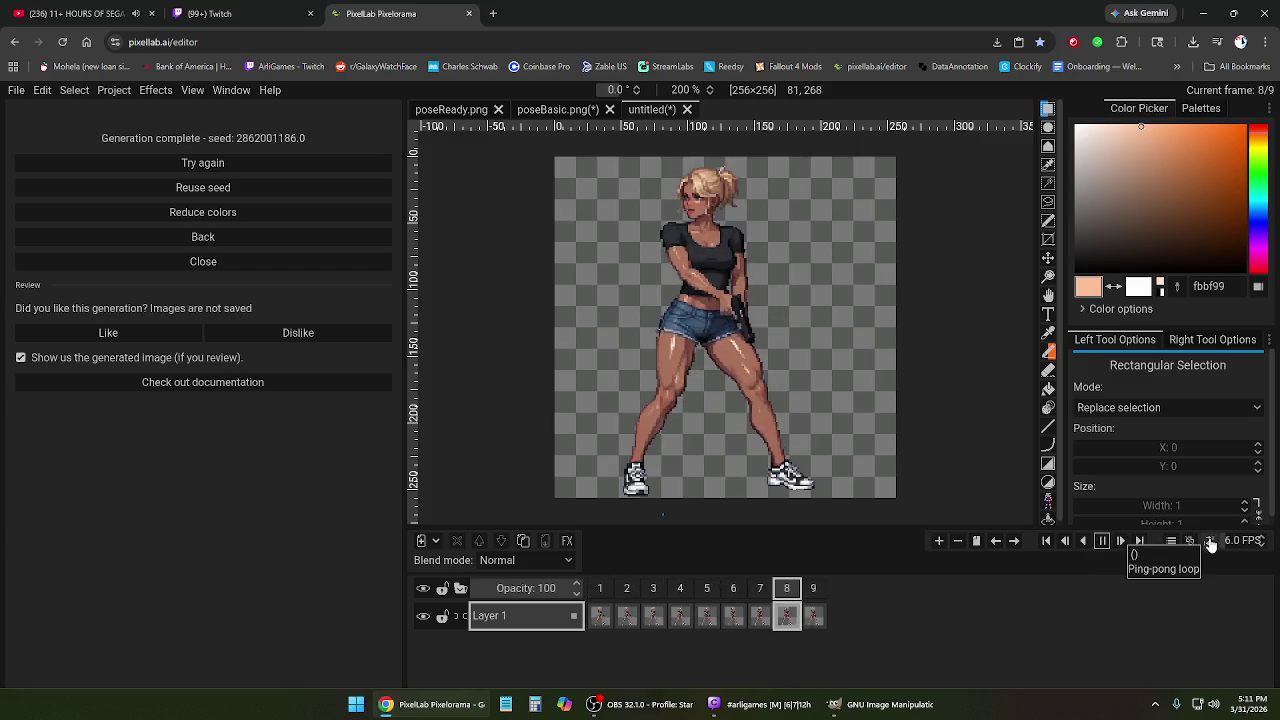
{"action": "right_click", "coordinate": [813, 615]}
Remove frame 9, stop playback, and compare the poses on frames 5 through 8.
{"action": "left_click", "coordinate": [845, 563]}
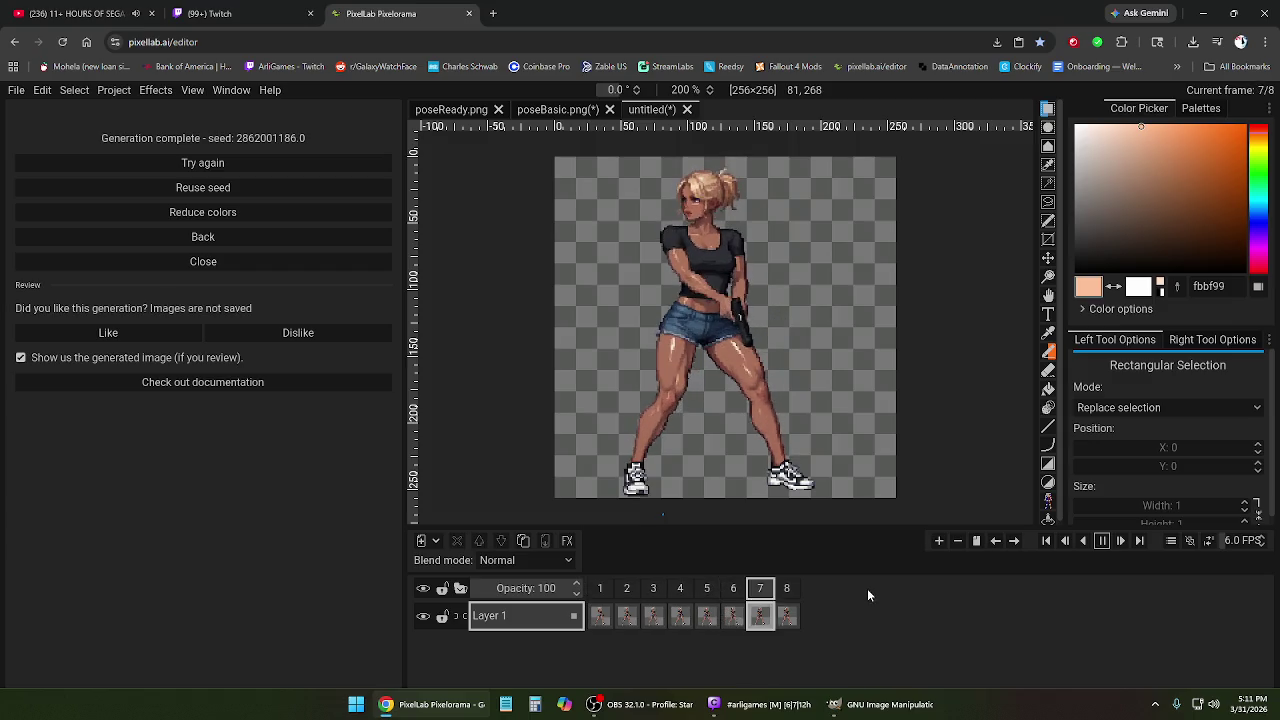
{"action": "left_click", "coordinate": [1100, 545]}
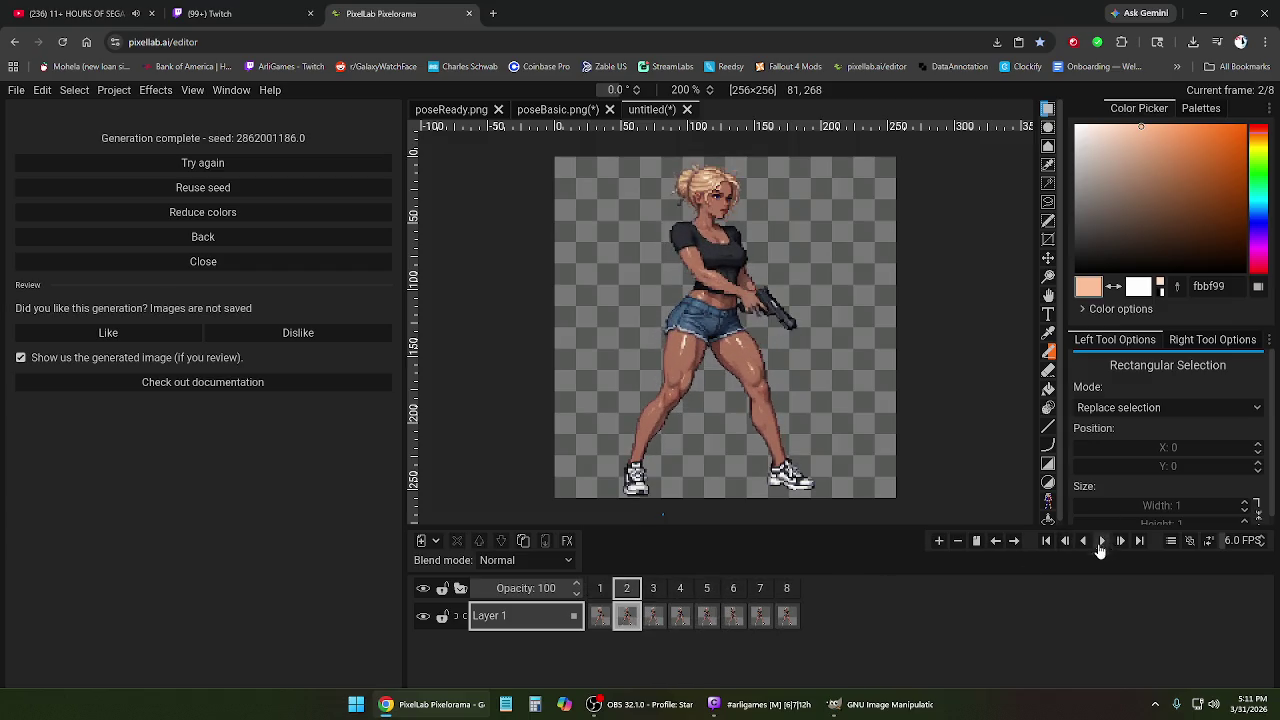
{"action": "left_click", "coordinate": [762, 588]}
{"action": "left_click", "coordinate": [735, 590]}
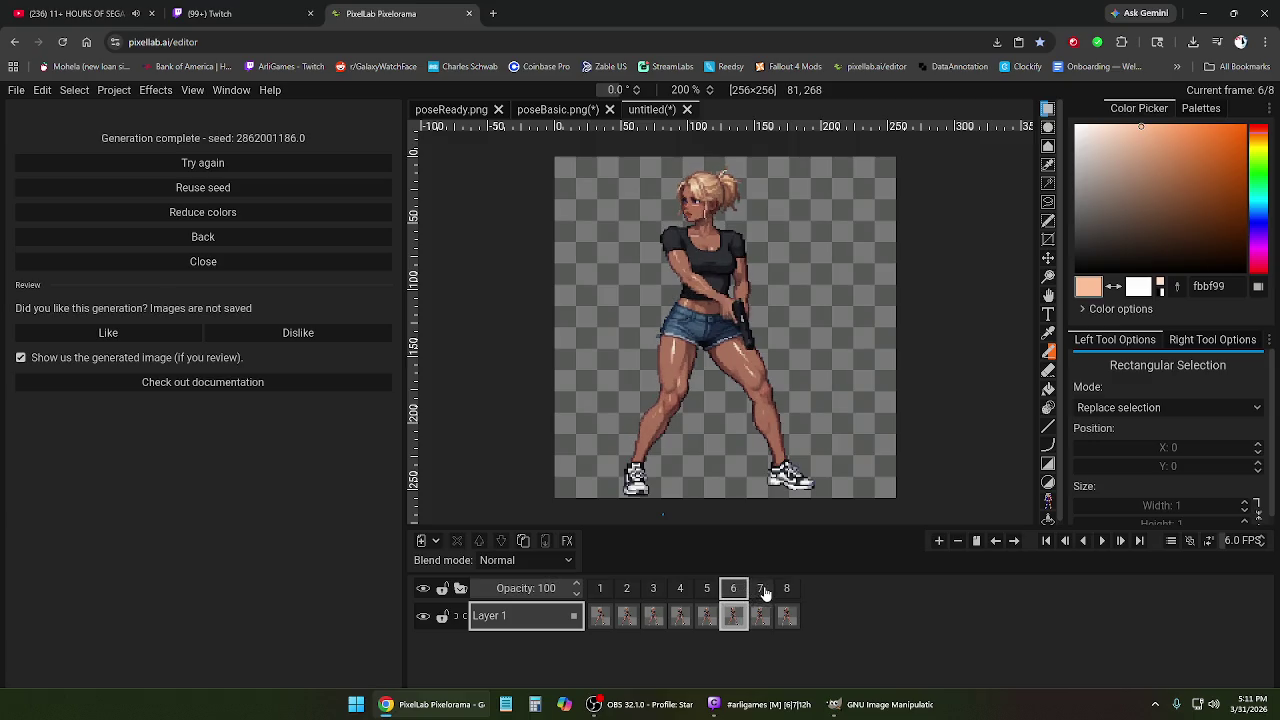
{"action": "left_click", "coordinate": [762, 590]}
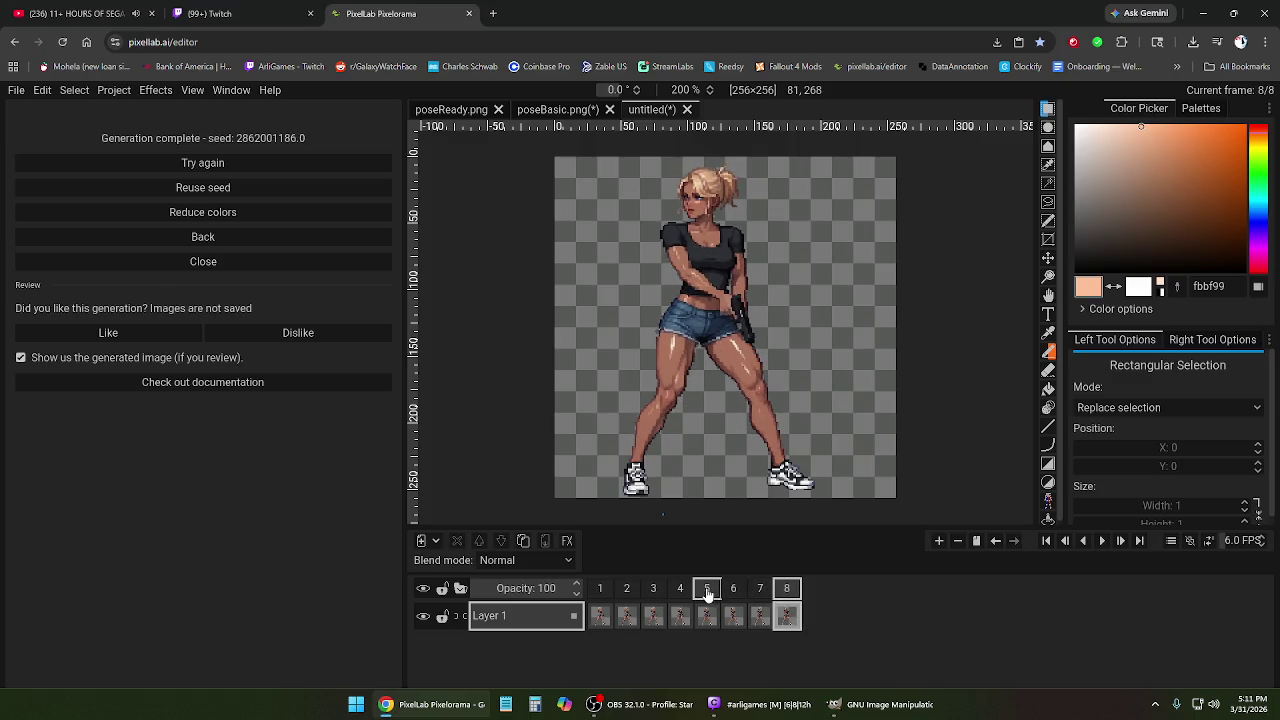
{"action": "left_click", "coordinate": [707, 590]}
{"action": "left_click", "coordinate": [760, 590]}
Delete frame 8 from the head-turn clip after rechecking frame 6.
{"action": "right_click", "coordinate": [790, 598]}
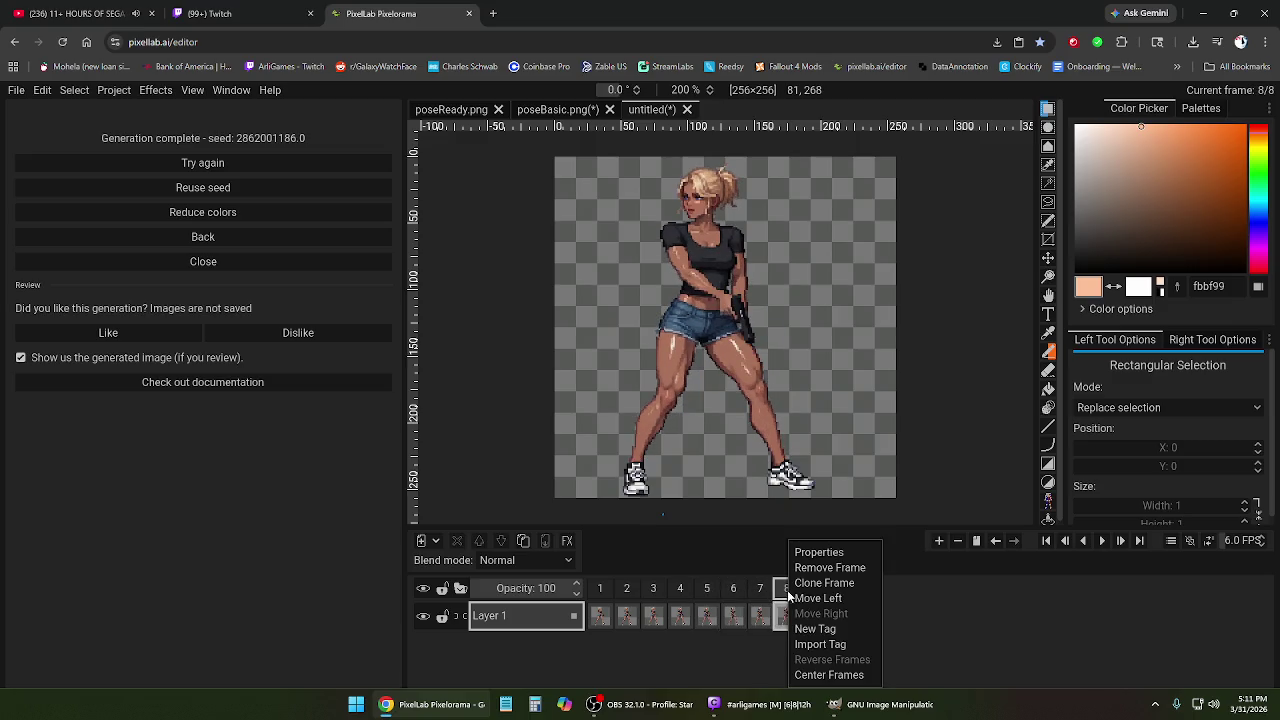
{"action": "left_click", "coordinate": [760, 590]}
{"action": "left_click", "coordinate": [733, 590]}
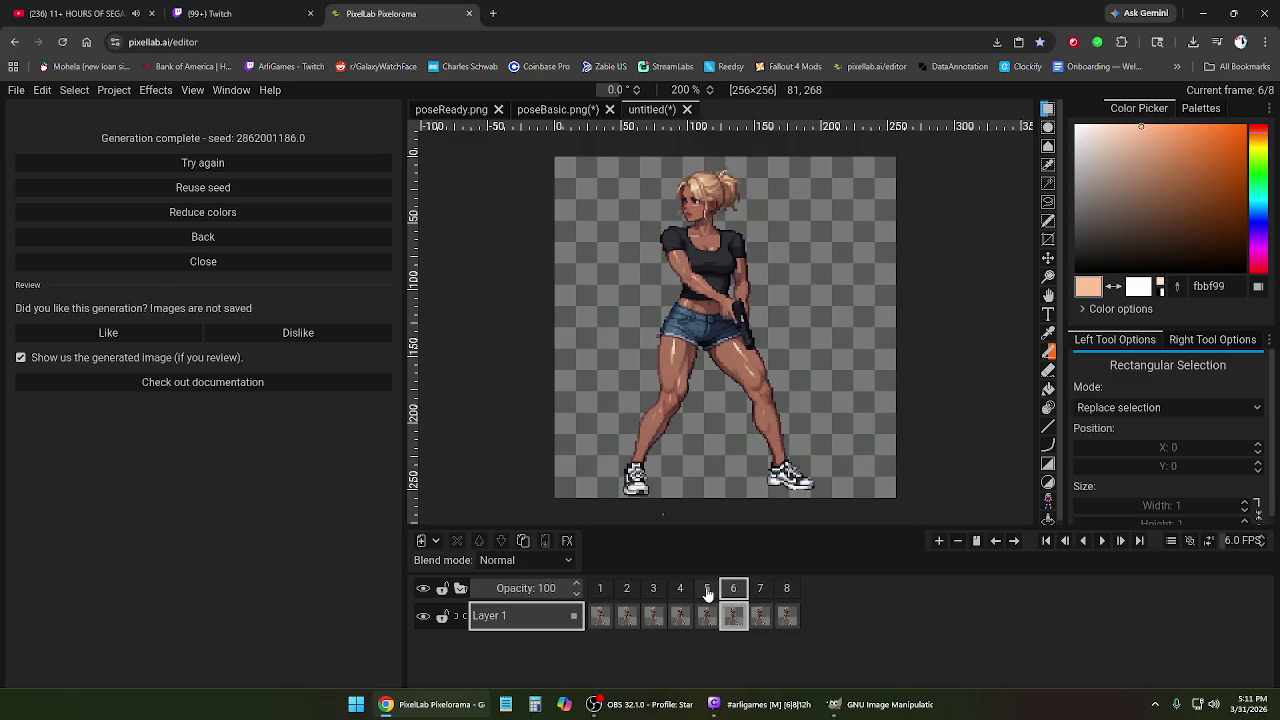
{"action": "left_click", "coordinate": [760, 590]}
{"action": "right_click", "coordinate": [788, 608]}
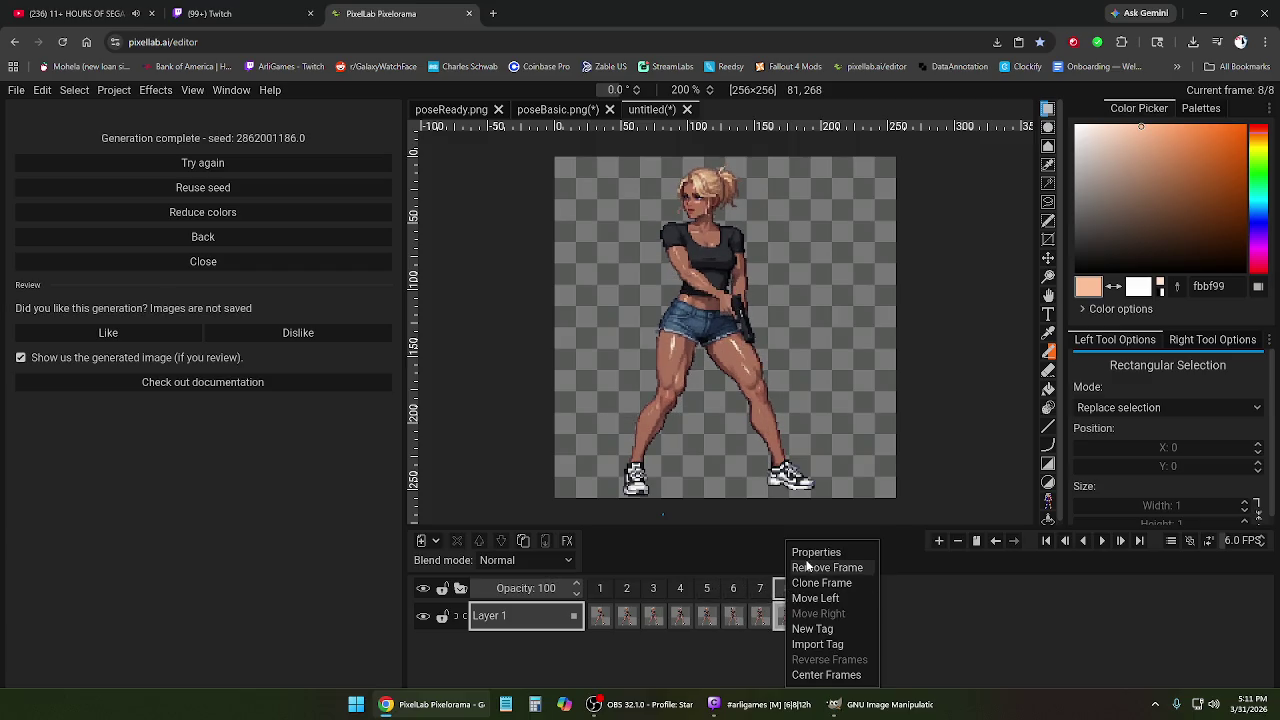
{"action": "left_click", "coordinate": [820, 564]}
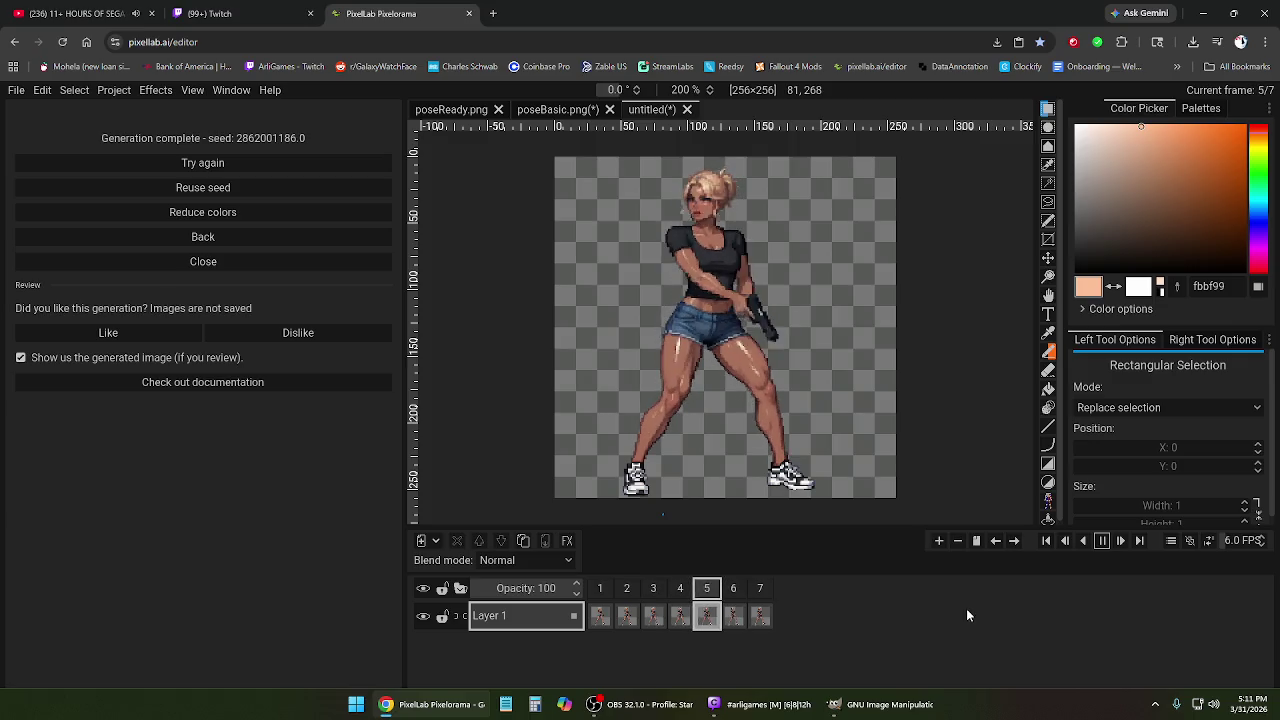
Delete the last frame, add a new seventh frame after frame 6, and play the seven-frame clip.
{"action": "left_click", "coordinate": [1101, 549]}
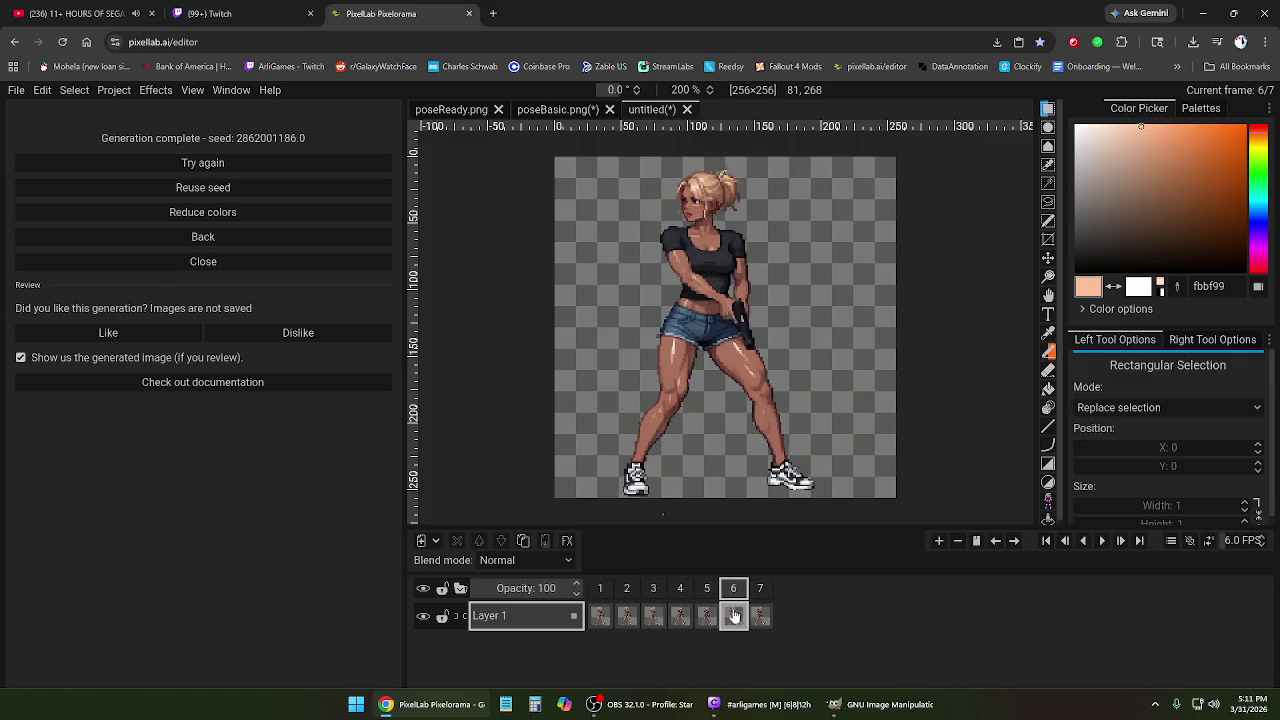
{"action": "right_click", "coordinate": [732, 615]}
{"action": "left_click", "coordinate": [765, 567]}
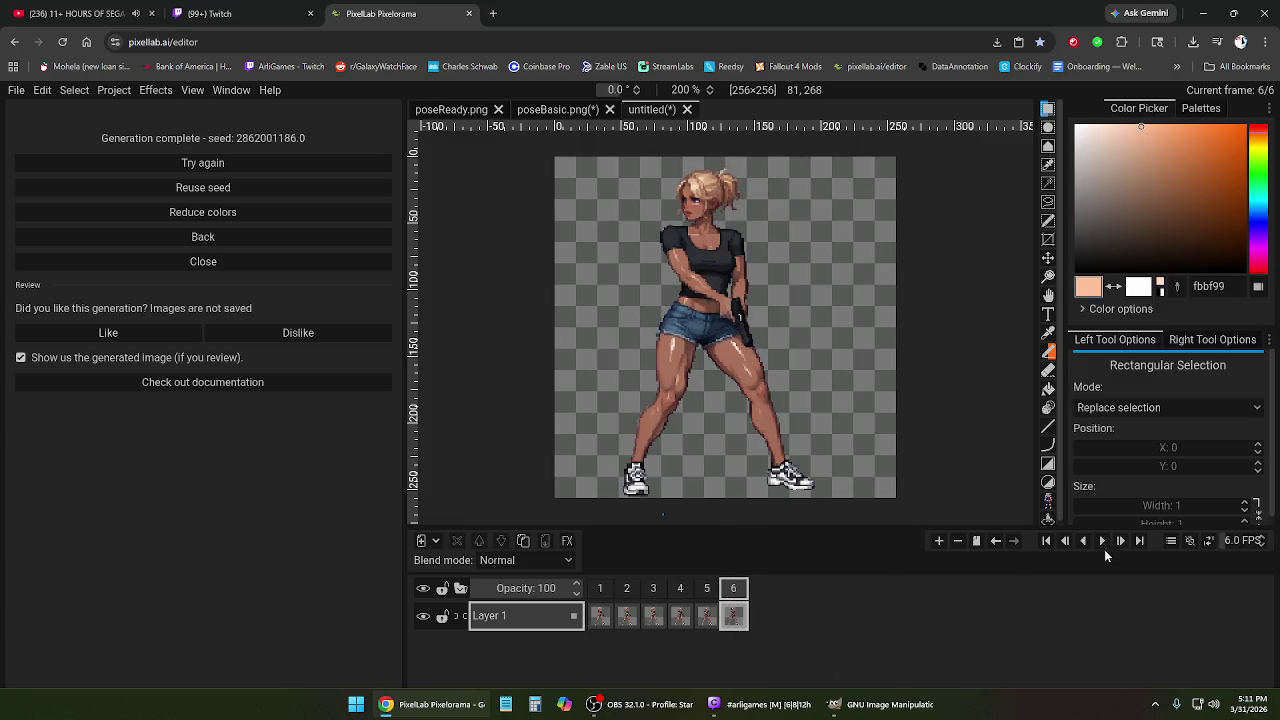
{"action": "left_click", "coordinate": [1102, 542]}
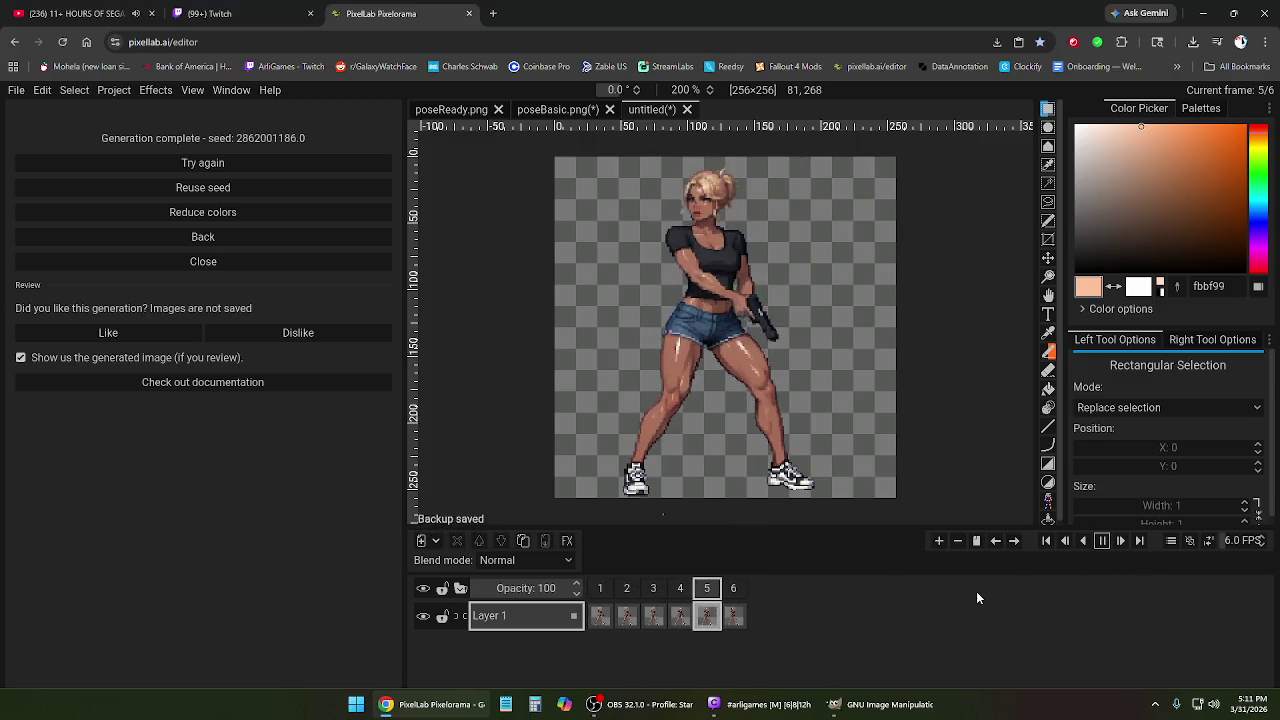
{"action": "left_click", "coordinate": [1103, 545]}
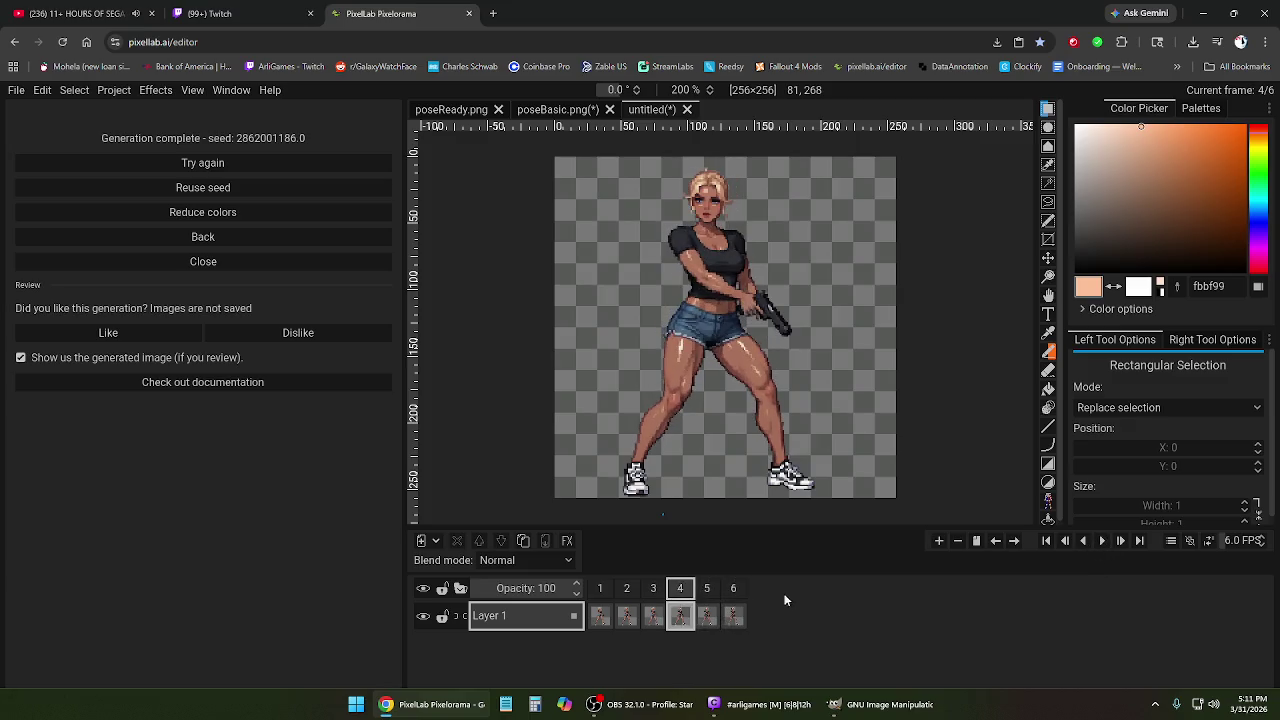
{"action": "left_click", "coordinate": [978, 542]}
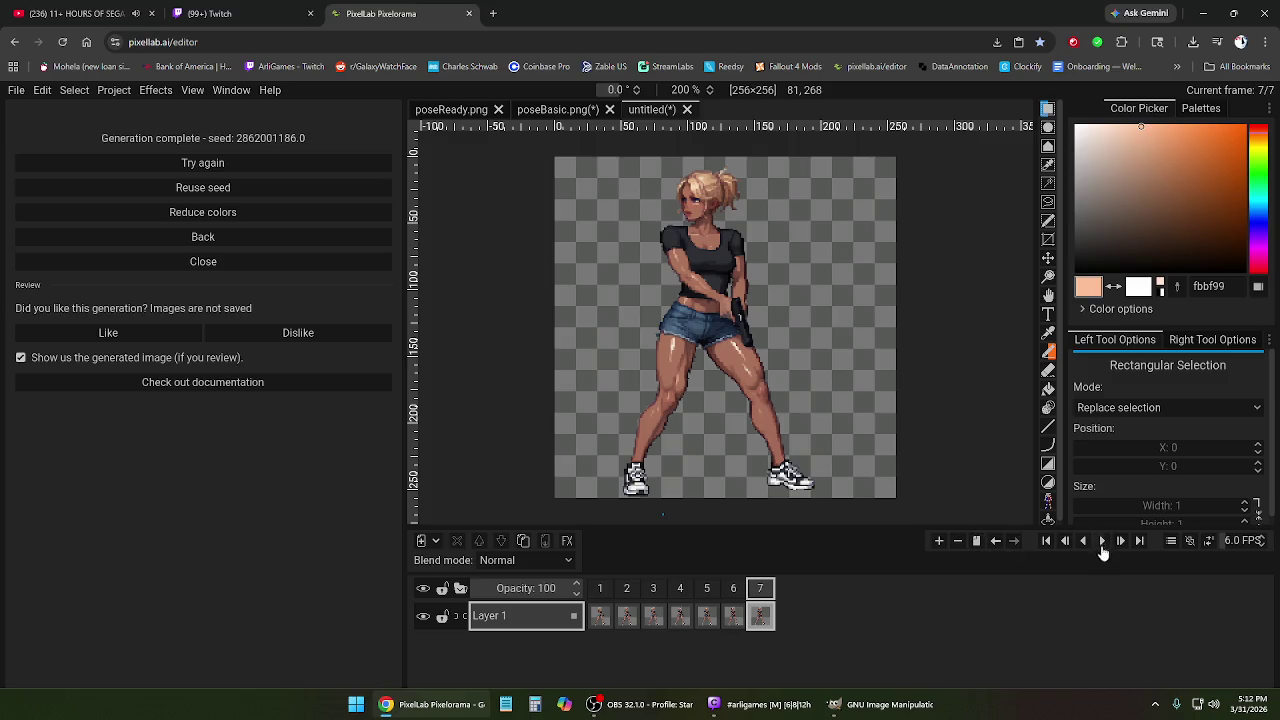
{"action": "left_click", "coordinate": [1101, 545]}
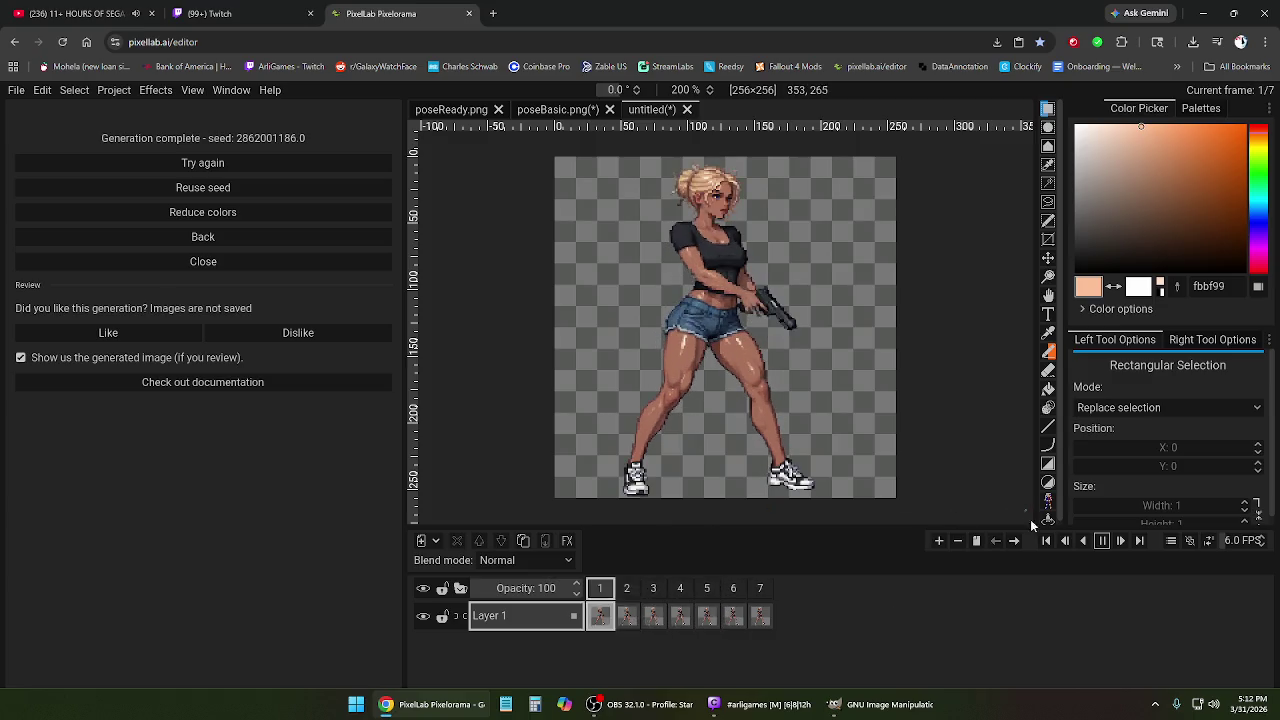
Stop playback, select frame 1, and go back to Animate with Text showing the head-turn prompt.
{"action": "left_click", "coordinate": [1102, 541]}
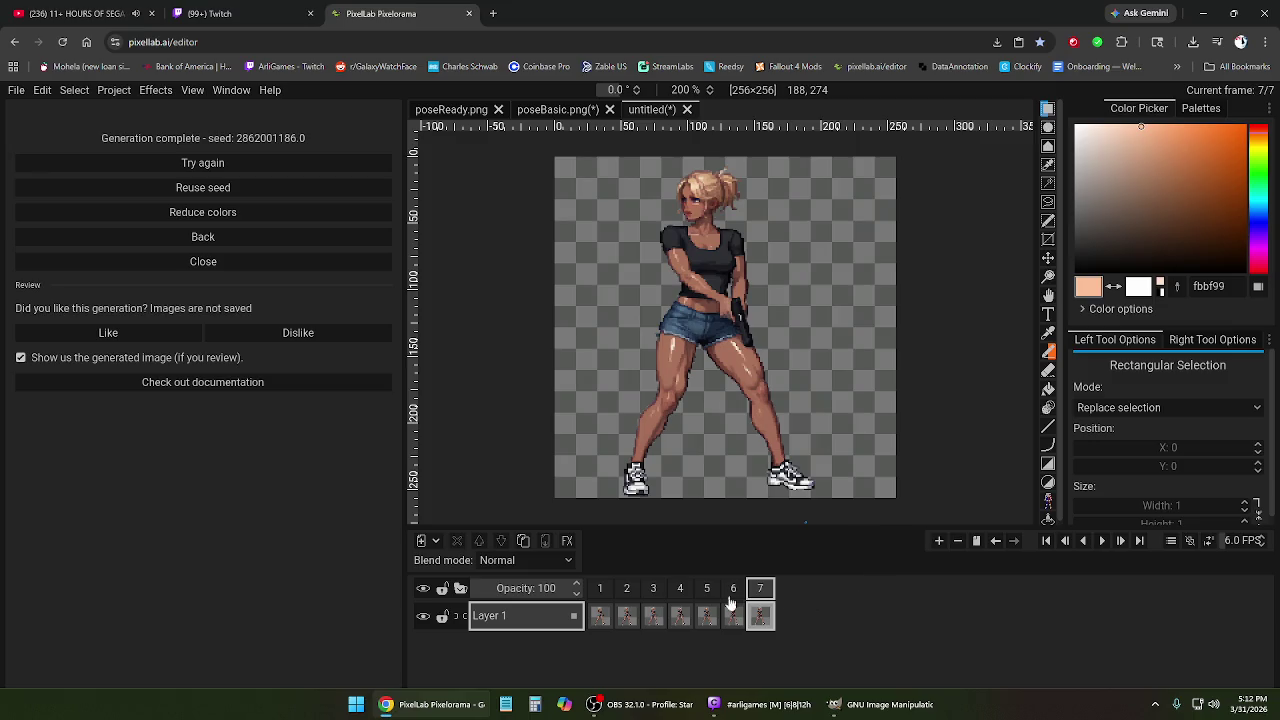
{"action": "left_click", "coordinate": [603, 594]}
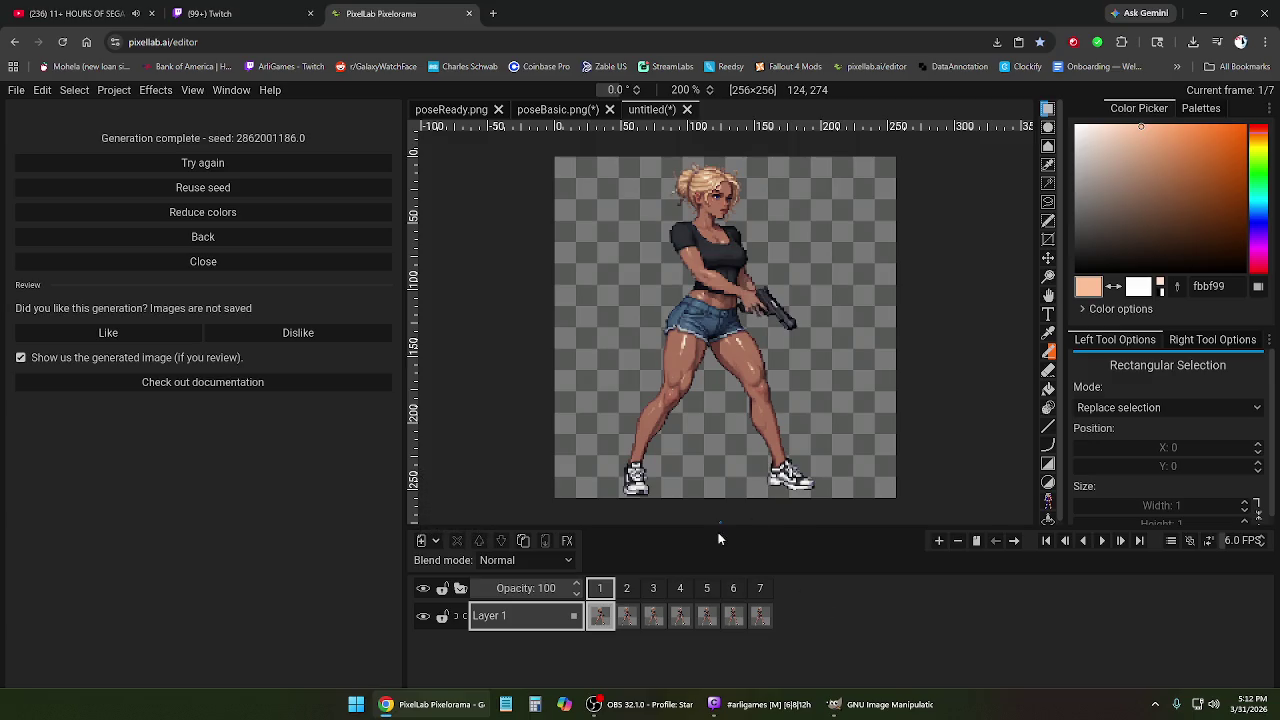
{"action": "left_click", "coordinate": [246, 236]}
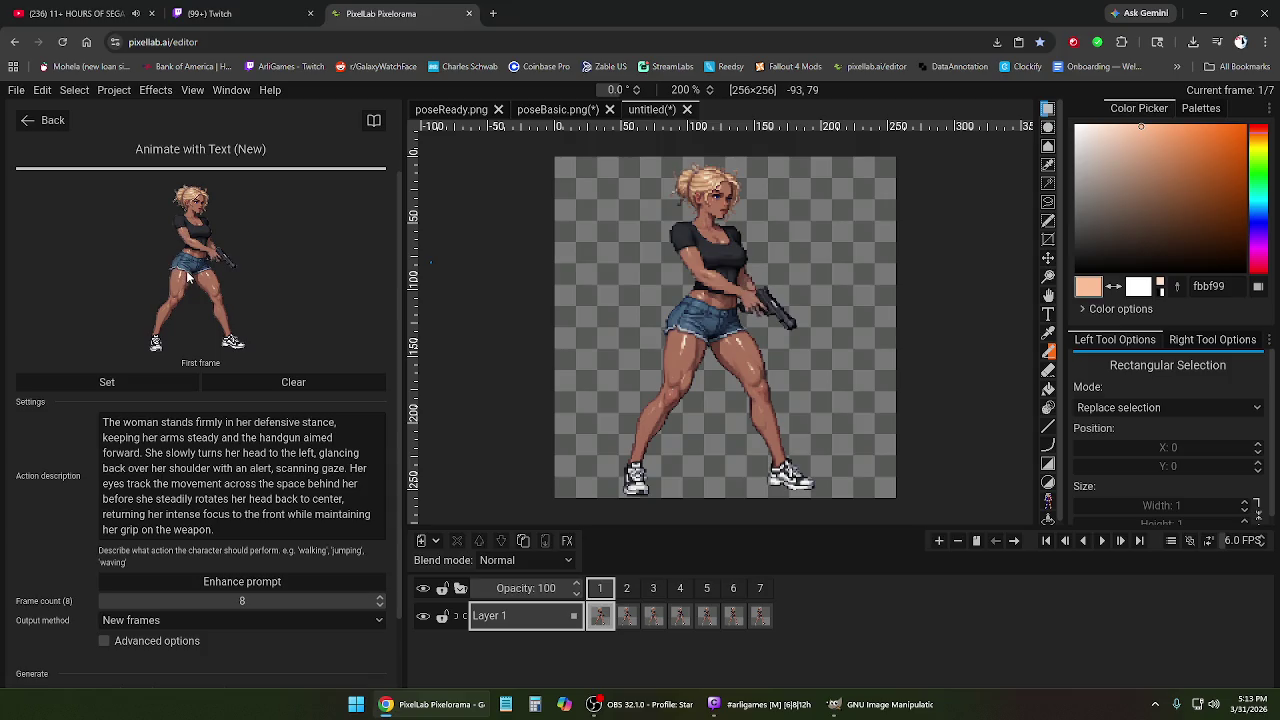
{"action": "left_click", "coordinate": [16, 92]}
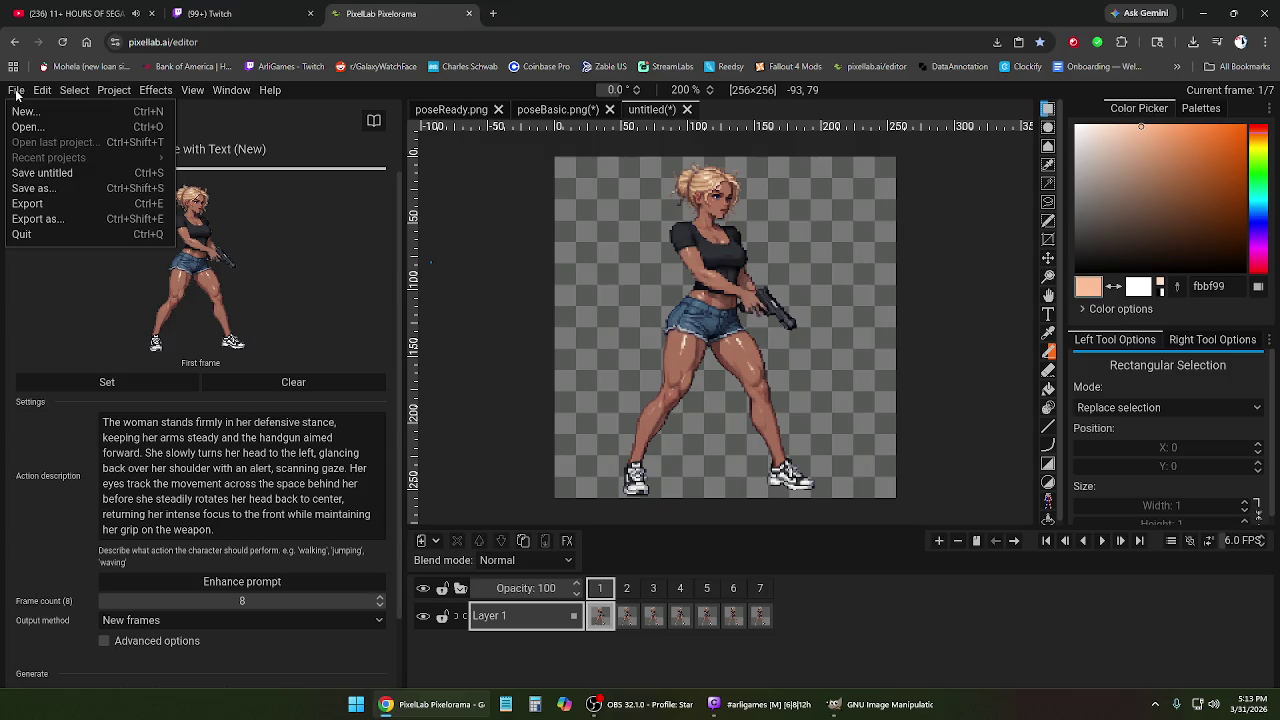
{"action": "left_click", "coordinate": [16, 92]}
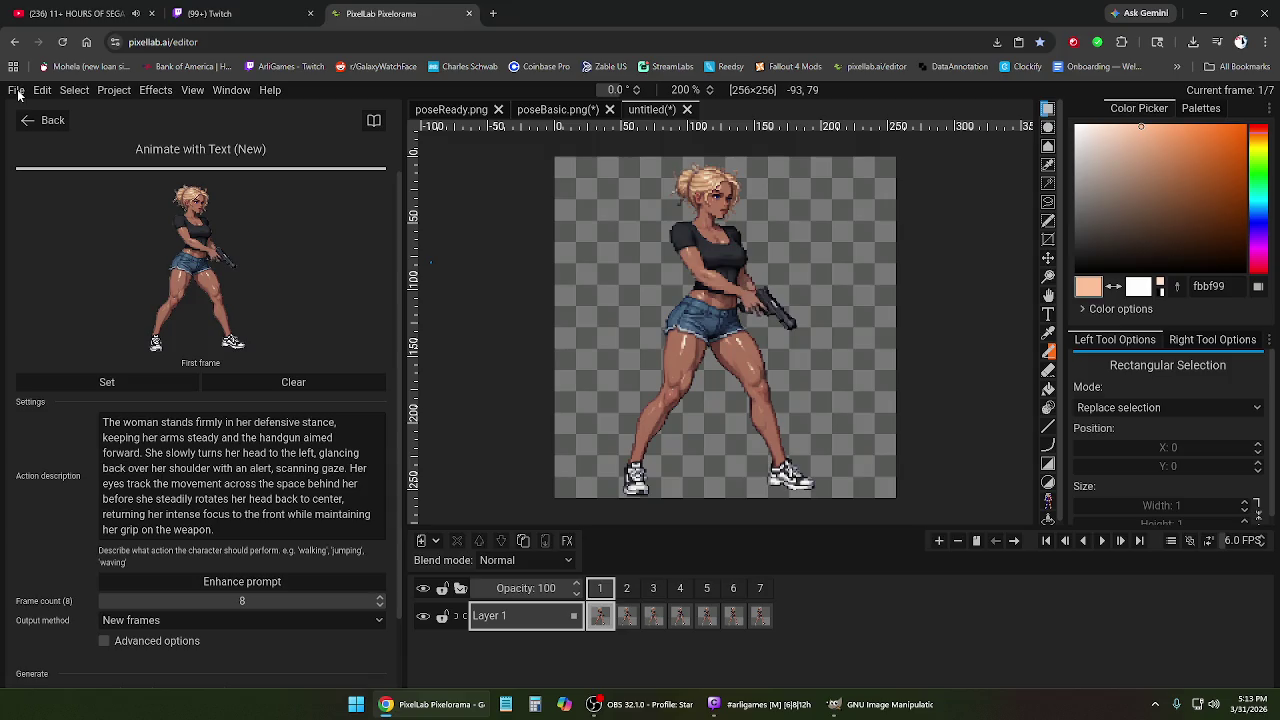
{"action": "left_click", "coordinate": [752, 592]}
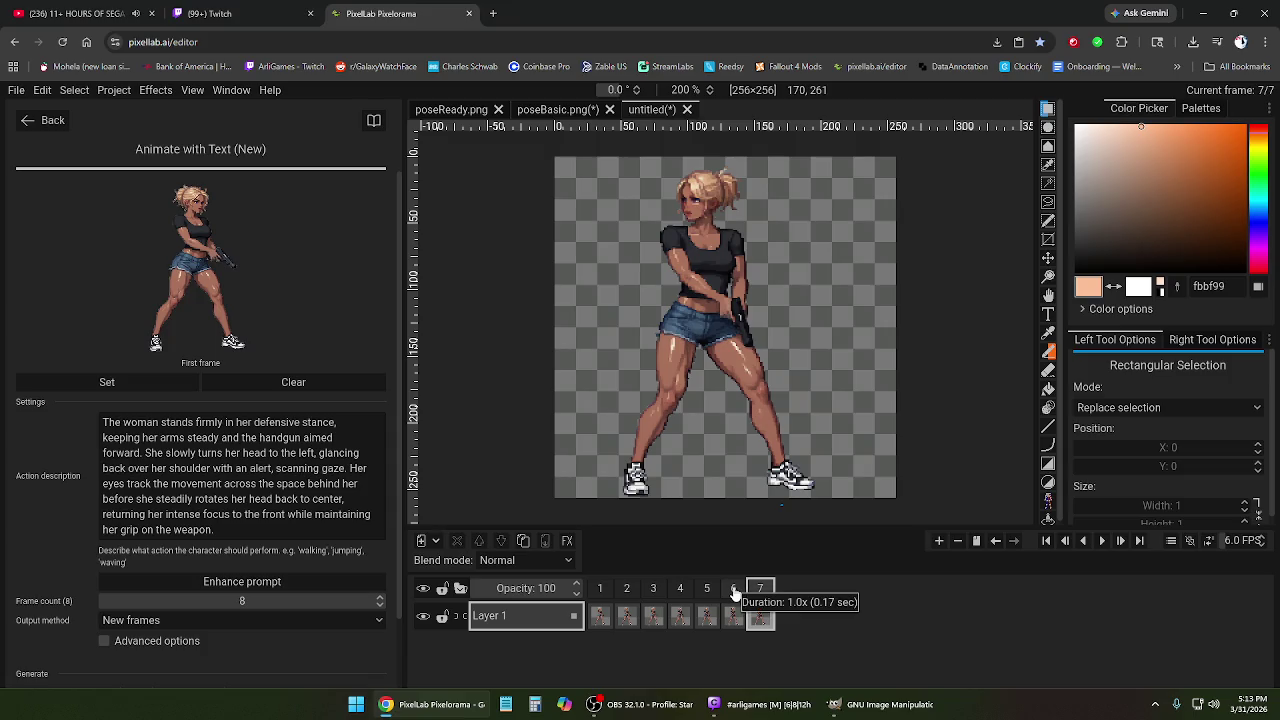
{"action": "left_click", "coordinate": [708, 590]}
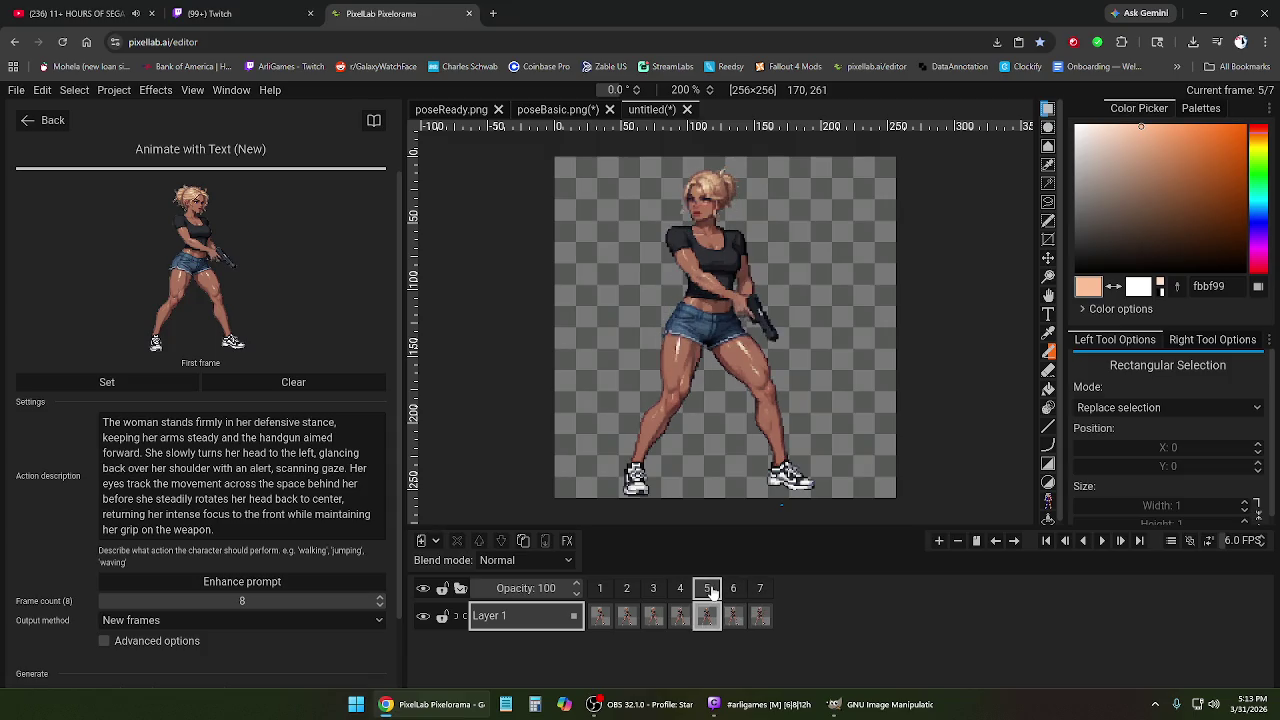
{"action": "left_click", "coordinate": [680, 590]}
{"action": "left_click", "coordinate": [627, 590]}
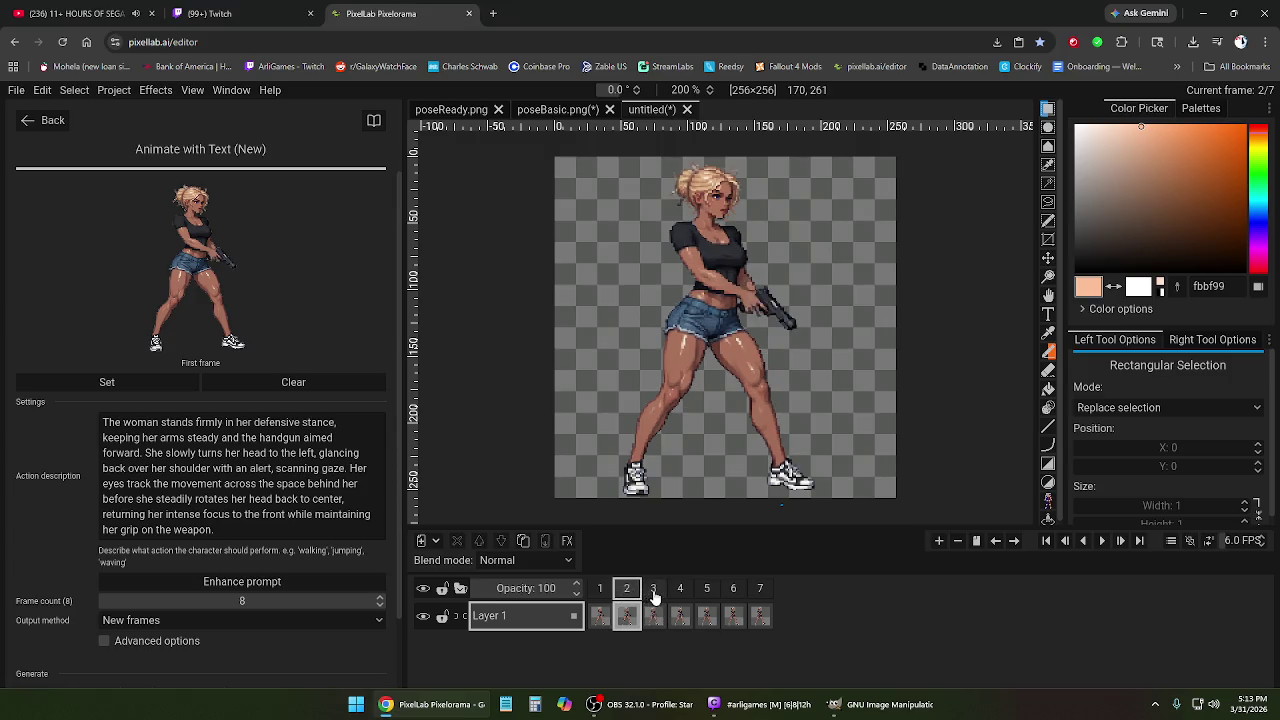
{"action": "left_click", "coordinate": [707, 590]}
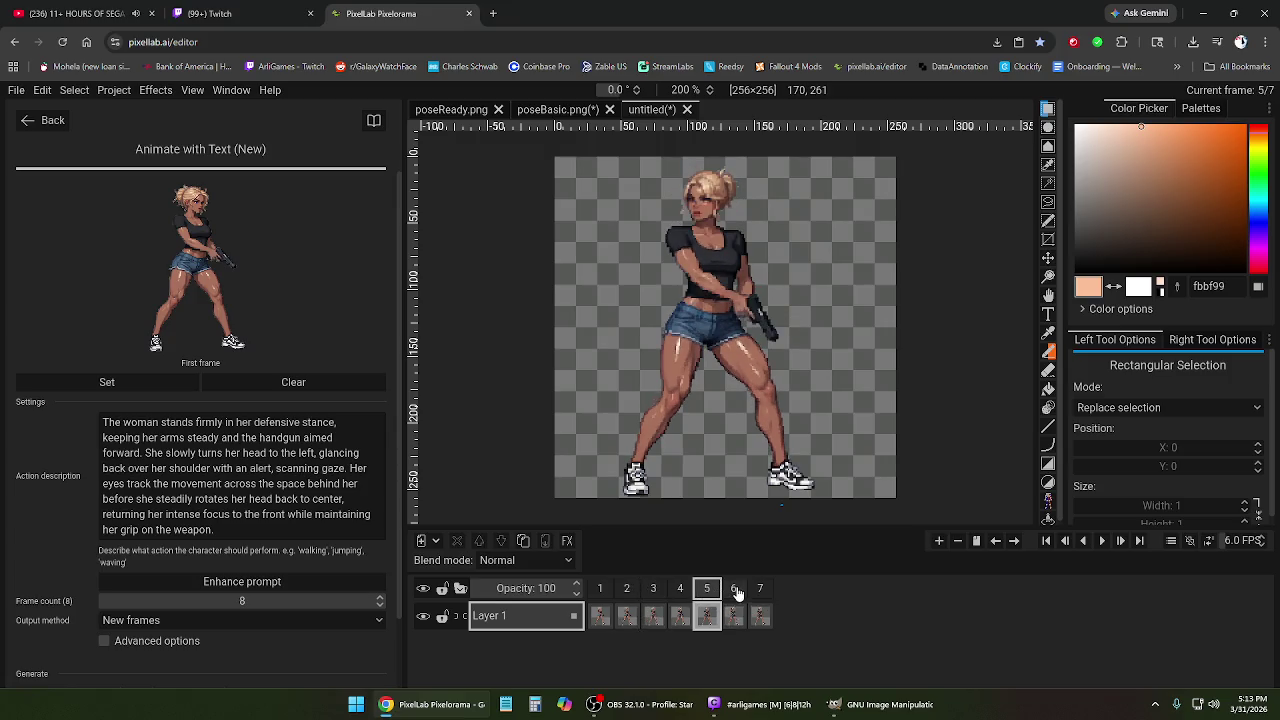
{"action": "left_click", "coordinate": [734, 590]}
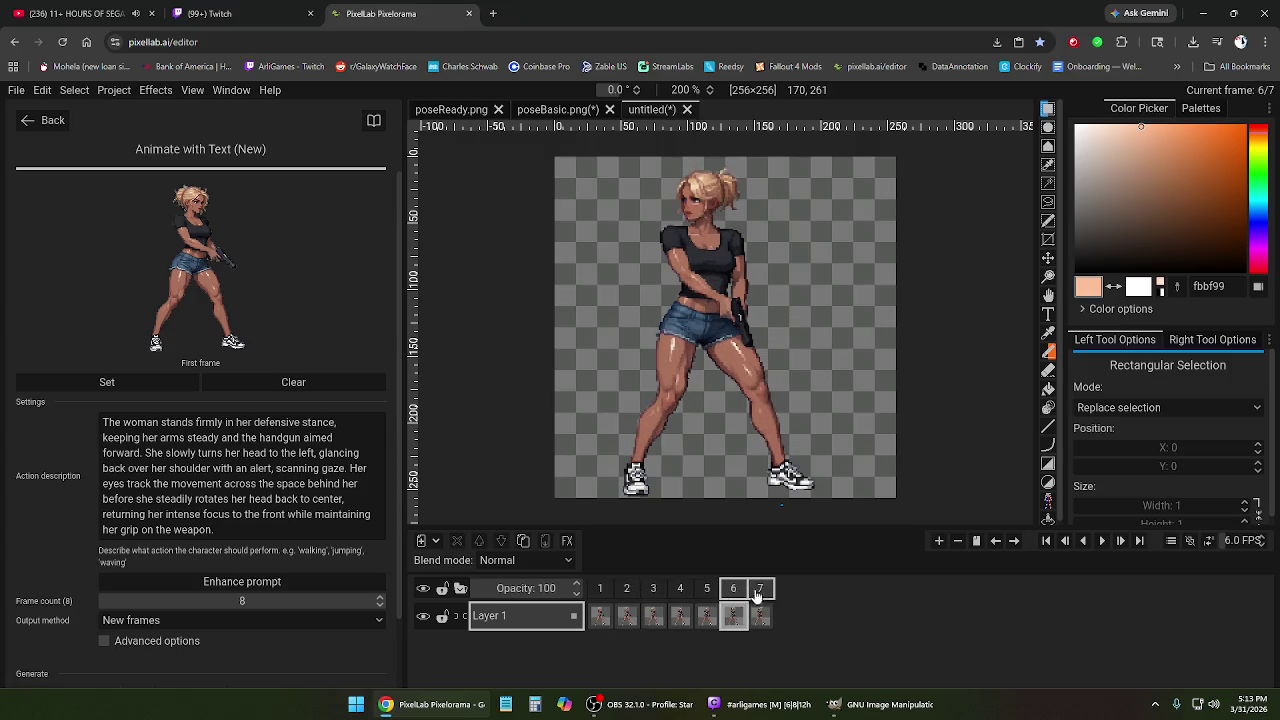
{"action": "left_click", "coordinate": [600, 590]}
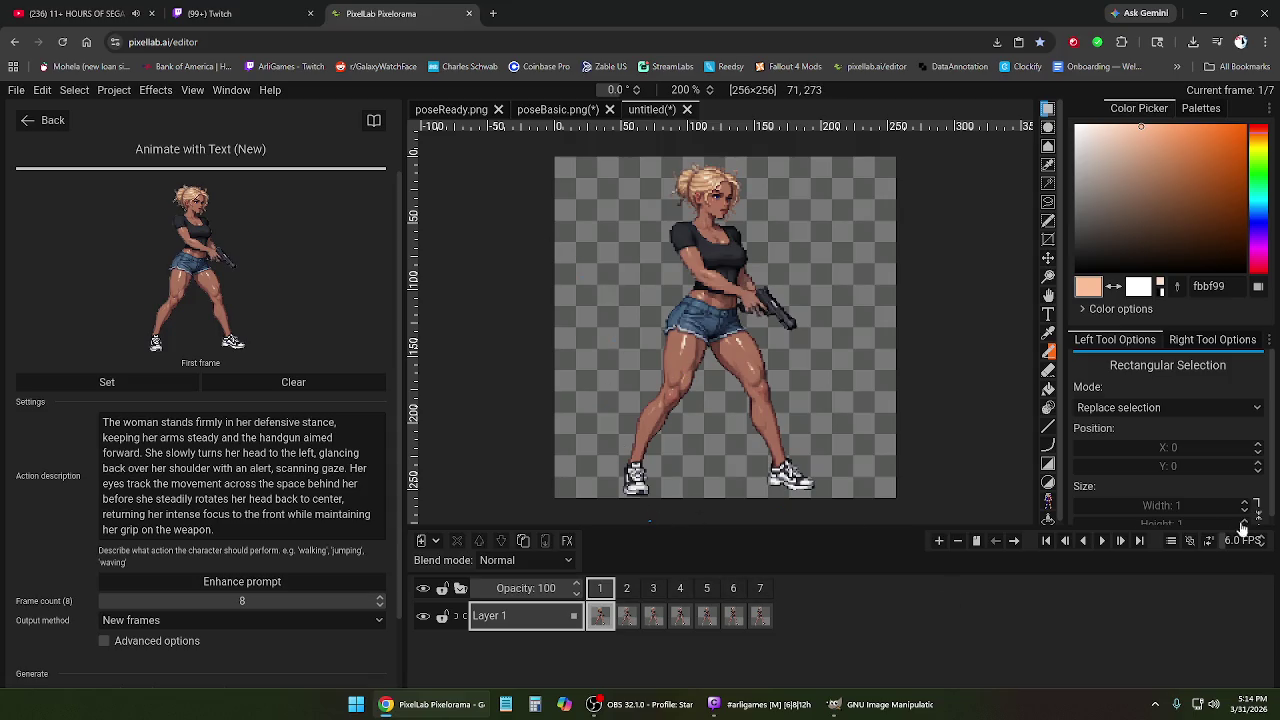
Preview the seven-frame idle animation, then pause and show frame 4.
{"action": "left_click", "coordinate": [1101, 540]}
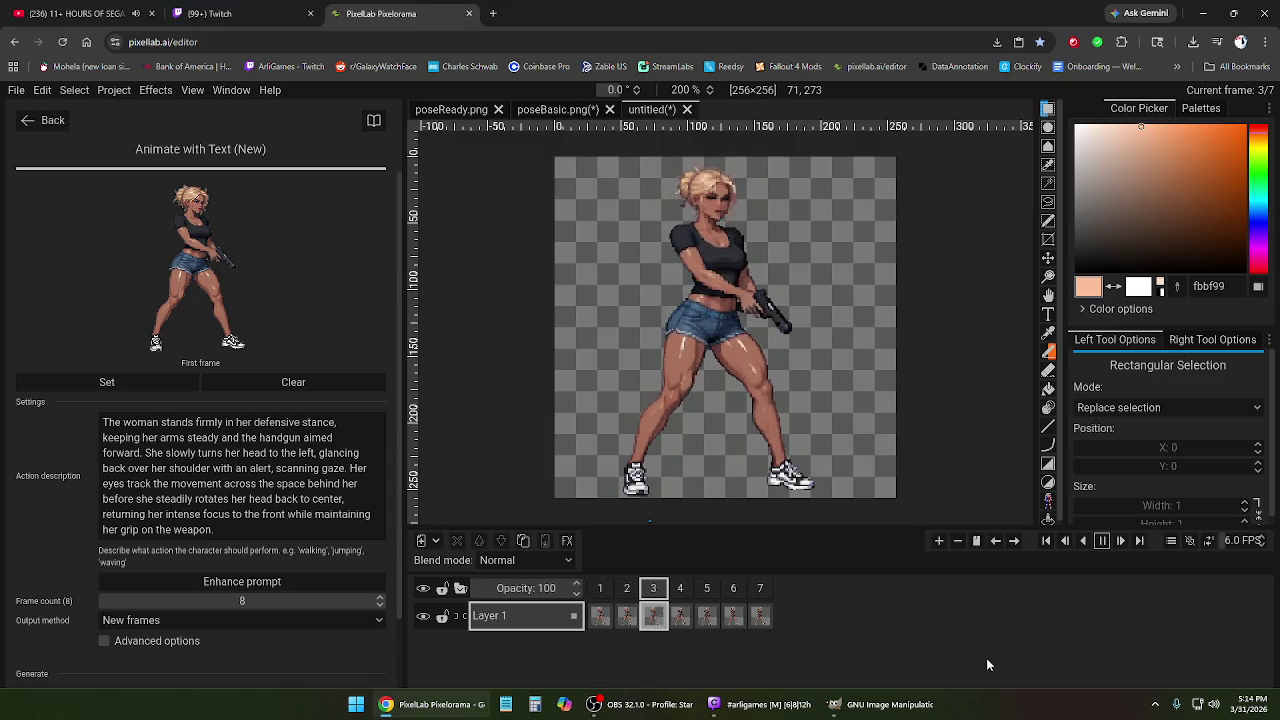
{"action": "left_click", "coordinate": [1101, 540]}
{"action": "left_click", "coordinate": [679, 592]}
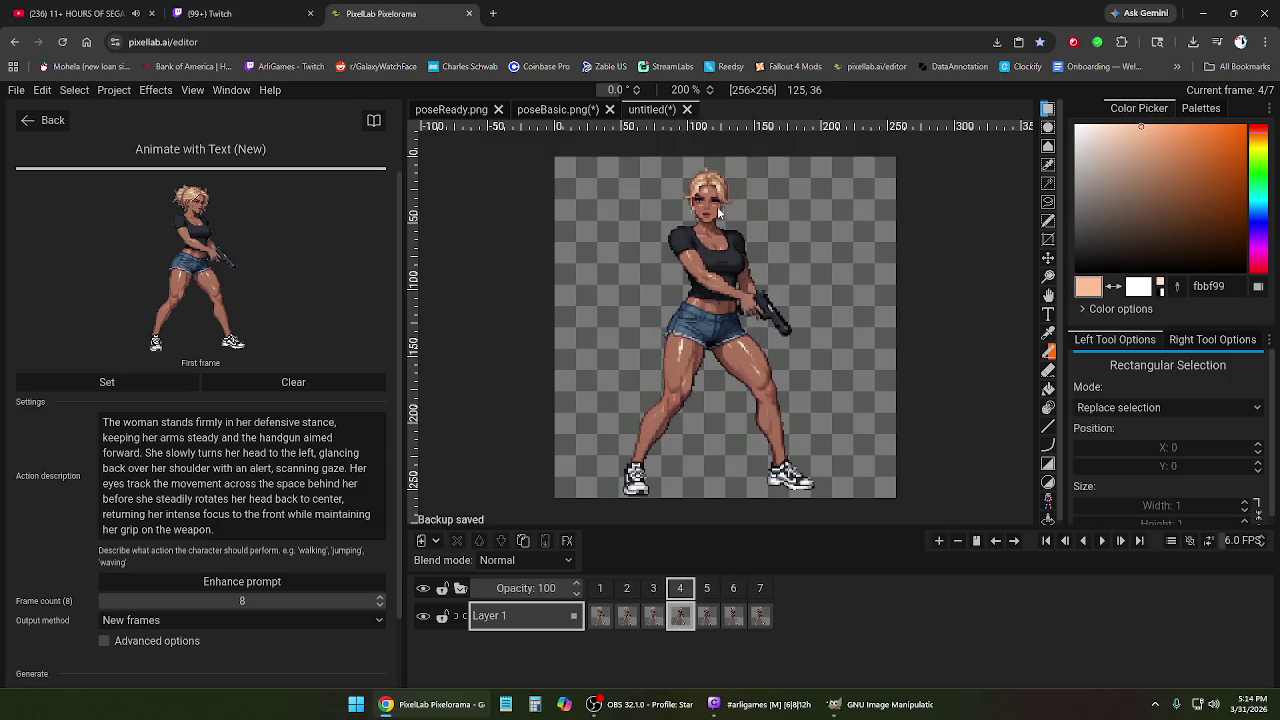
Zoom in and set a 1 px pencil to the face's darker skin tone b26e59.
{"action": "scroll", "coordinate": [717, 204], "scroll_direction": "up", "scroll_amount": 1}
{"action": "scroll", "coordinate": [717, 200], "scroll_direction": "up", "scroll_amount": 1}
{"action": "scroll", "coordinate": [700, 203], "scroll_direction": "up", "scroll_amount": 1}
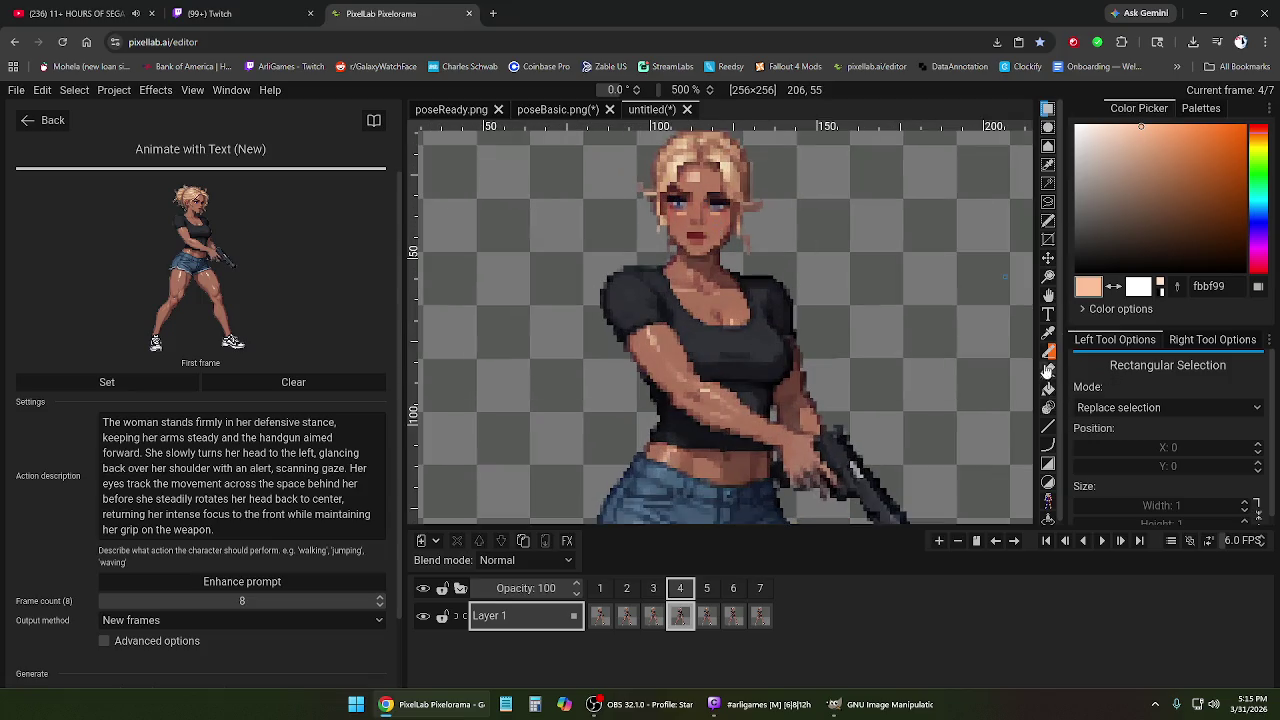
{"action": "left_click", "coordinate": [1048, 332]}
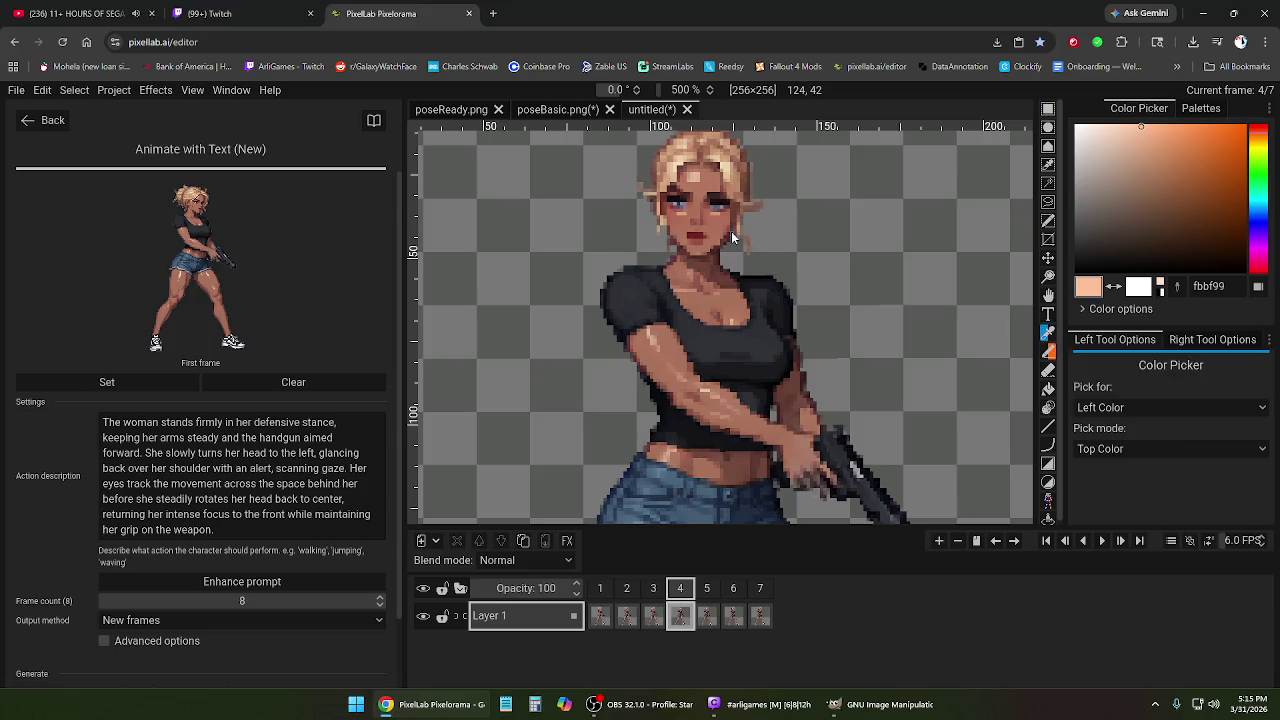
{"action": "left_click", "coordinate": [712, 219]}
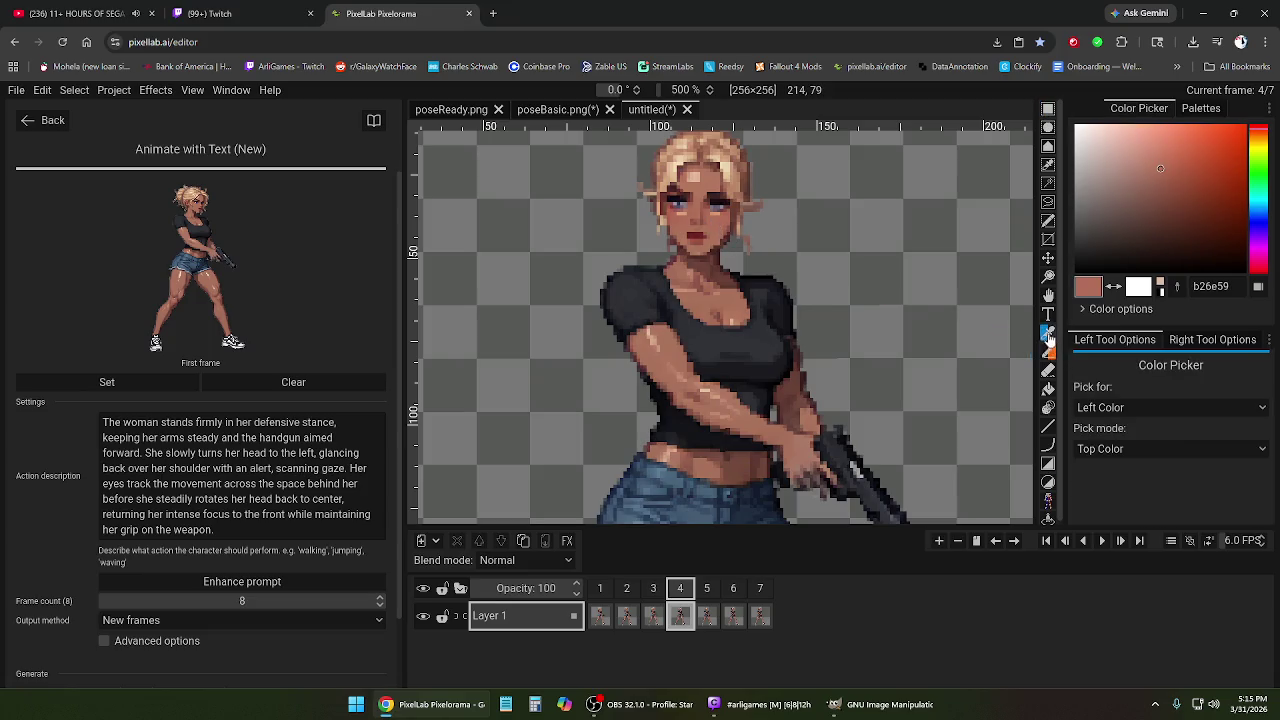
{"action": "left_click", "coordinate": [1048, 351]}
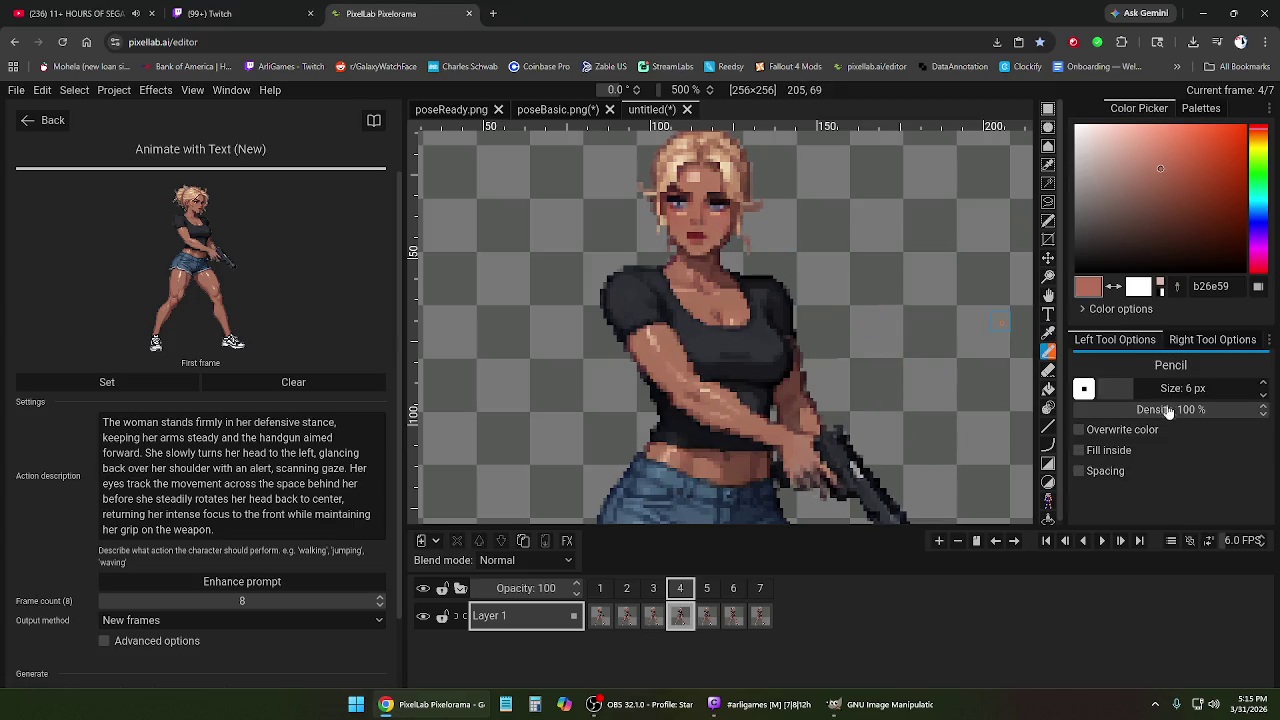
{"action": "left_click_drag", "start_coordinate": [1130, 390], "coordinate": [1092, 390]}
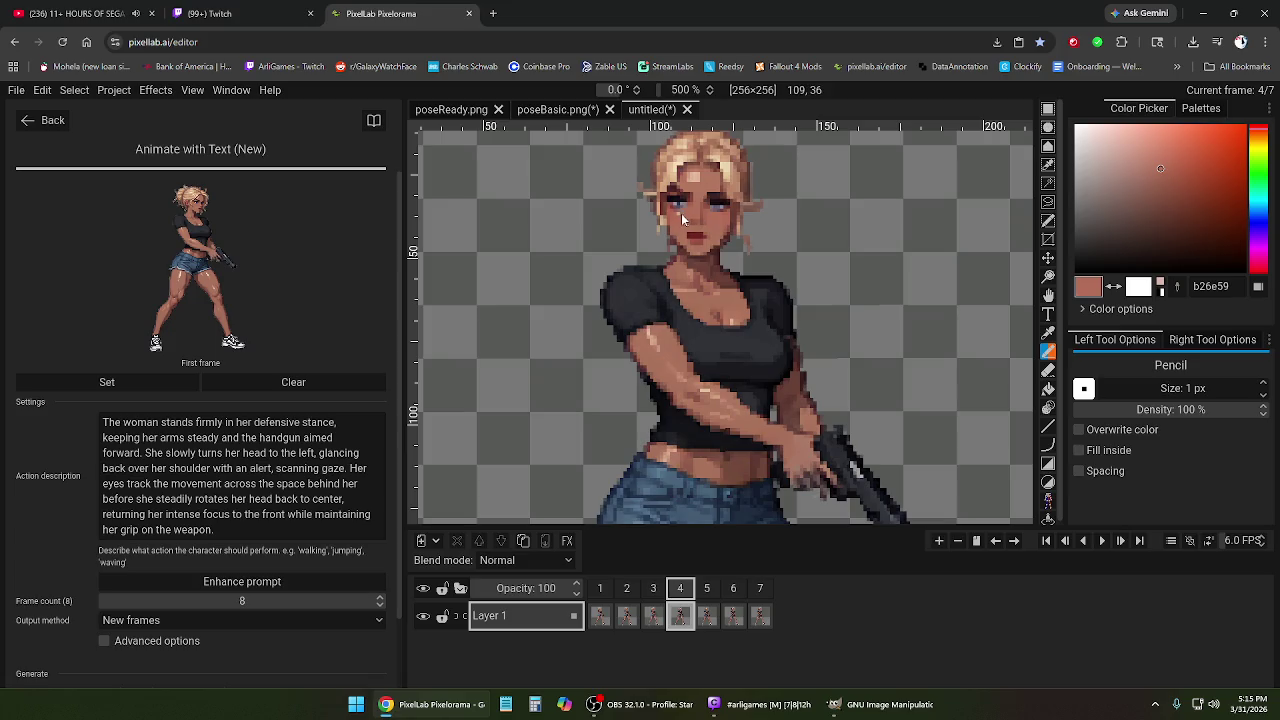
Inspect frames 3 through 7 of the idle animation.
{"action": "left_click", "coordinate": [652, 592]}
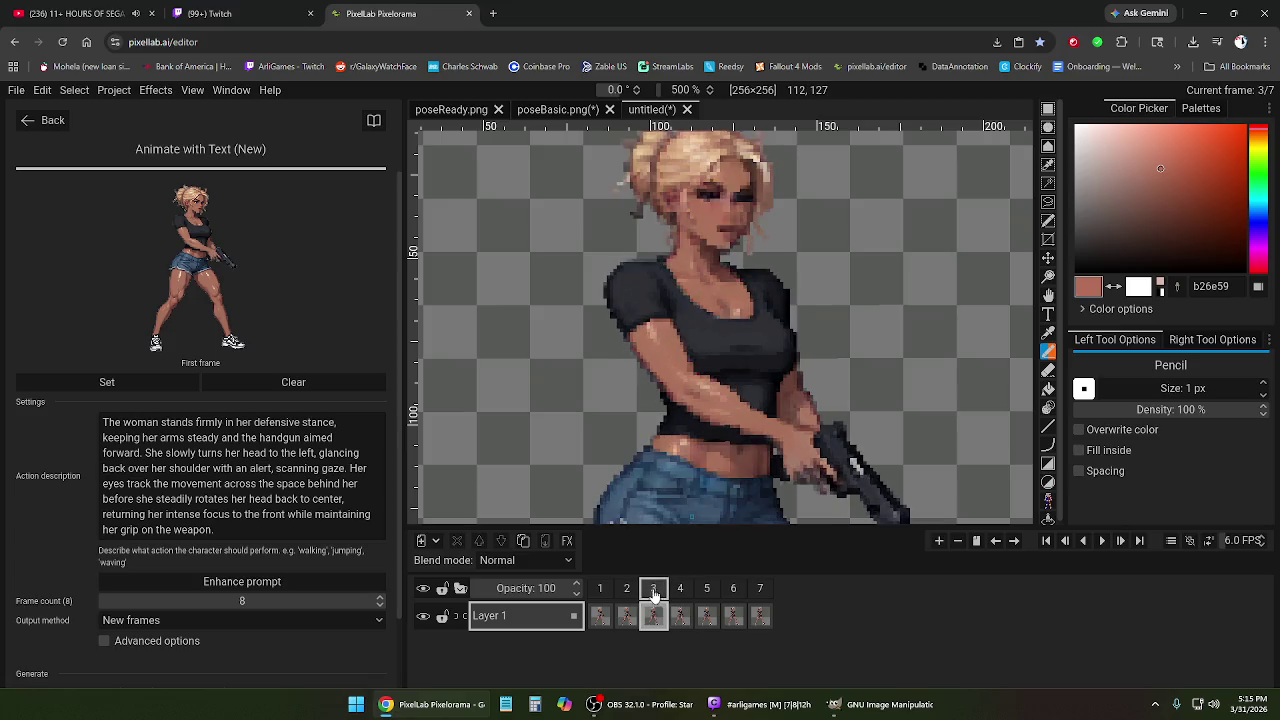
{"action": "left_click", "coordinate": [688, 593]}
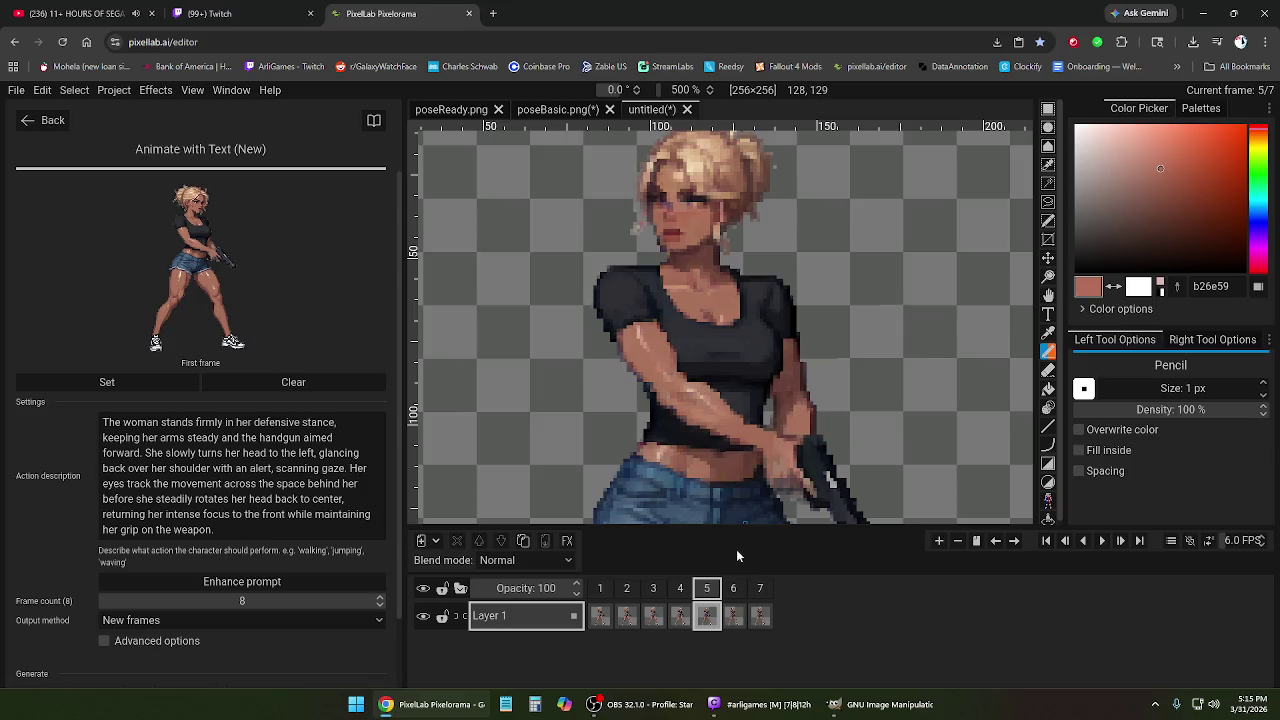
{"action": "left_click", "coordinate": [733, 592]}
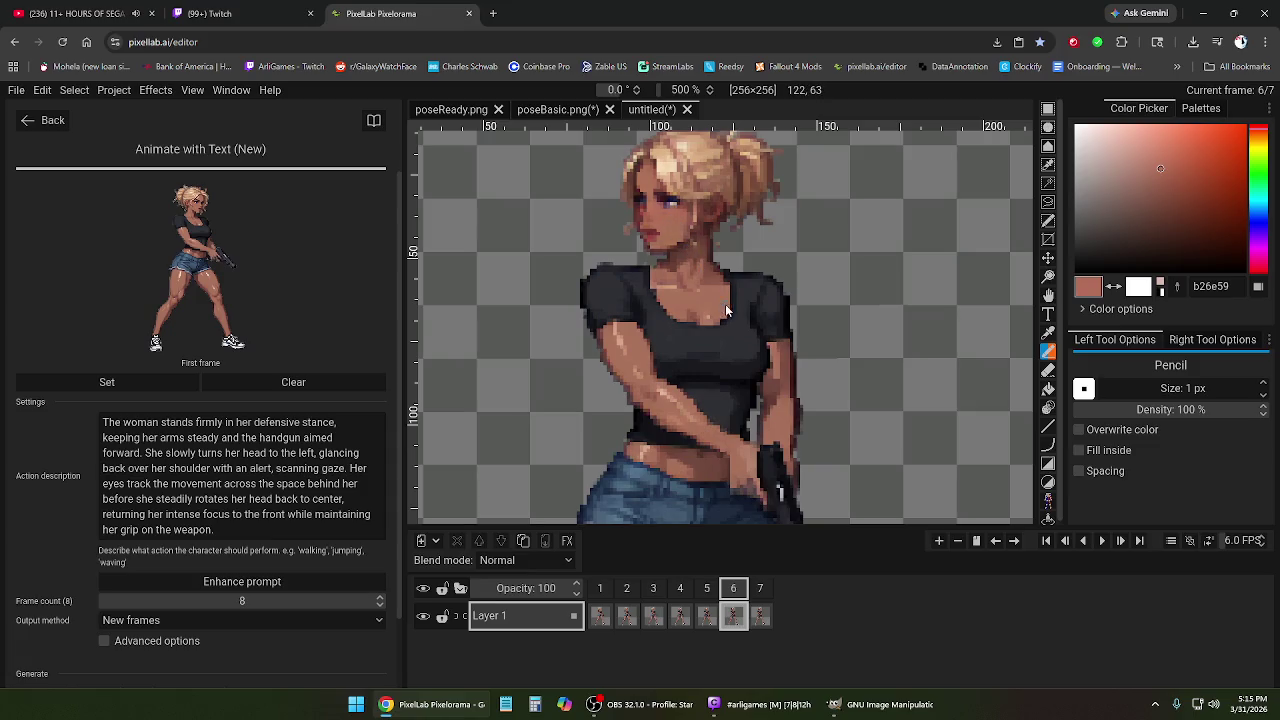
{"action": "left_click", "coordinate": [760, 592]}
Zoom back out, return to frame 1 and replay the animation.
{"action": "scroll", "coordinate": [761, 382], "scroll_direction": "down", "scroll_amount": 2}
{"action": "scroll", "coordinate": [757, 400], "scroll_direction": "down", "scroll_amount": 3}
{"action": "scroll", "coordinate": [757, 406], "scroll_direction": "up", "scroll_amount": 1}
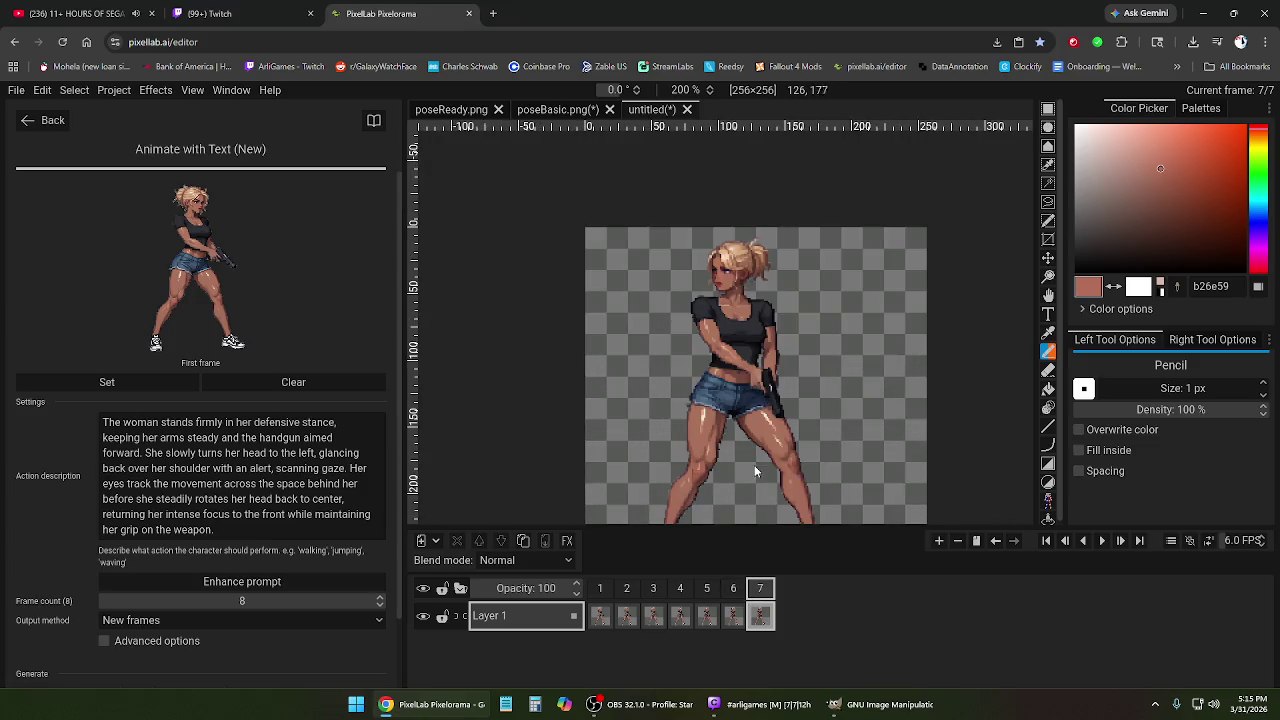
{"action": "scroll", "coordinate": [751, 473], "scroll_direction": "up", "scroll_amount": 1}
{"action": "scroll", "coordinate": [751, 473], "scroll_direction": "down", "scroll_amount": 1}
{"action": "scroll", "coordinate": [773, 448], "scroll_direction": "up", "scroll_amount": 1}
{"action": "scroll", "coordinate": [774, 537], "scroll_direction": "down", "scroll_amount": 1}
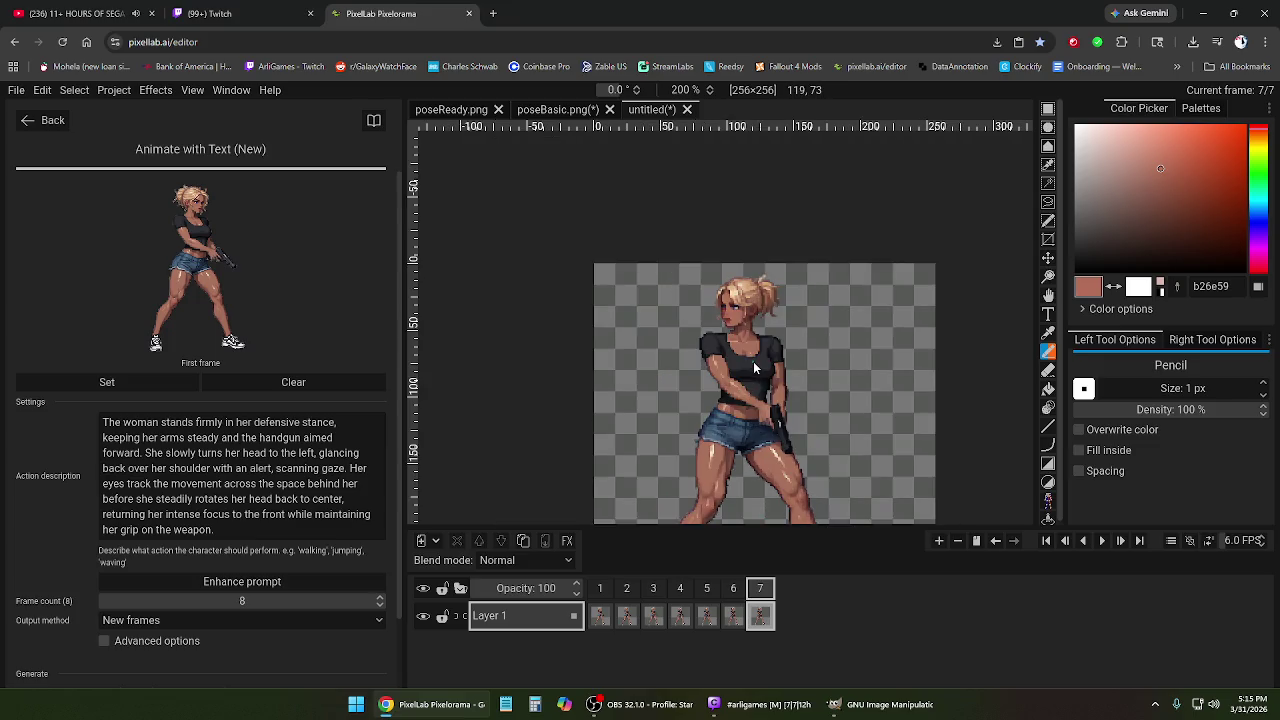
{"action": "scroll", "coordinate": [752, 362], "scroll_direction": "down", "scroll_amount": 1}
{"action": "scroll", "coordinate": [752, 450], "scroll_direction": "up", "scroll_amount": 1}
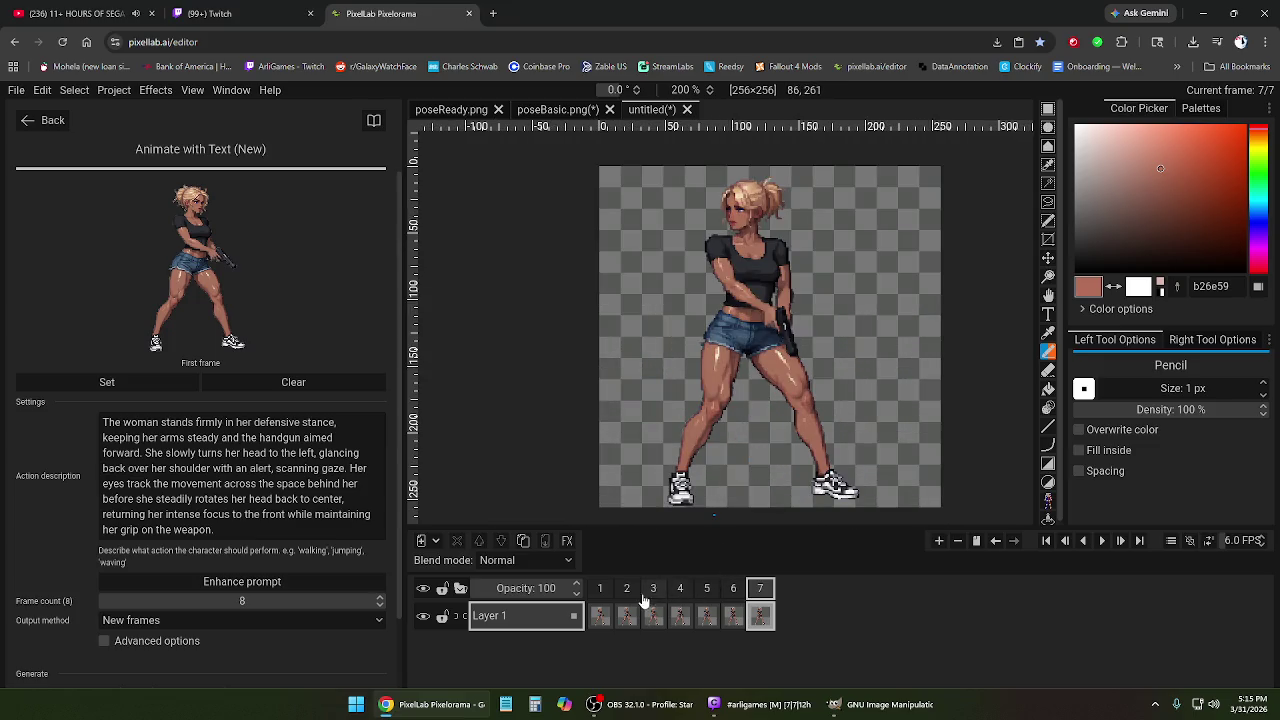
{"action": "left_click", "coordinate": [600, 588]}
{"action": "left_click", "coordinate": [1100, 541]}
{"action": "left_click", "coordinate": [1102, 541]}
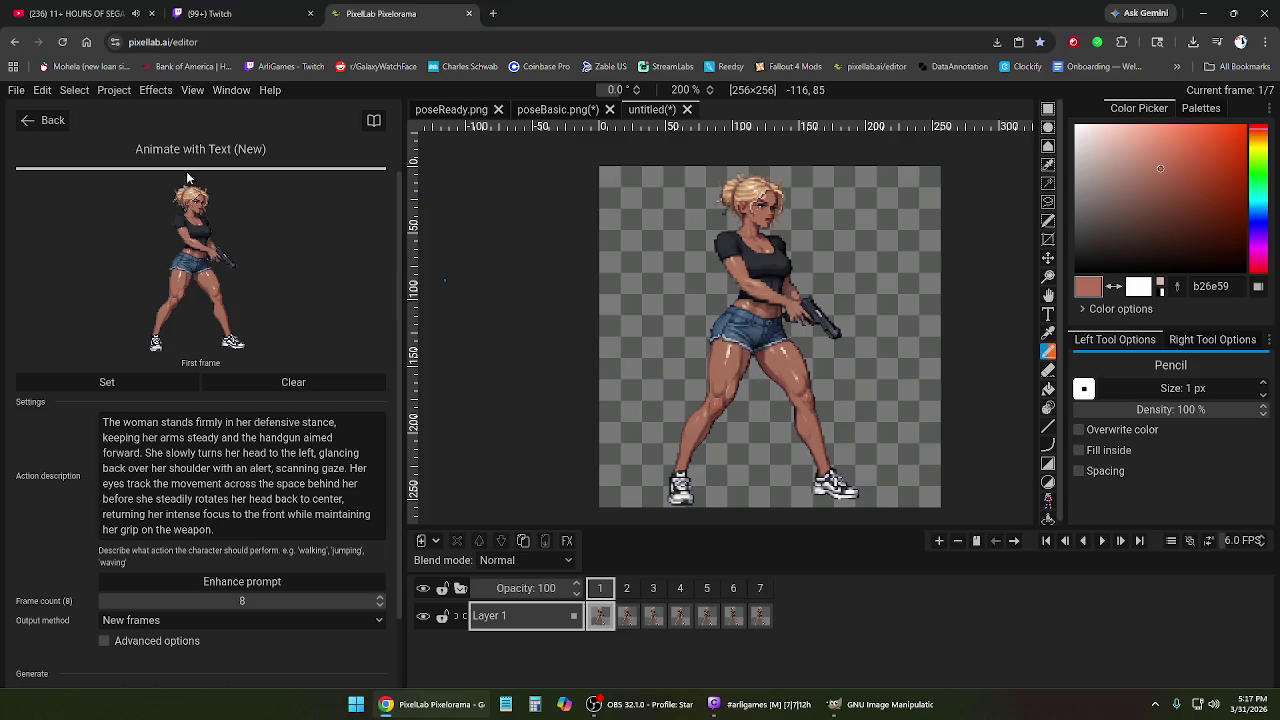
Export all seven frames as separate PNGs named idleLooking_0001 to idleLooking_0007.
{"action": "left_click", "coordinate": [38, 122]}
{"action": "left_click", "coordinate": [19, 92]}
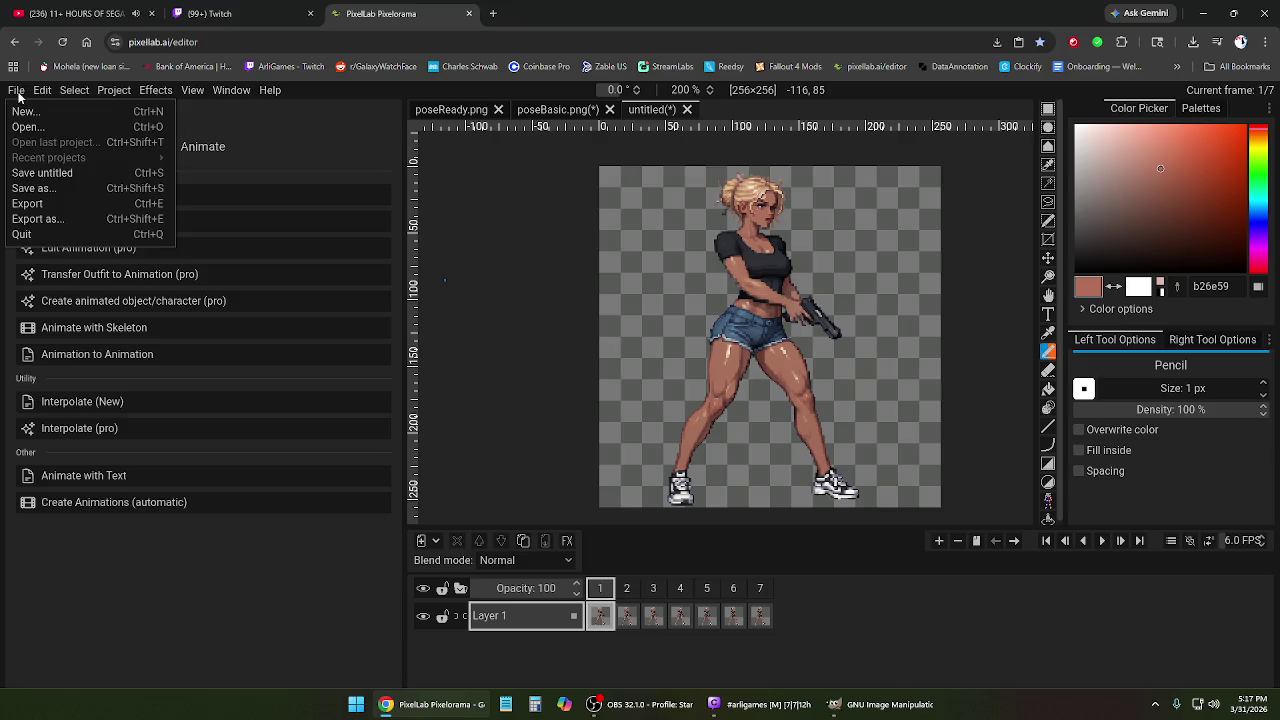
{"action": "left_click", "coordinate": [19, 93]}
{"action": "left_click", "coordinate": [19, 93]}
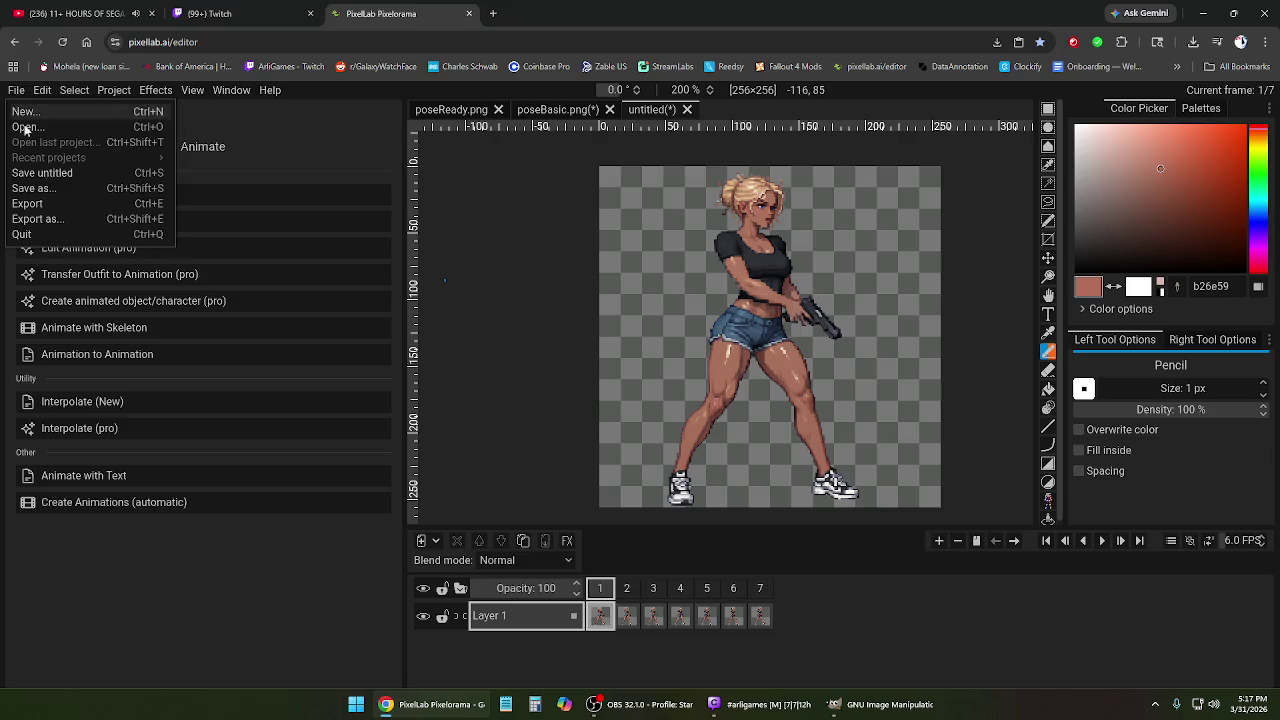
{"action": "left_click", "coordinate": [40, 219]}
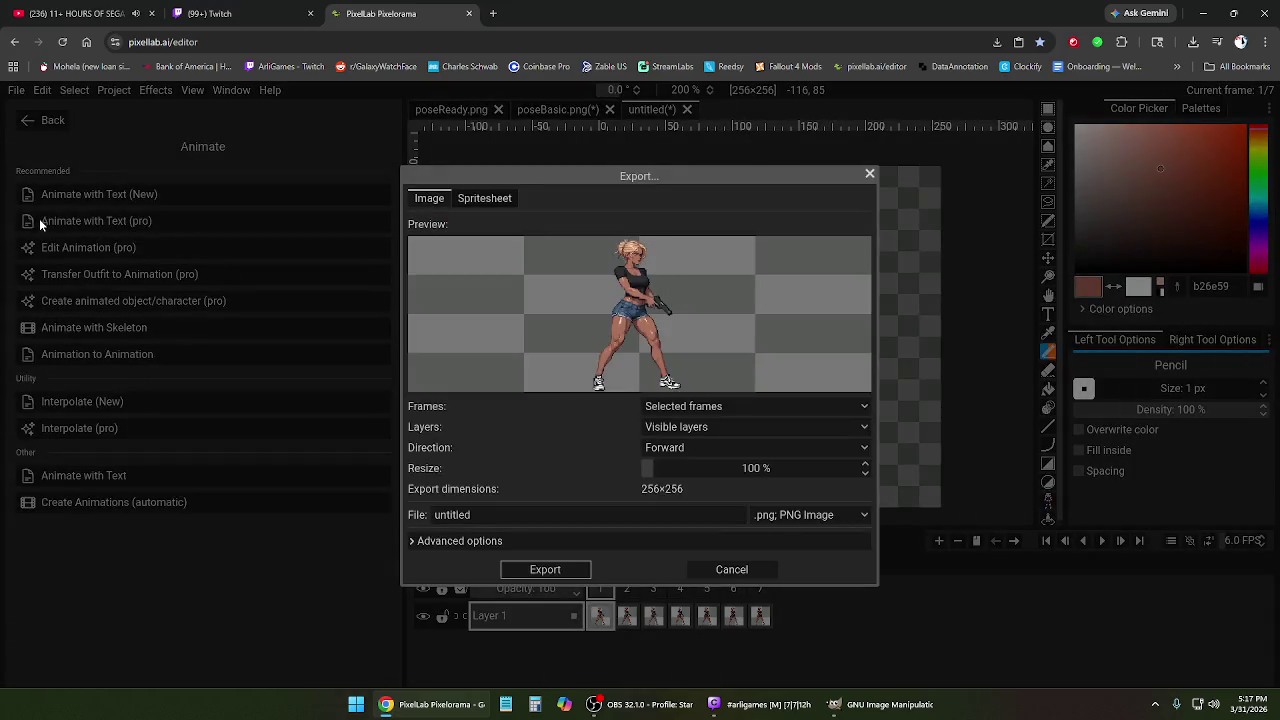
{"action": "left_click", "coordinate": [688, 407]}
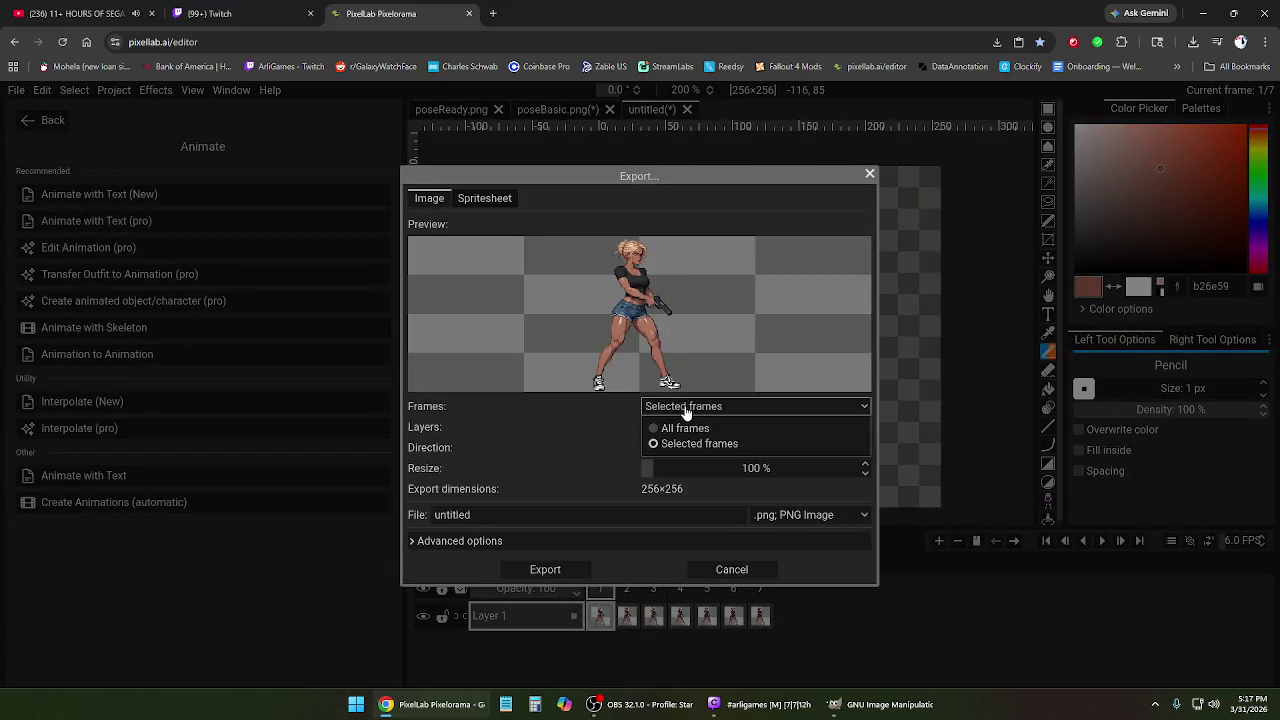
{"action": "left_click", "coordinate": [665, 425]}
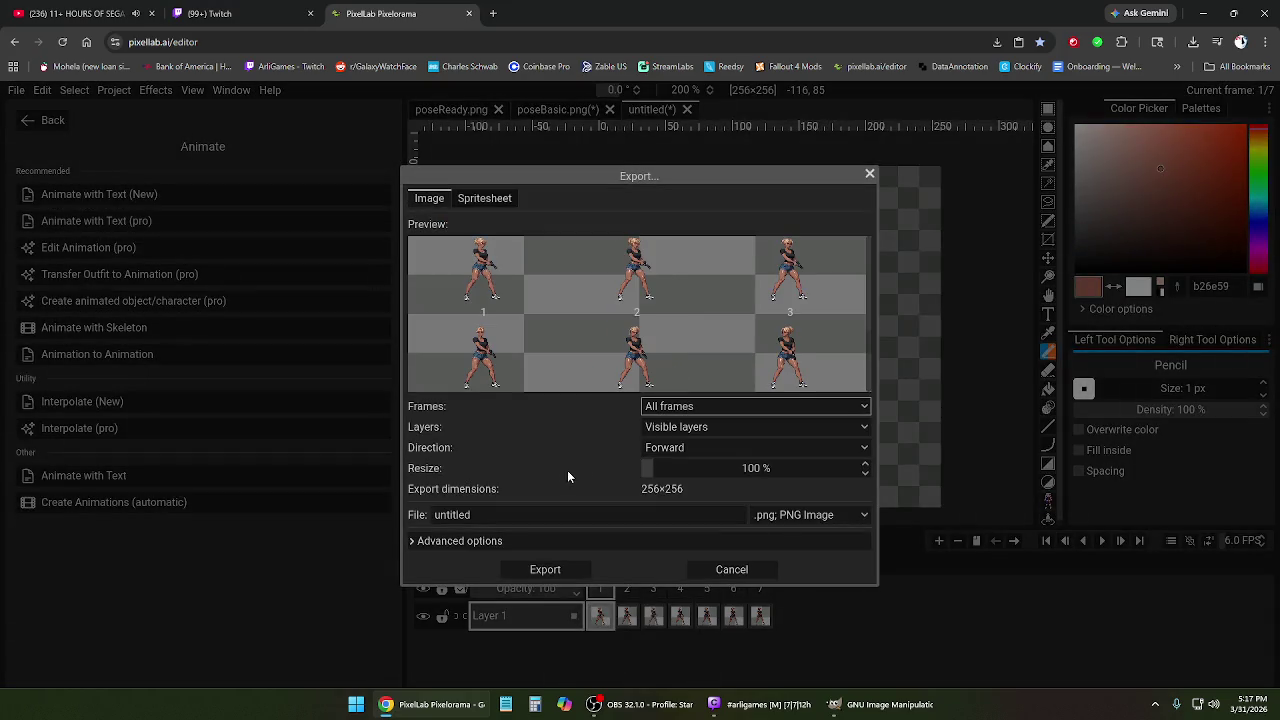
{"action": "double_click", "coordinate": [481, 515]}
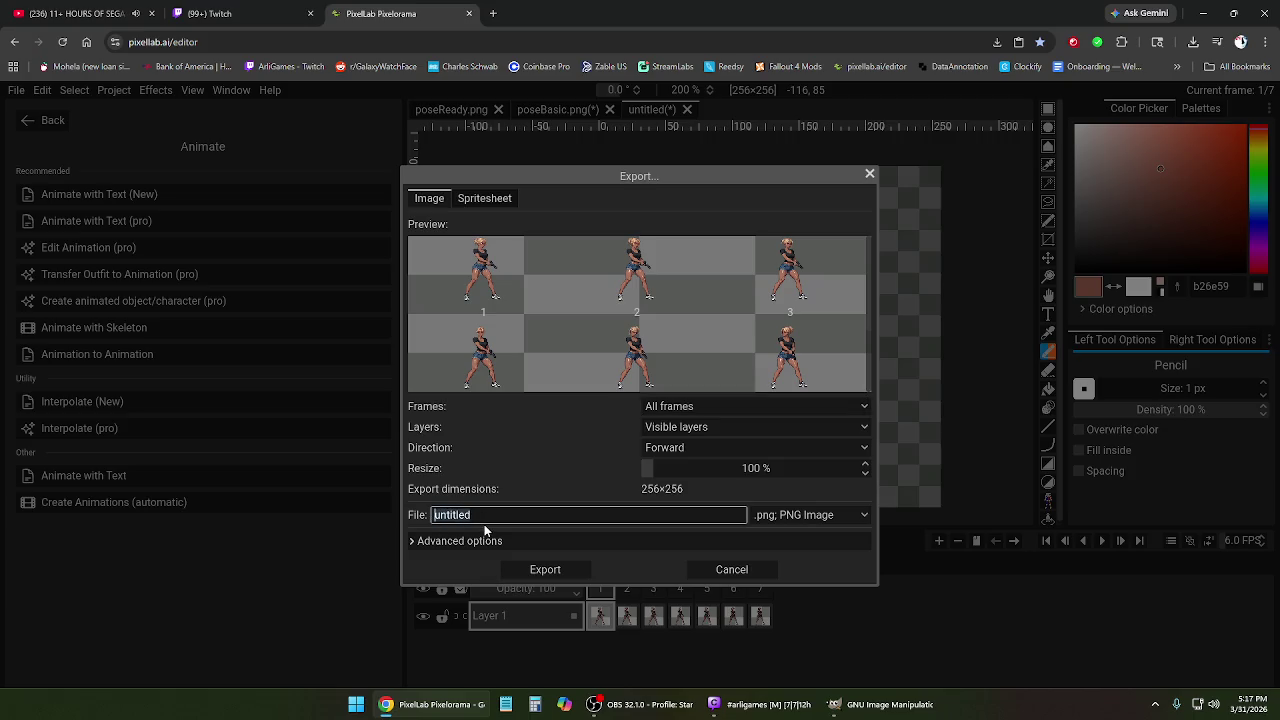
{"action": "type", "text": "idleLooking"}
{"action": "left_click", "coordinate": [556, 570]}
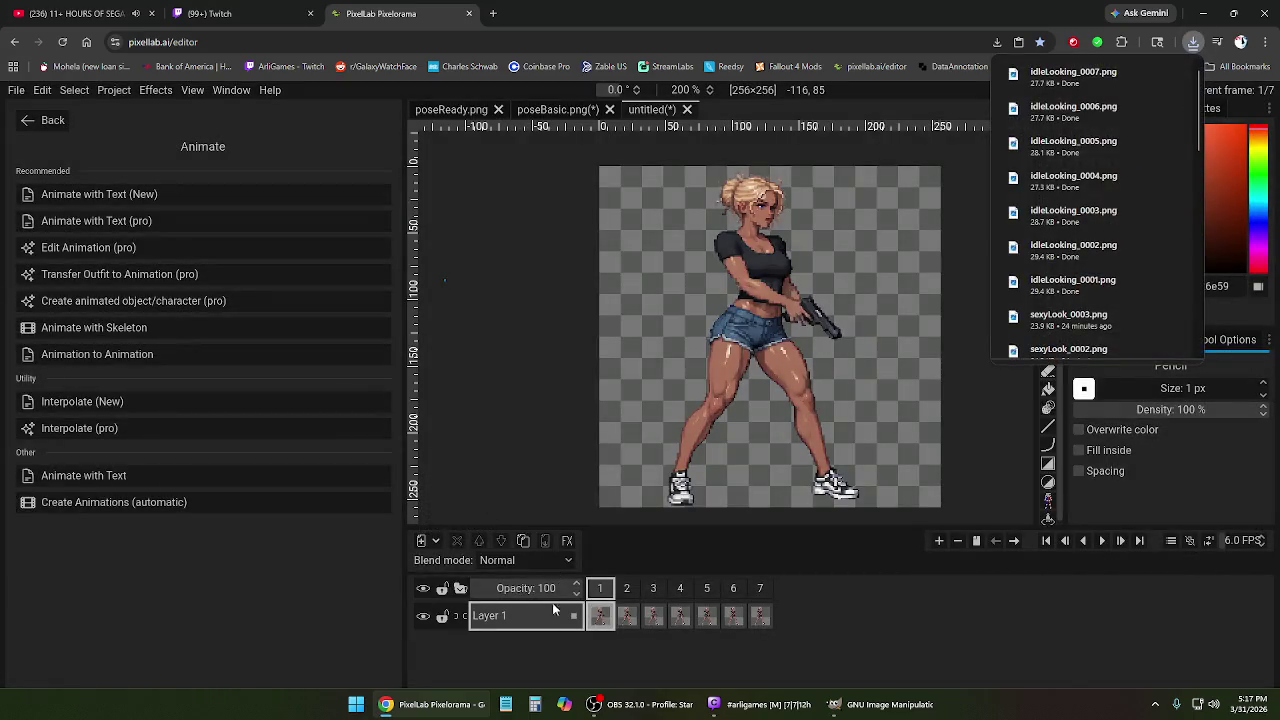
Look inside the empty idle01 folder on the desktop, then close it.
{"action": "left_click", "coordinate": [457, 712]}
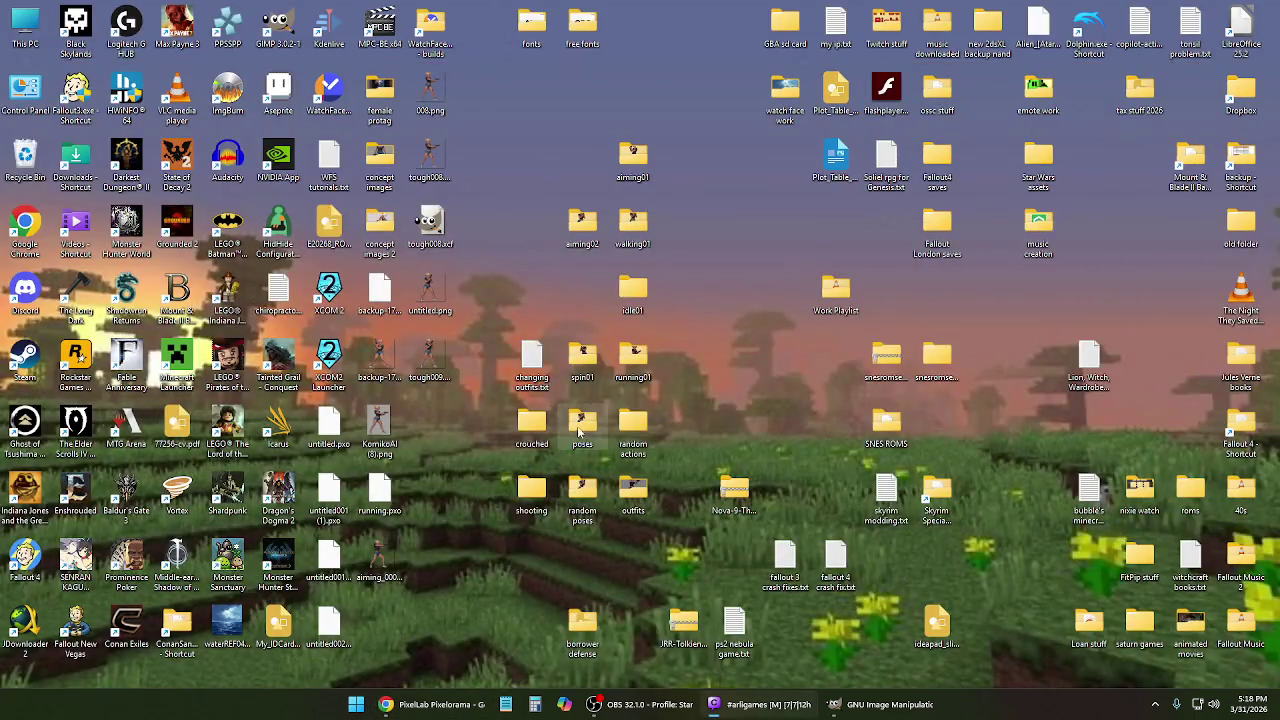
{"action": "double_click", "coordinate": [632, 290]}
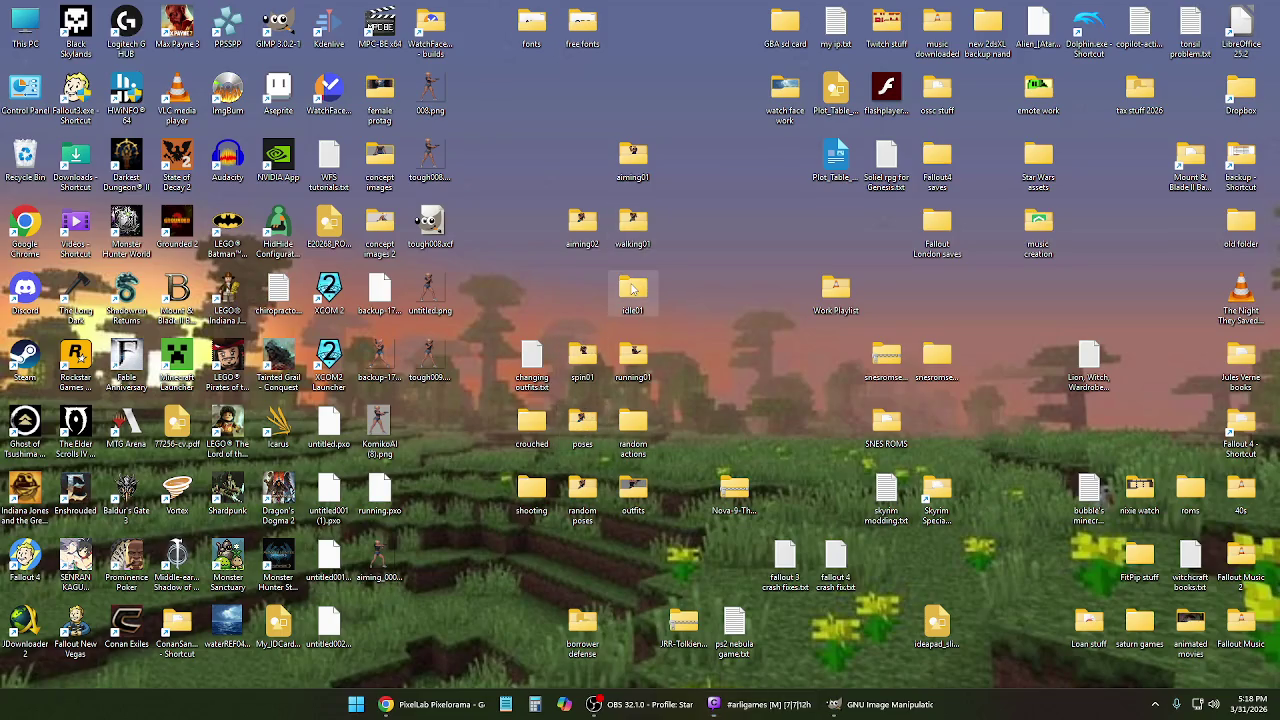
{"action": "right_click", "coordinate": [496, 288]}
{"action": "left_click", "coordinate": [773, 177]}
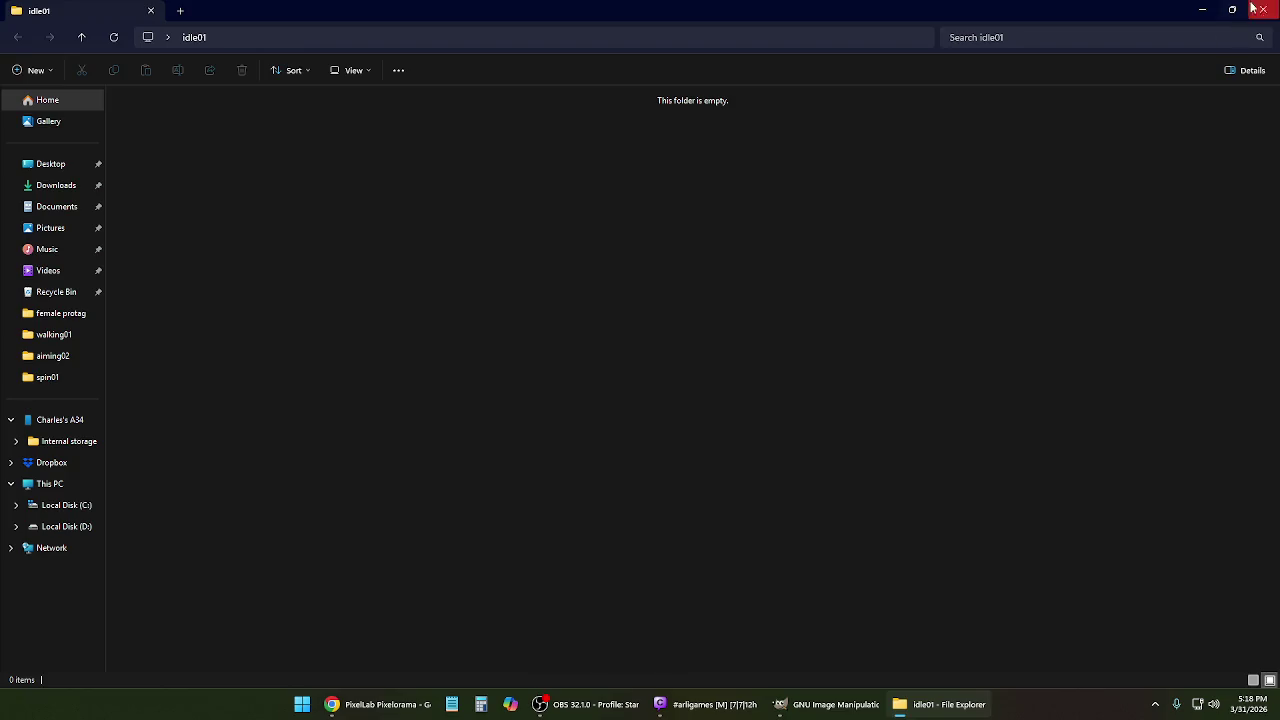
{"action": "left_click", "coordinate": [1262, 9]}
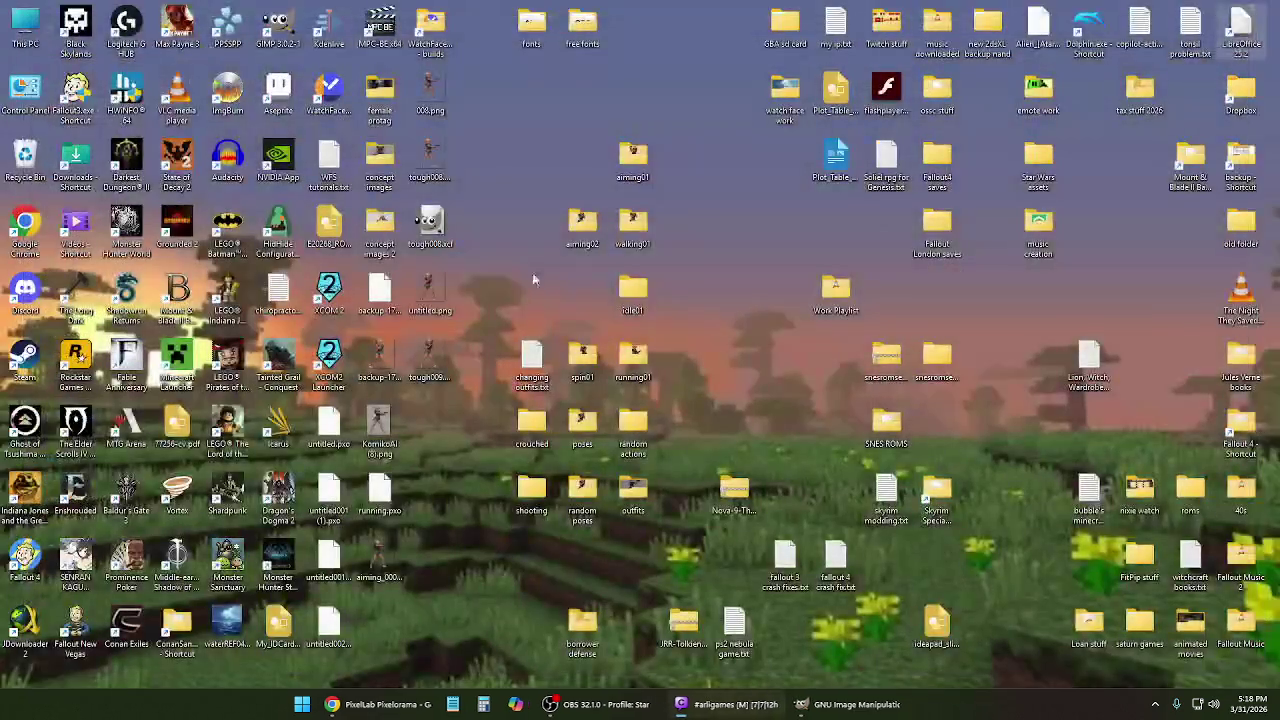
Create a new desktop folder named idleLooking.
{"action": "right_click", "coordinate": [488, 358]}
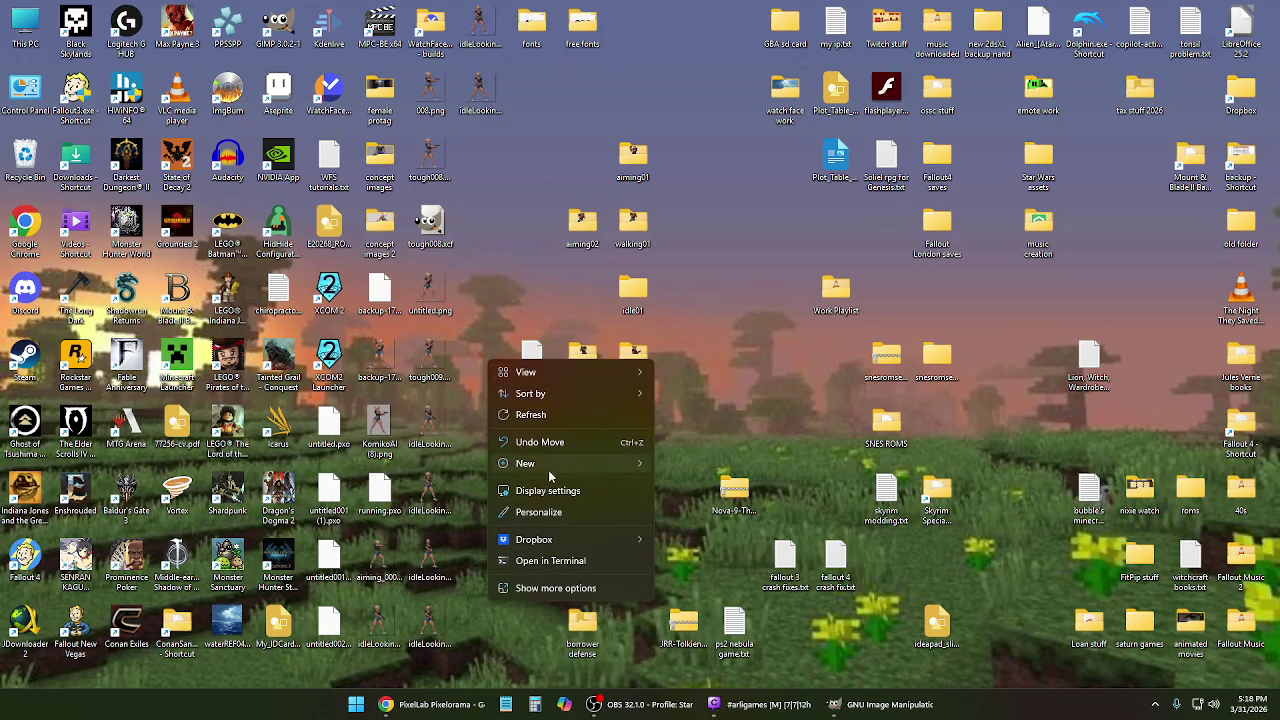
{"action": "left_click", "coordinate": [683, 464]}
{"action": "type", "text": "idleLooking"}
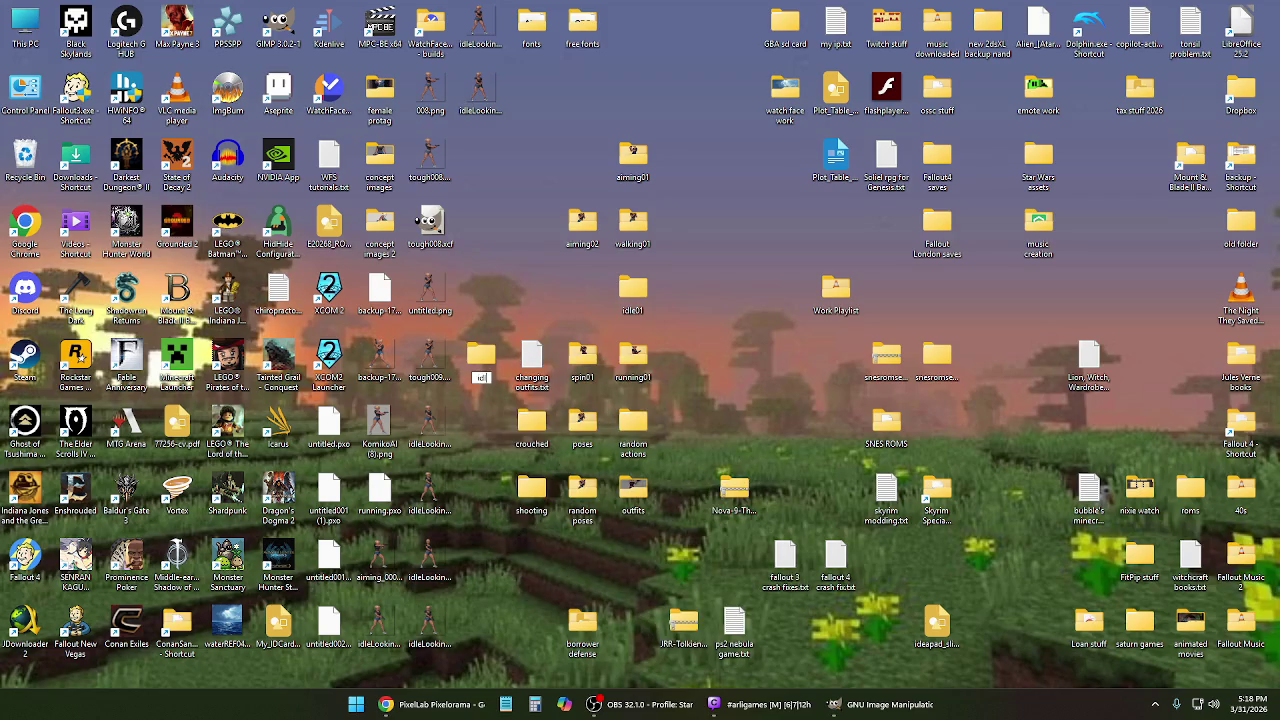
{"action": "key", "text": "Return"}
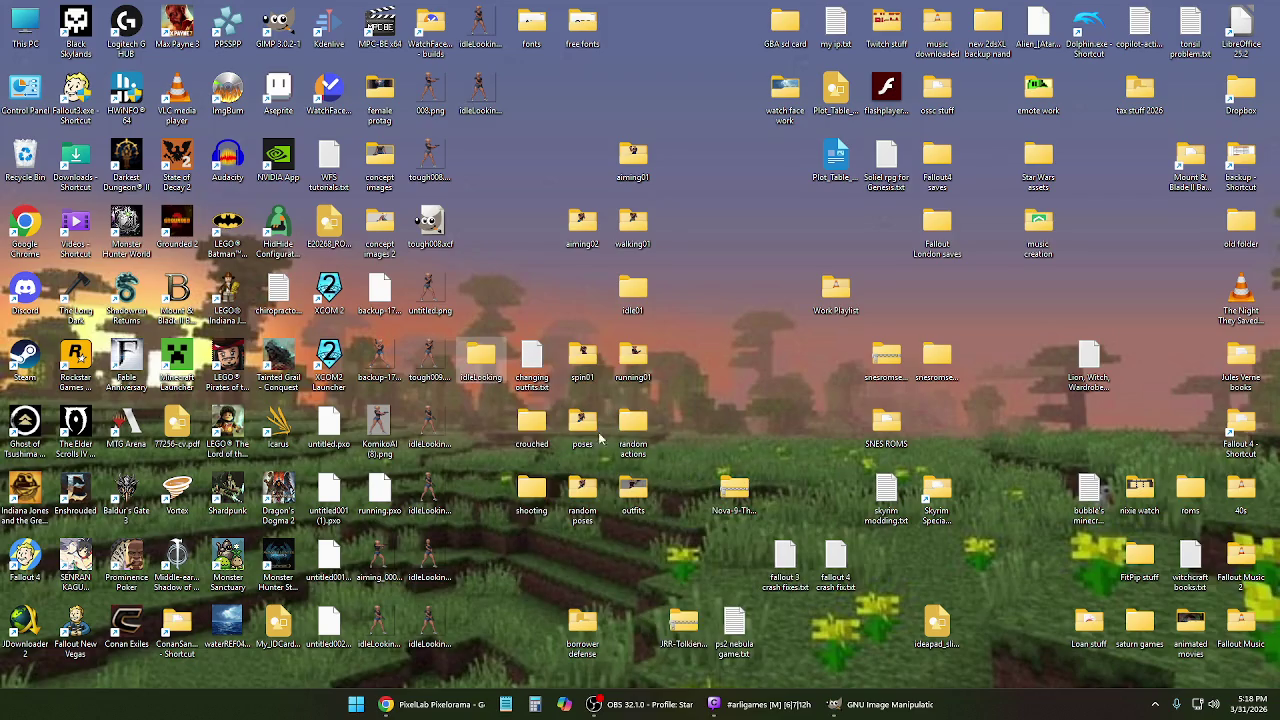
Move the idleLooking PNGs into idleLooking, then file that folder inside idle01.
{"action": "left_click_drag", "start_coordinate": [444, 676], "coordinate": [432, 416]}
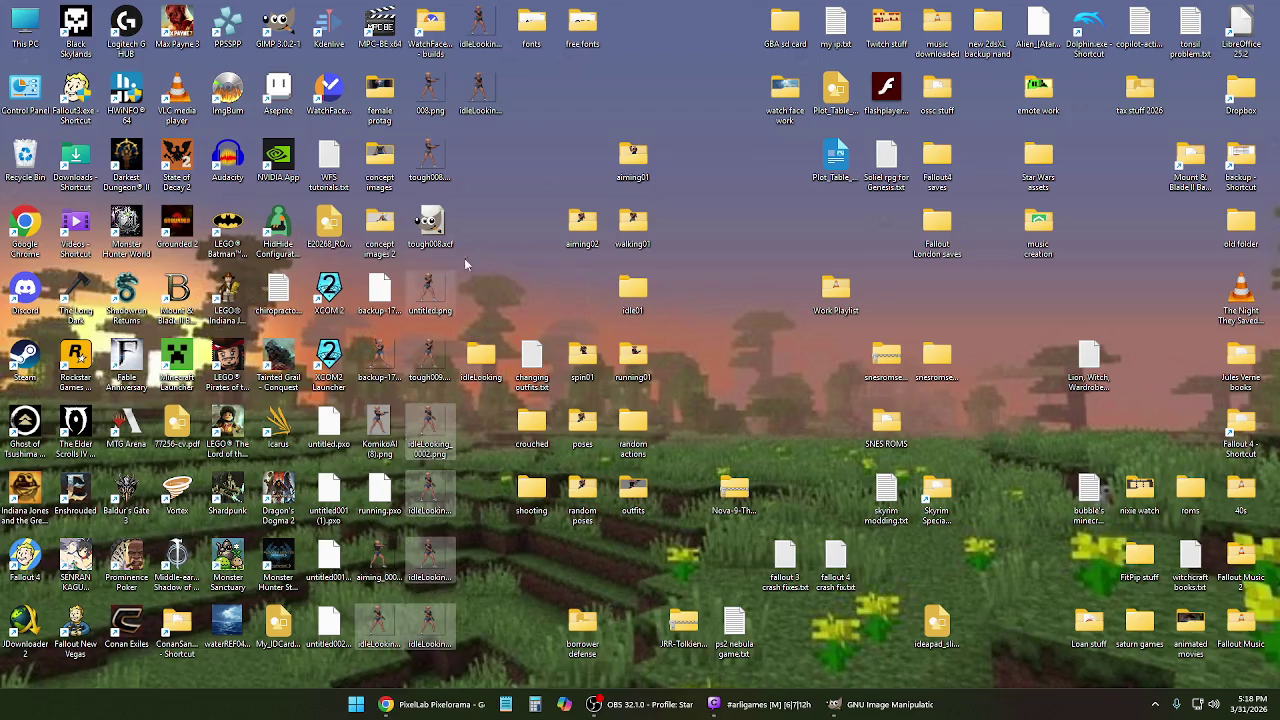
{"action": "left_click", "coordinate": [481, 92], "text": "ctrl"}
{"action": "left_click", "coordinate": [485, 30], "text": "ctrl"}
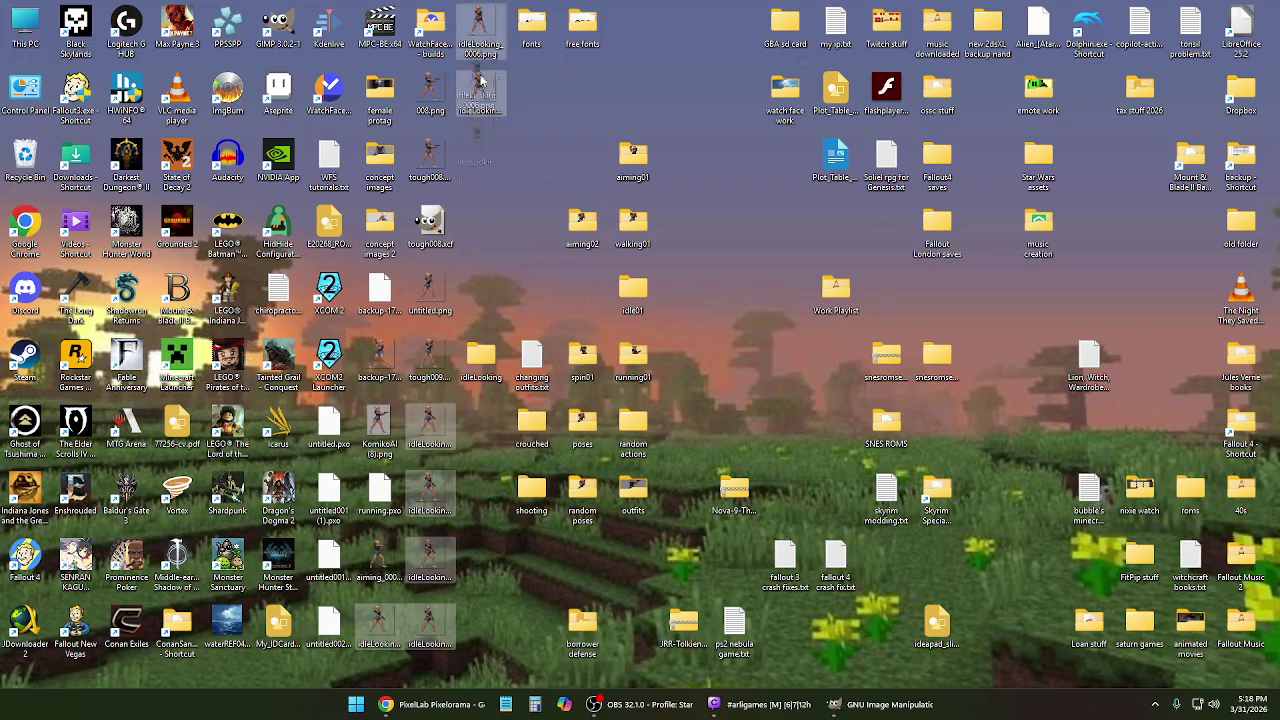
{"action": "left_click_drag", "start_coordinate": [485, 355], "coordinate": [485, 356]}
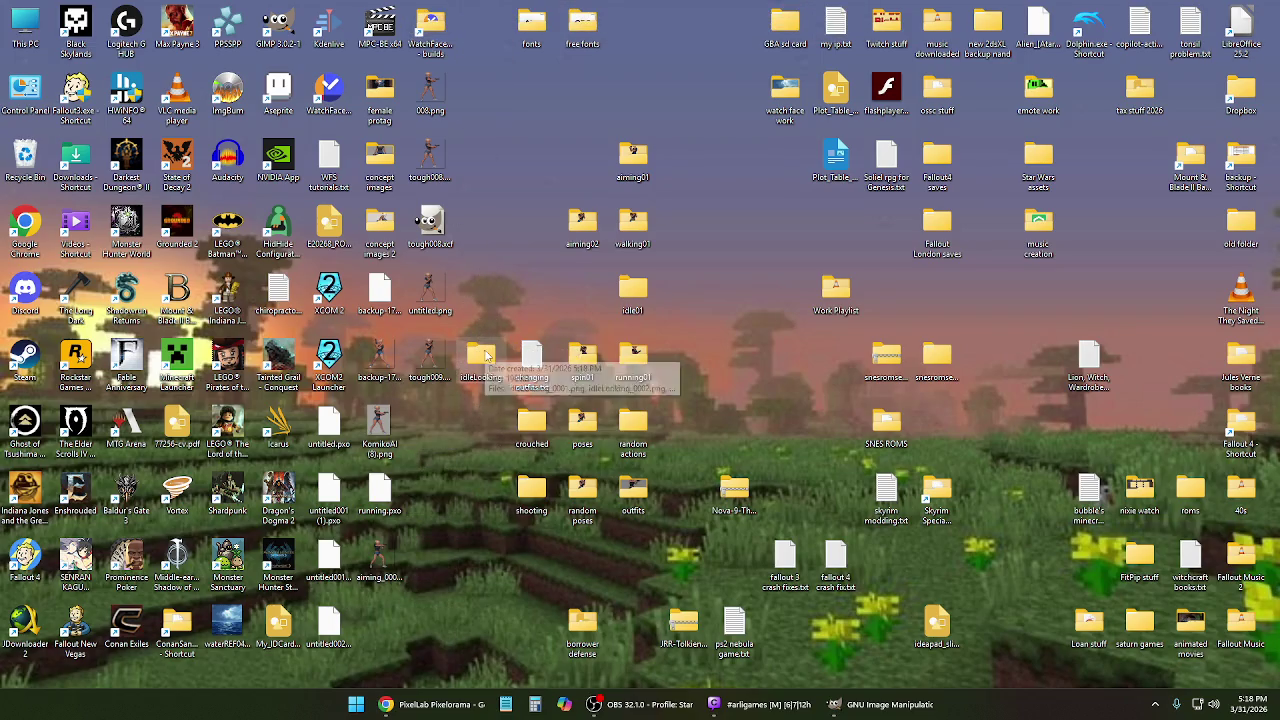
{"action": "left_click_drag", "start_coordinate": [643, 297], "coordinate": [645, 299]}
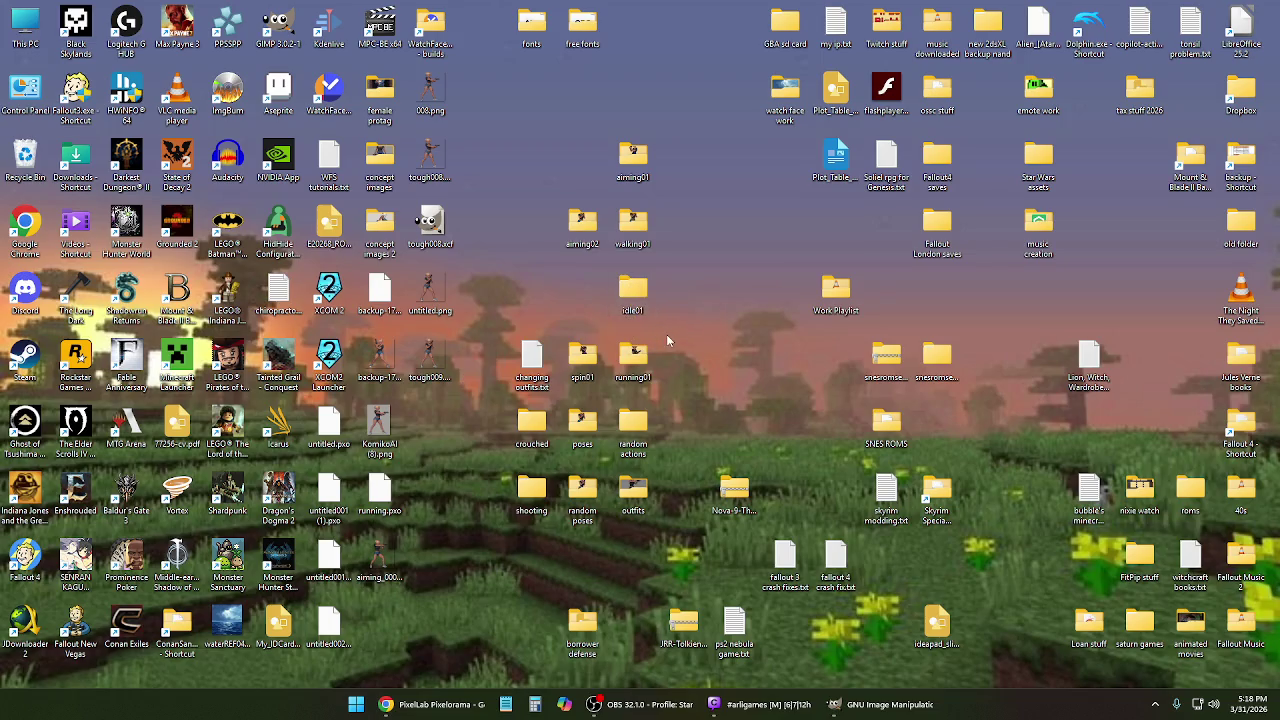
{"action": "left_click", "coordinate": [439, 710]}
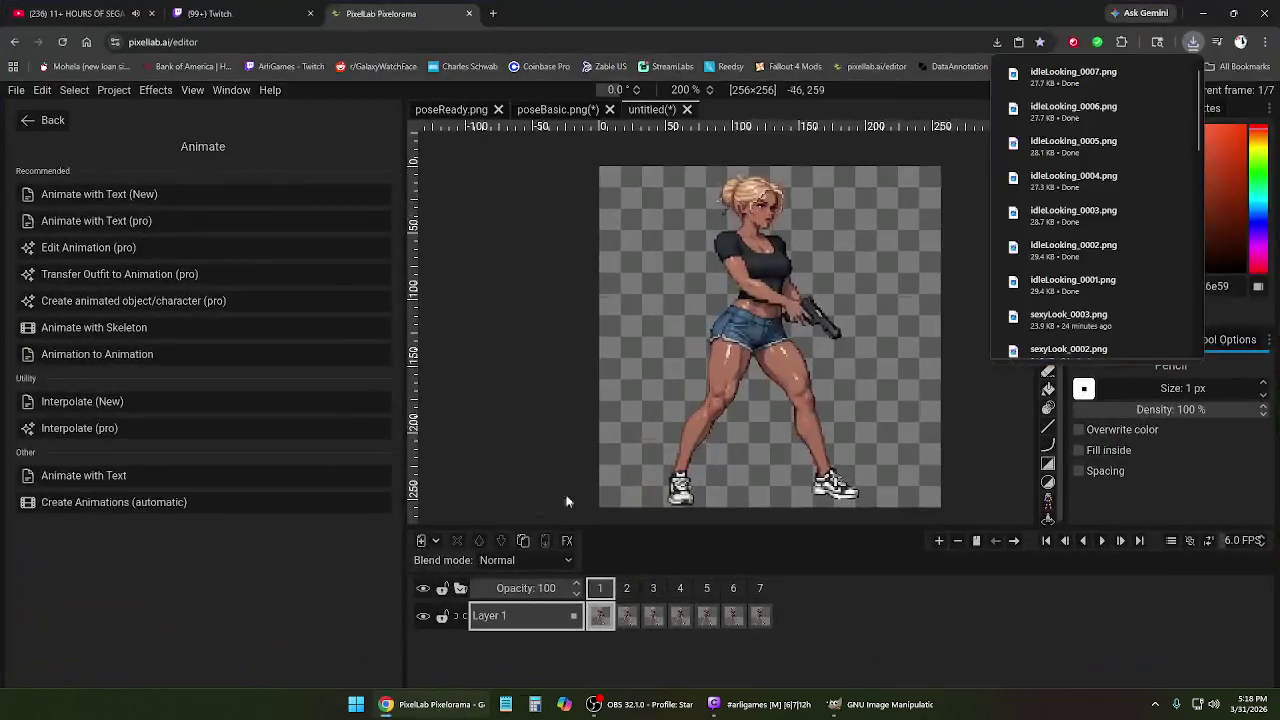
Remove frames 2 through 7, leaving only the first frame.
{"action": "left_click", "coordinate": [626, 590]}
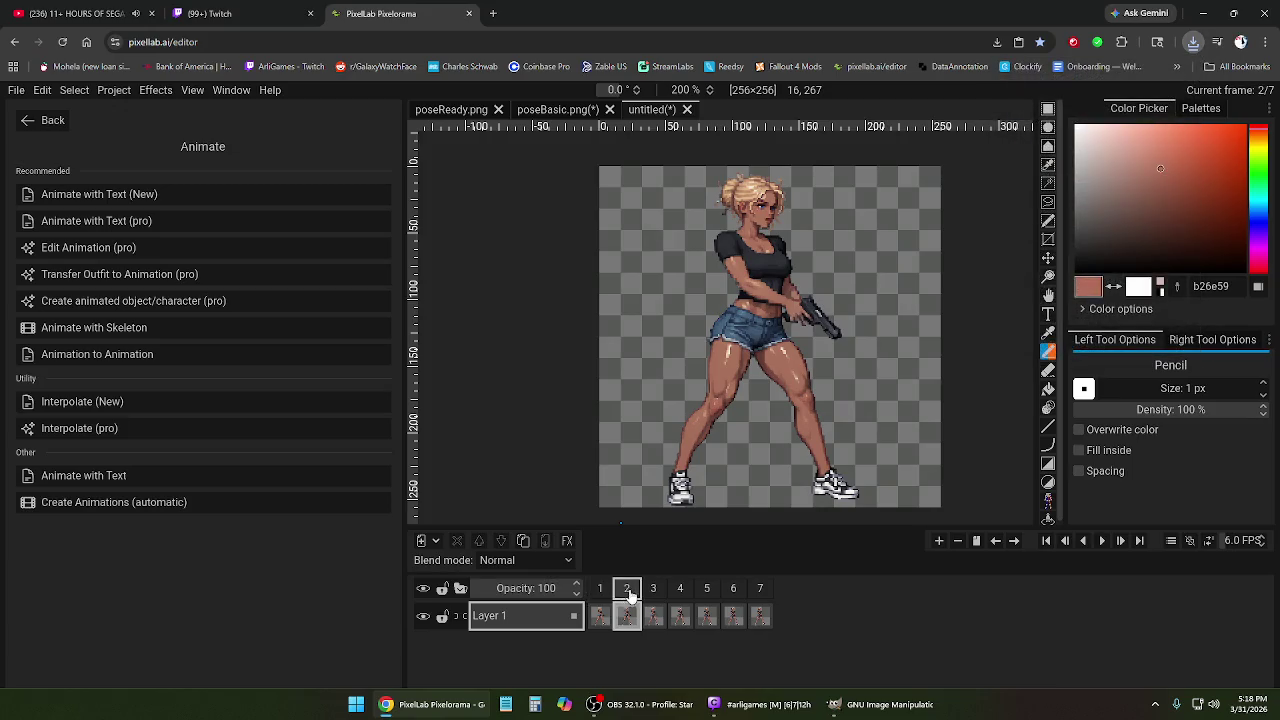
{"action": "left_click", "coordinate": [758, 592]}
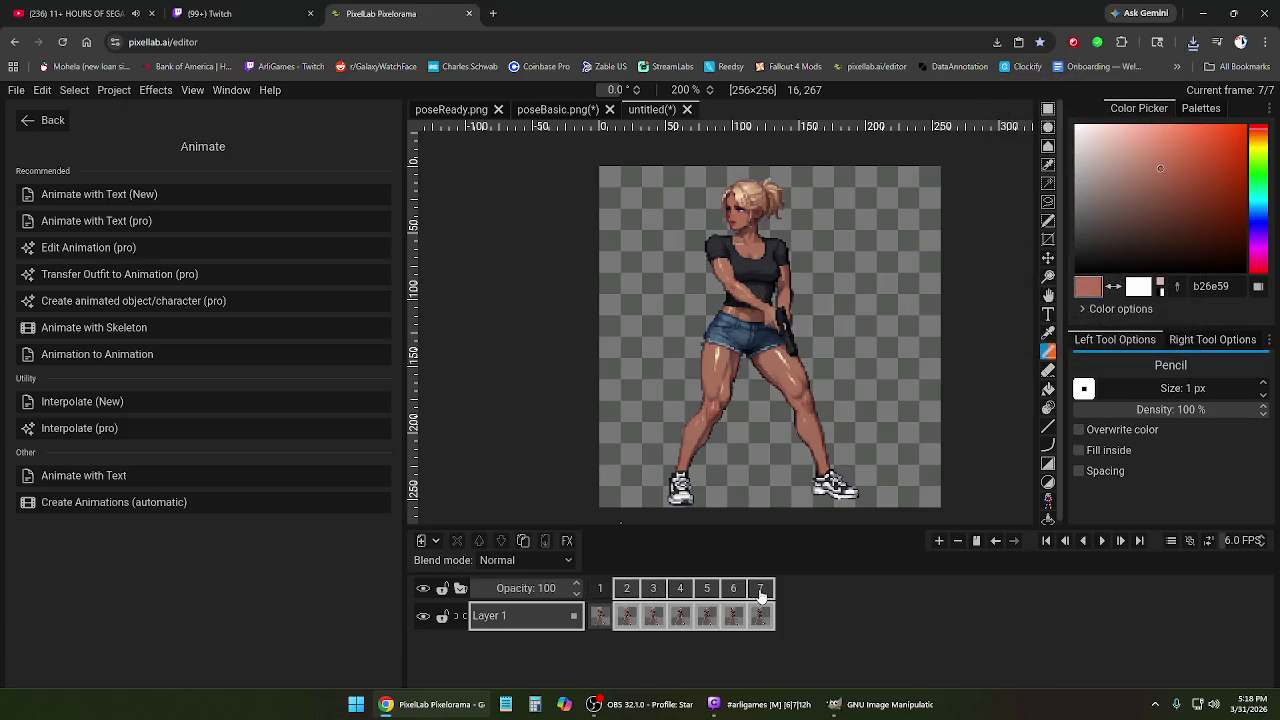
{"action": "right_click", "coordinate": [760, 595]}
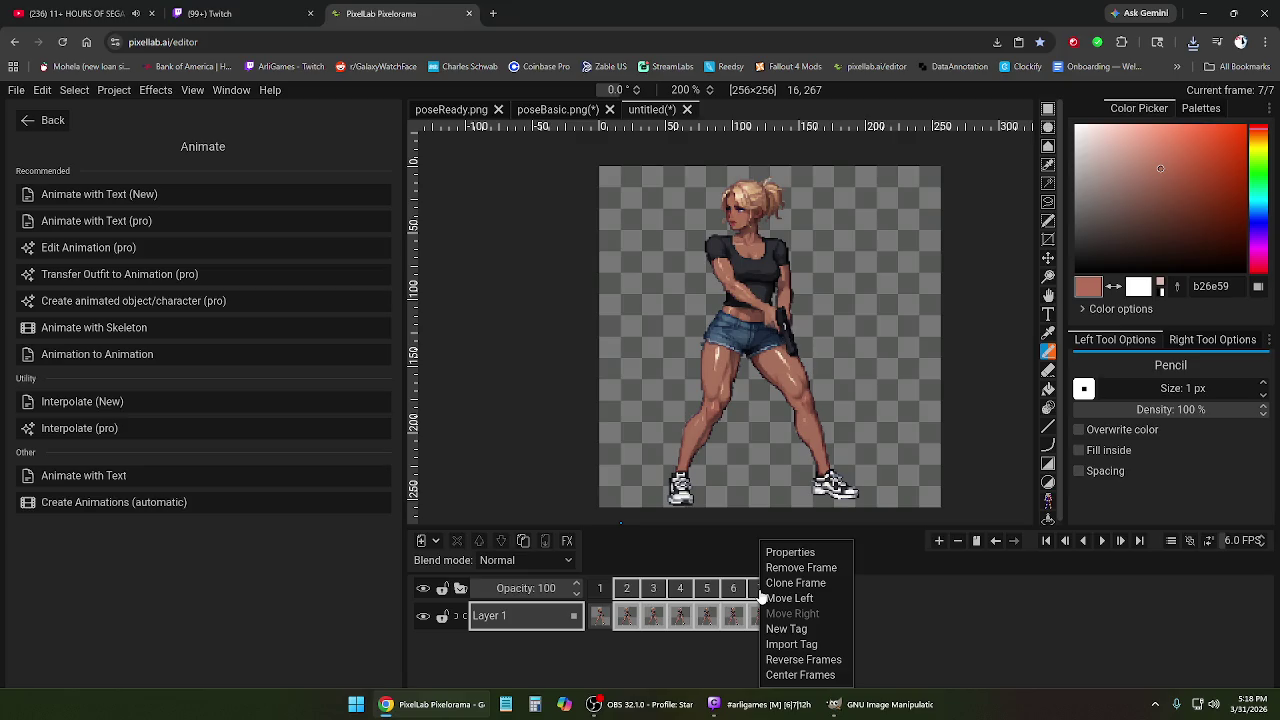
{"action": "left_click", "coordinate": [800, 567]}
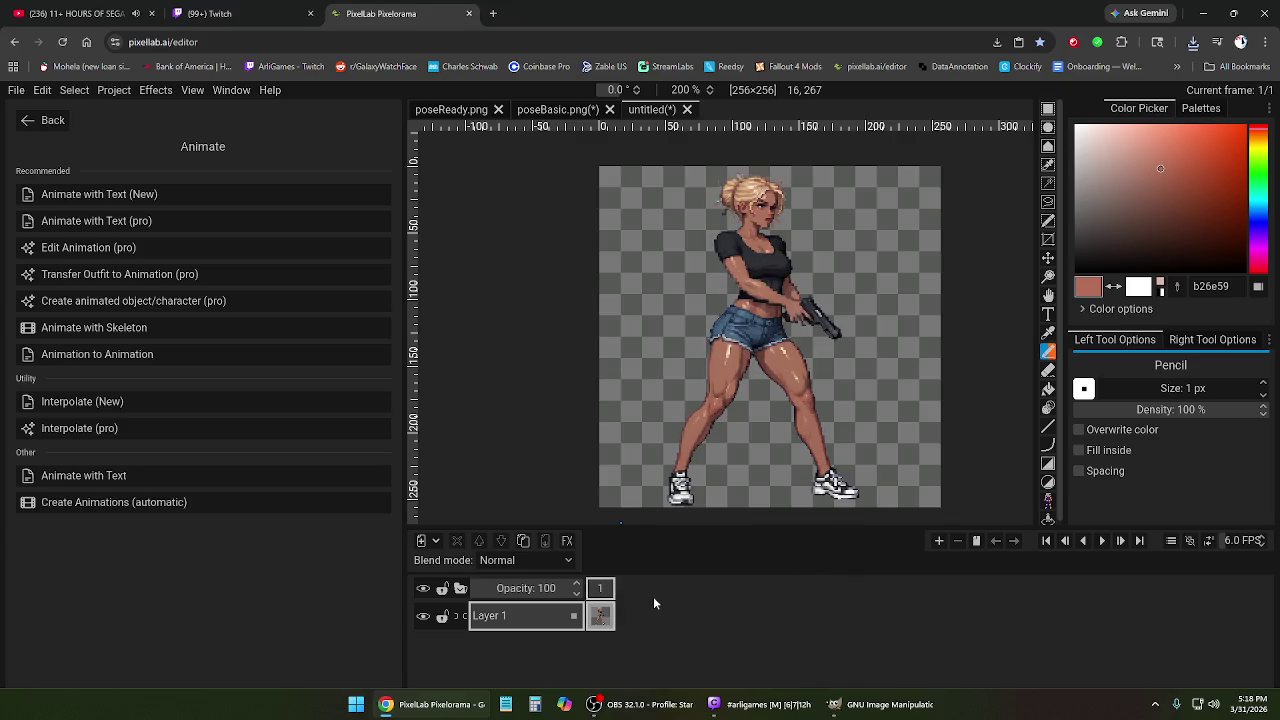
Start a new Animate with Text setup and erase the old action description.
{"action": "left_click", "coordinate": [119, 197]}
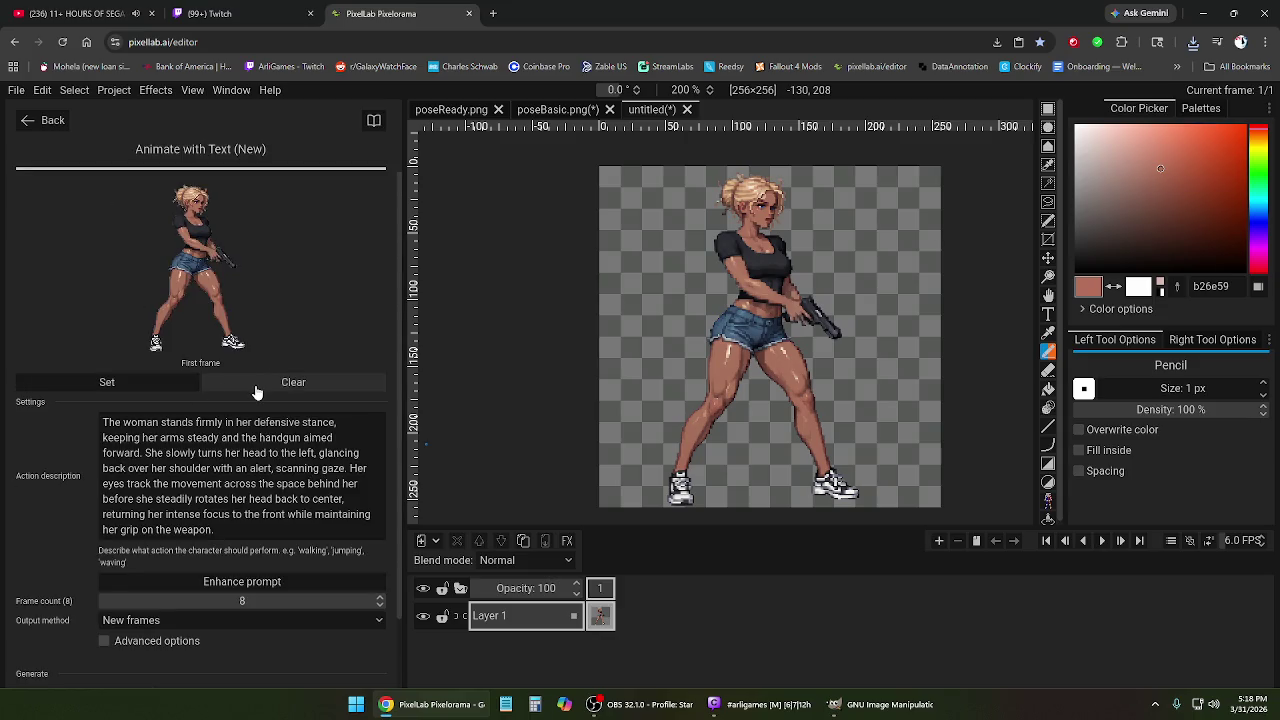
{"action": "scroll", "coordinate": [266, 428], "scroll_direction": "down", "scroll_amount": 1}
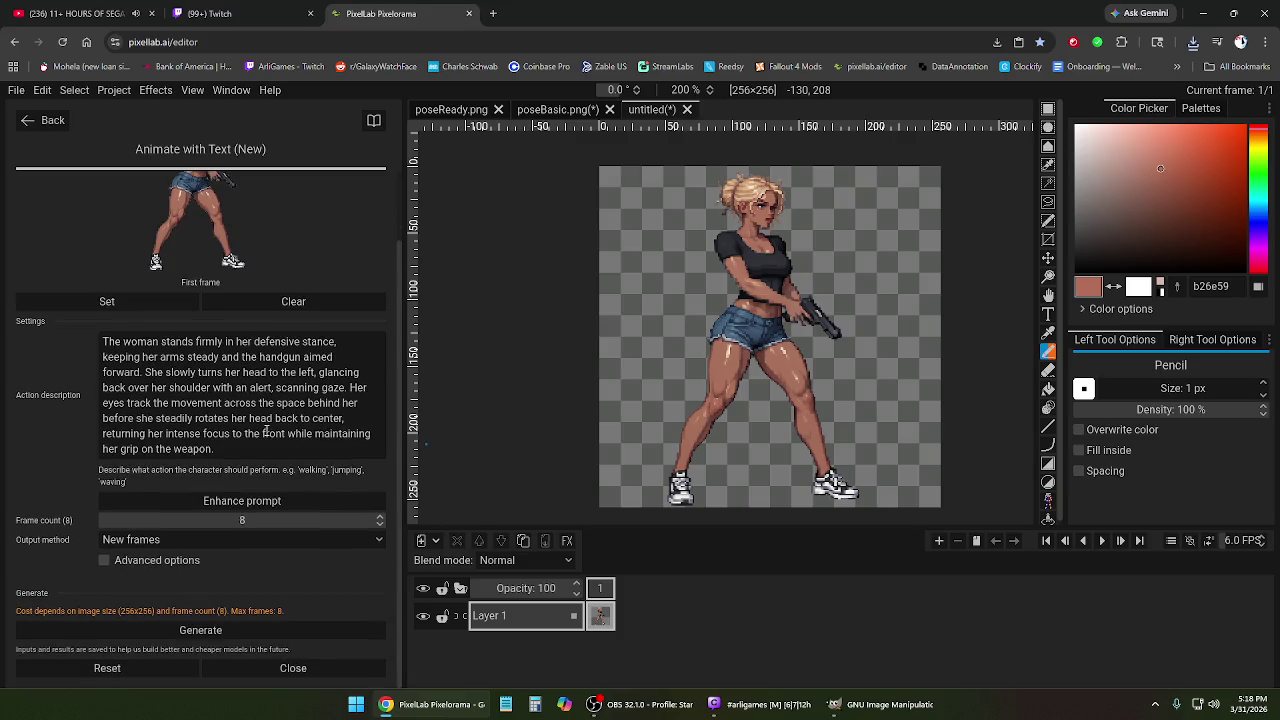
{"action": "left_click_drag", "start_coordinate": [236, 453], "coordinate": [104, 341]}
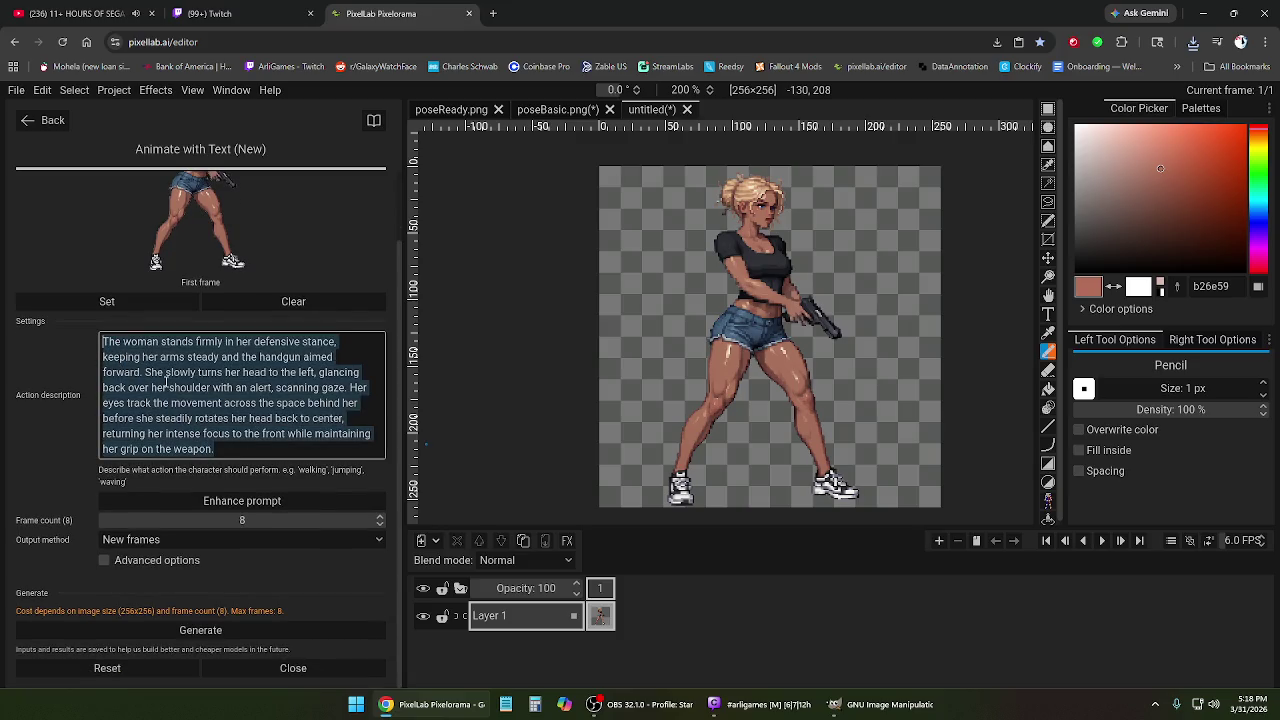
{"action": "key", "text": "BackSpace"}
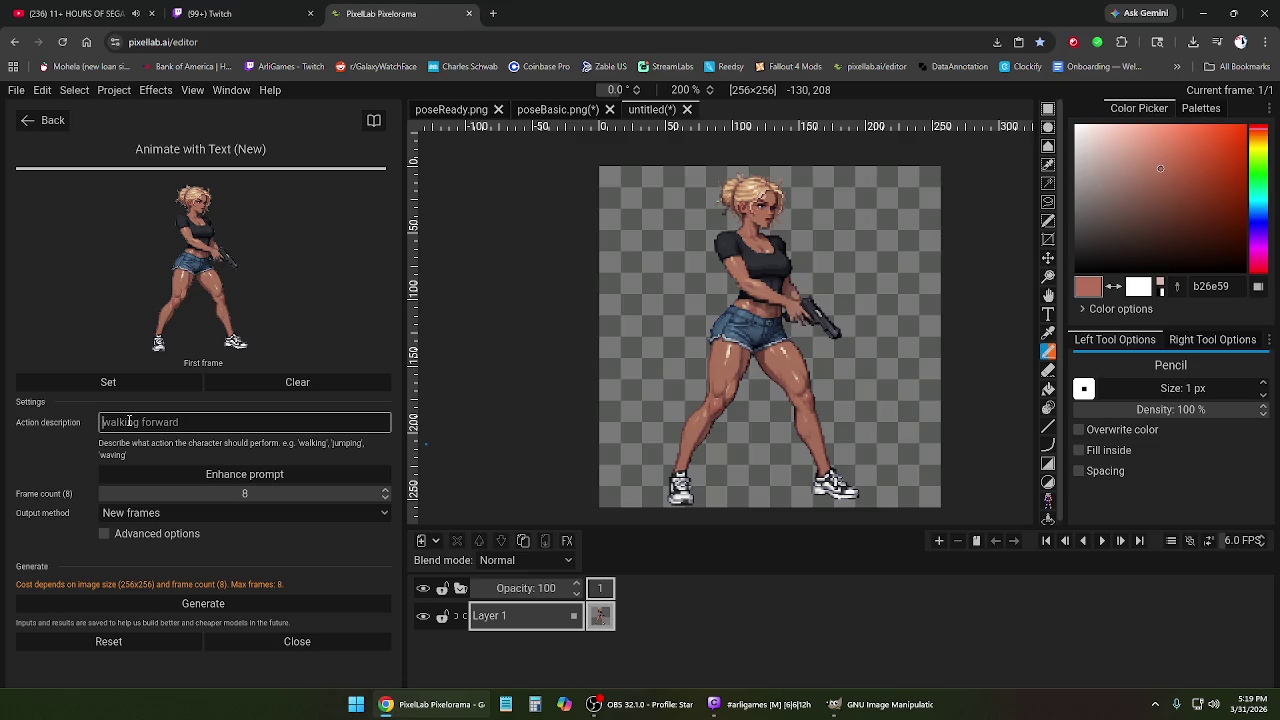
Describe the action as 'pushing hair strand behind ear' and generate the animation.
{"action": "type", "text": "push bair stra"}
{"action": "type", "text": "nd "}
{"action": "type", "text": "behind ear"}
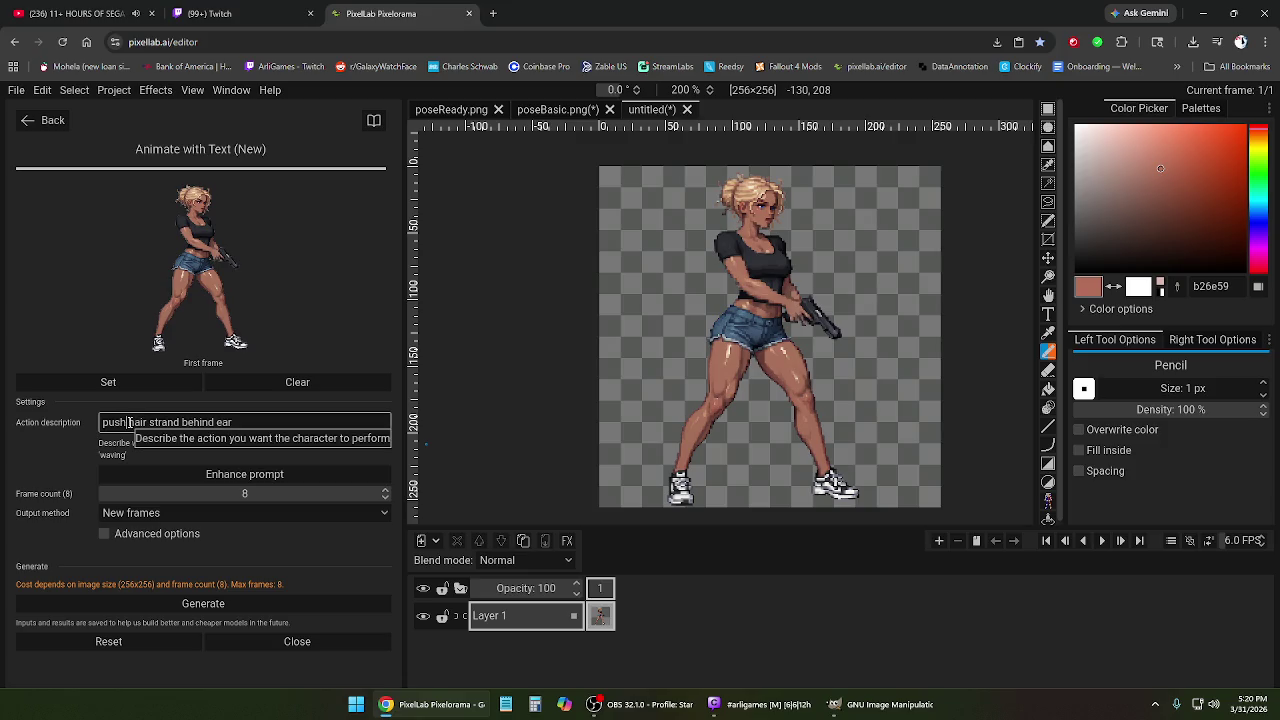
{"action": "left_click", "coordinate": [129, 422]}
{"action": "type", "text": "ing"}
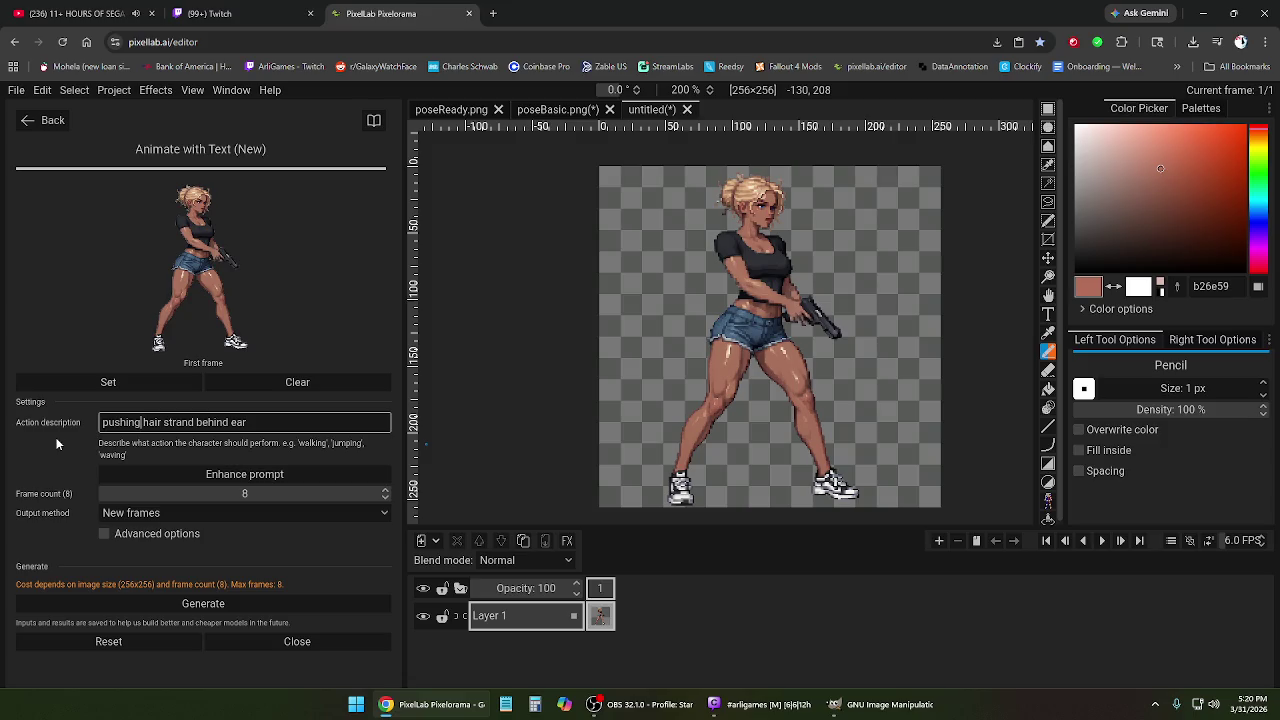
{"action": "left_click", "coordinate": [277, 424]}
{"action": "left_click", "coordinate": [220, 604]}
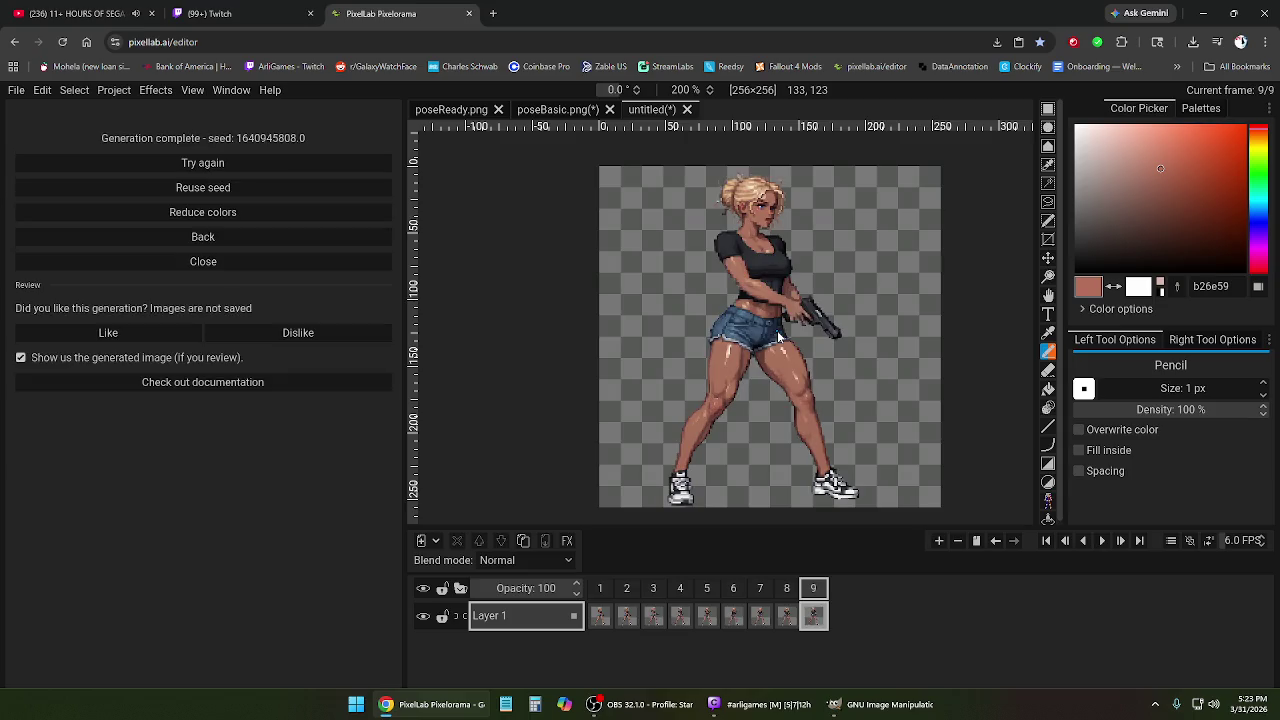
Preview the generated hair-tuck animation twice from frame 1.
{"action": "left_click", "coordinate": [1102, 542]}
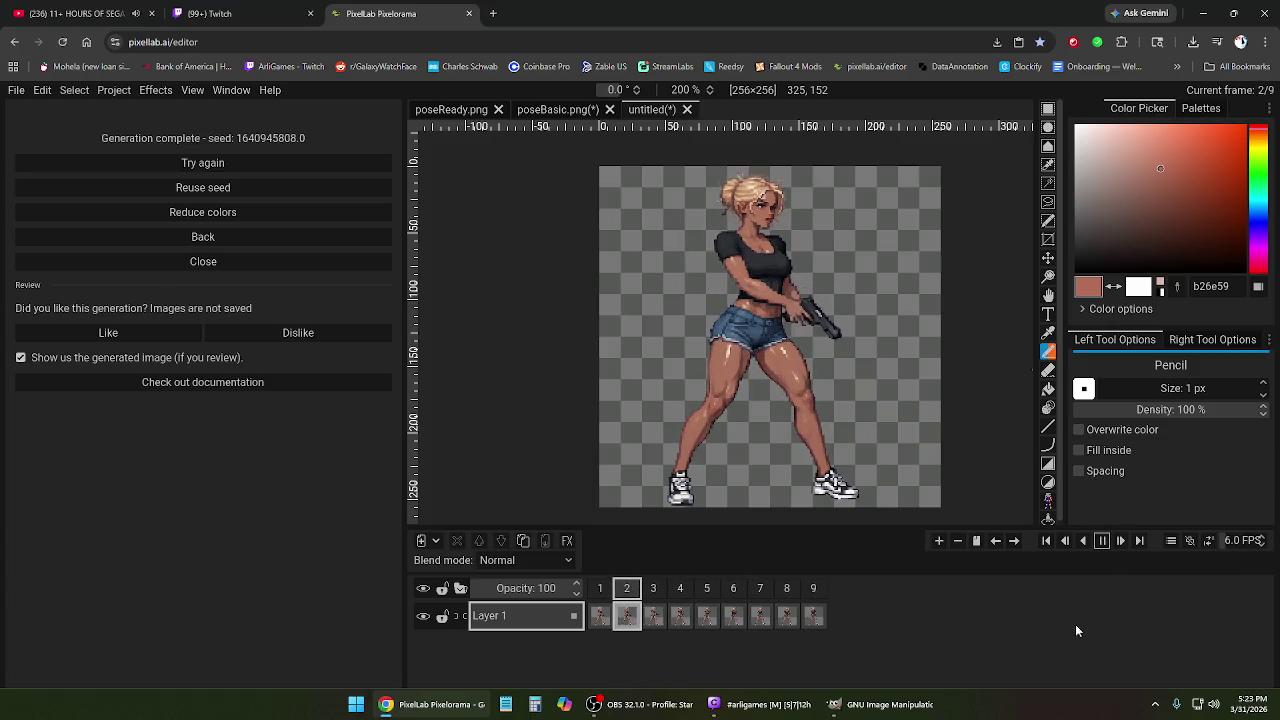
{"action": "left_click", "coordinate": [1103, 541]}
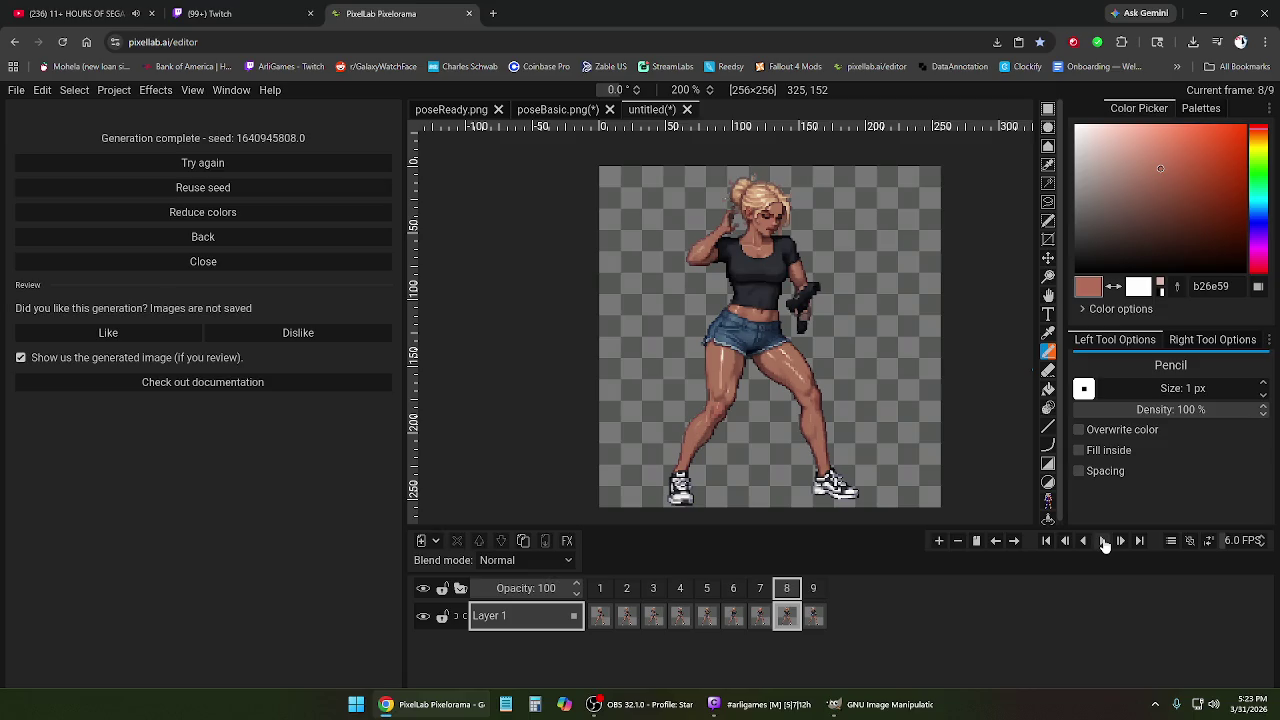
{"action": "left_click", "coordinate": [120, 14]}
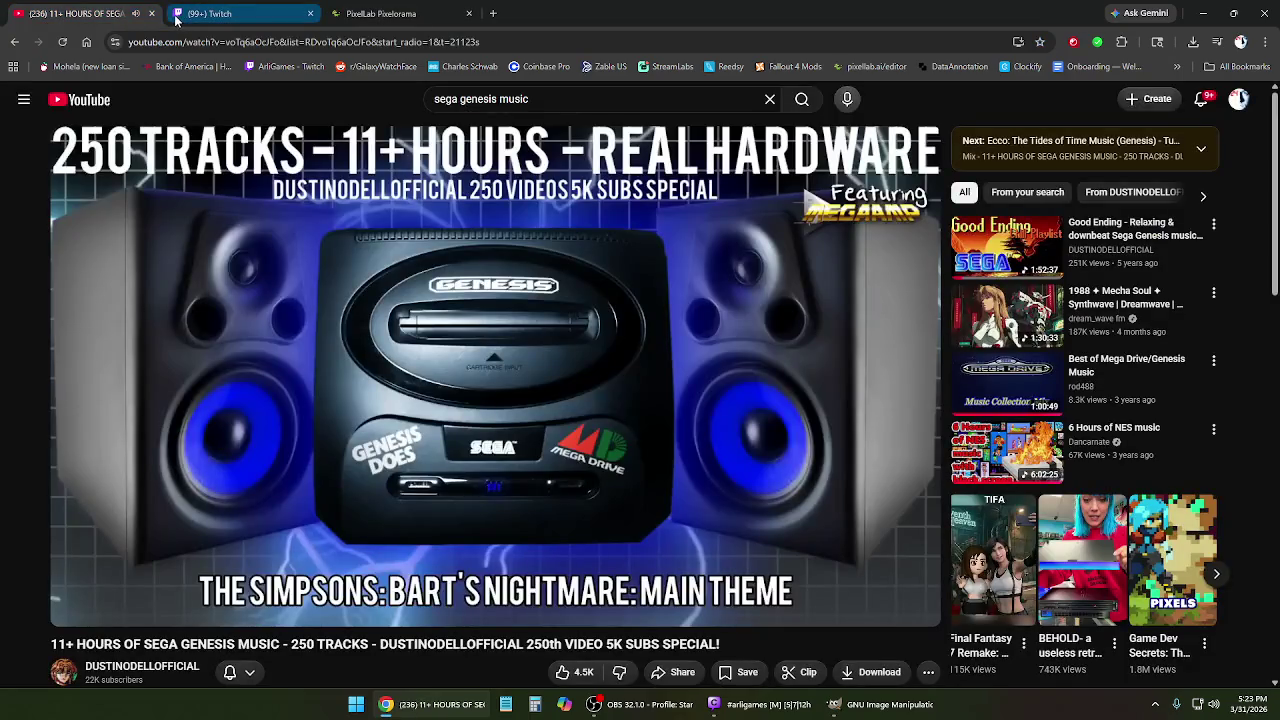
{"action": "left_click", "coordinate": [398, 14]}
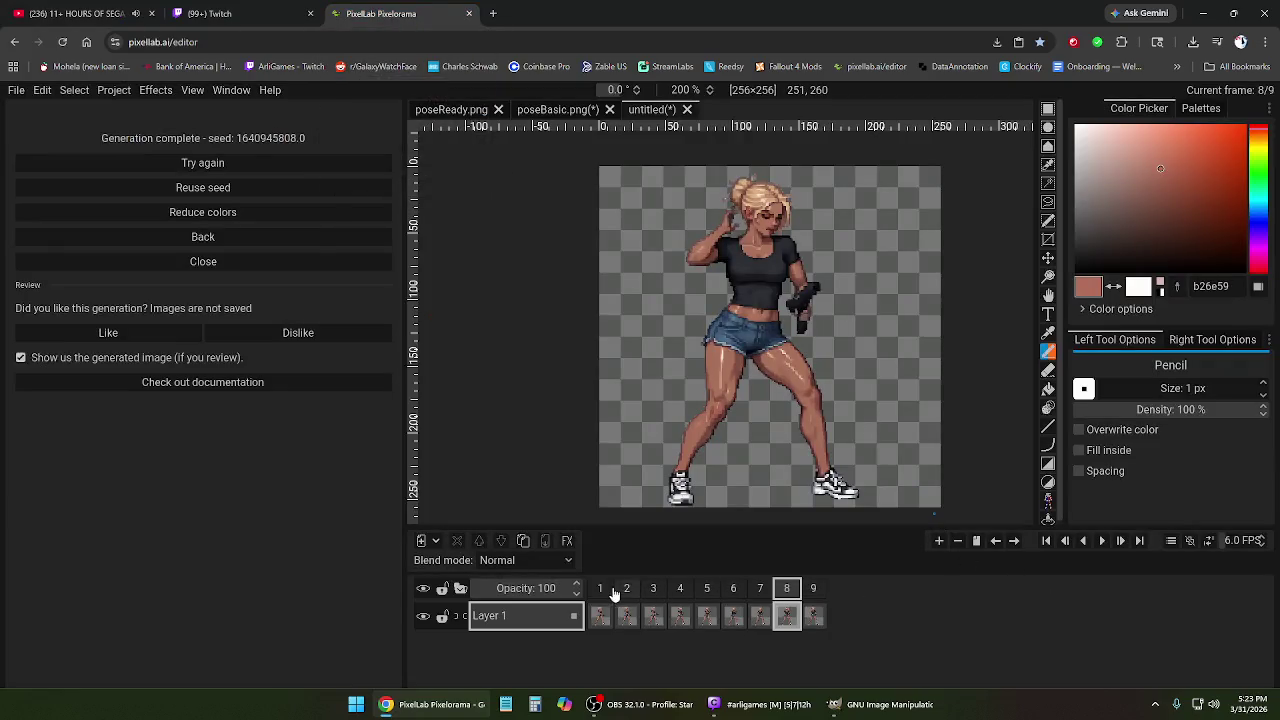
{"action": "left_click", "coordinate": [601, 591]}
{"action": "left_click", "coordinate": [1102, 540]}
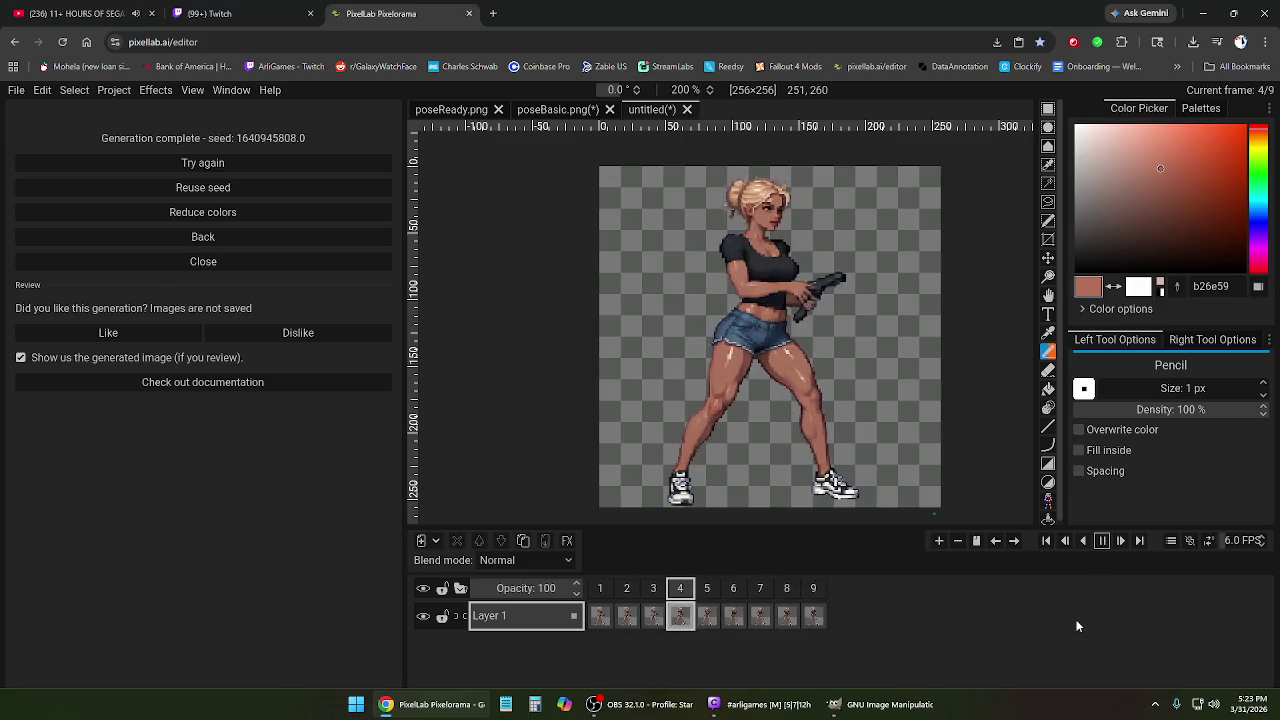
{"action": "left_click", "coordinate": [1101, 543]}
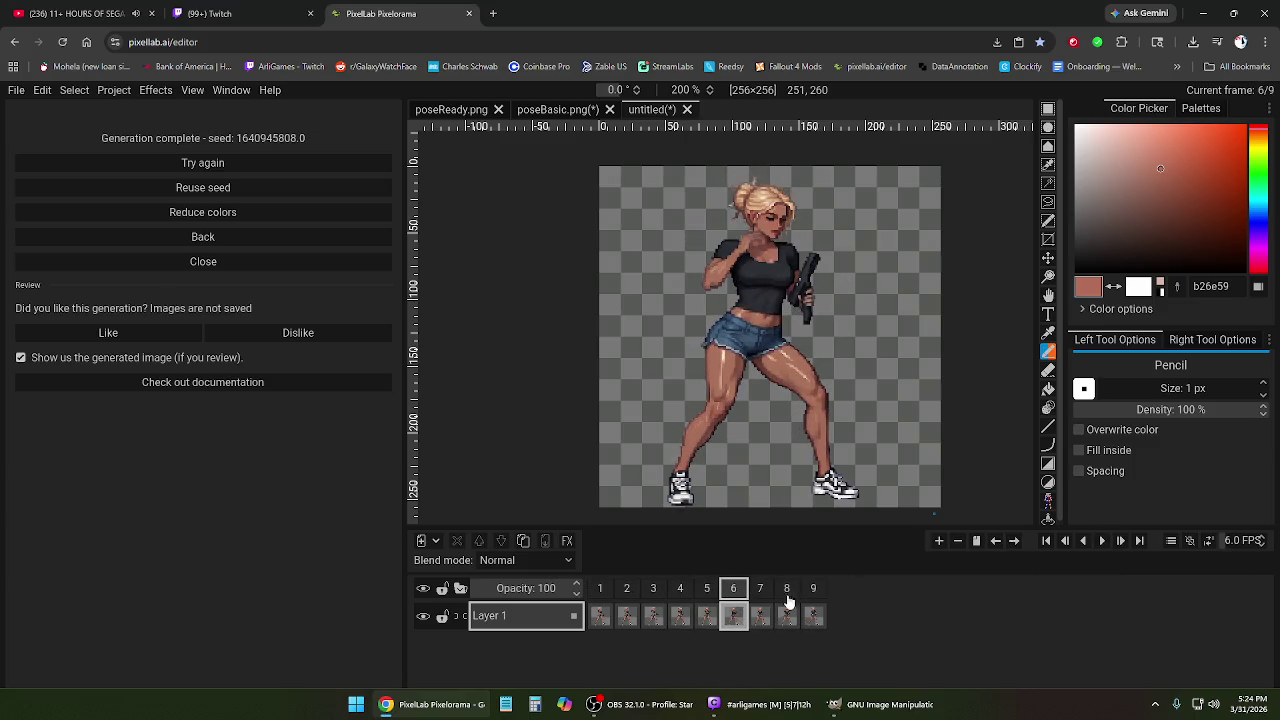
Remove frames 2 through 9 and return to the Animate with Text form.
{"action": "left_click", "coordinate": [627, 589]}
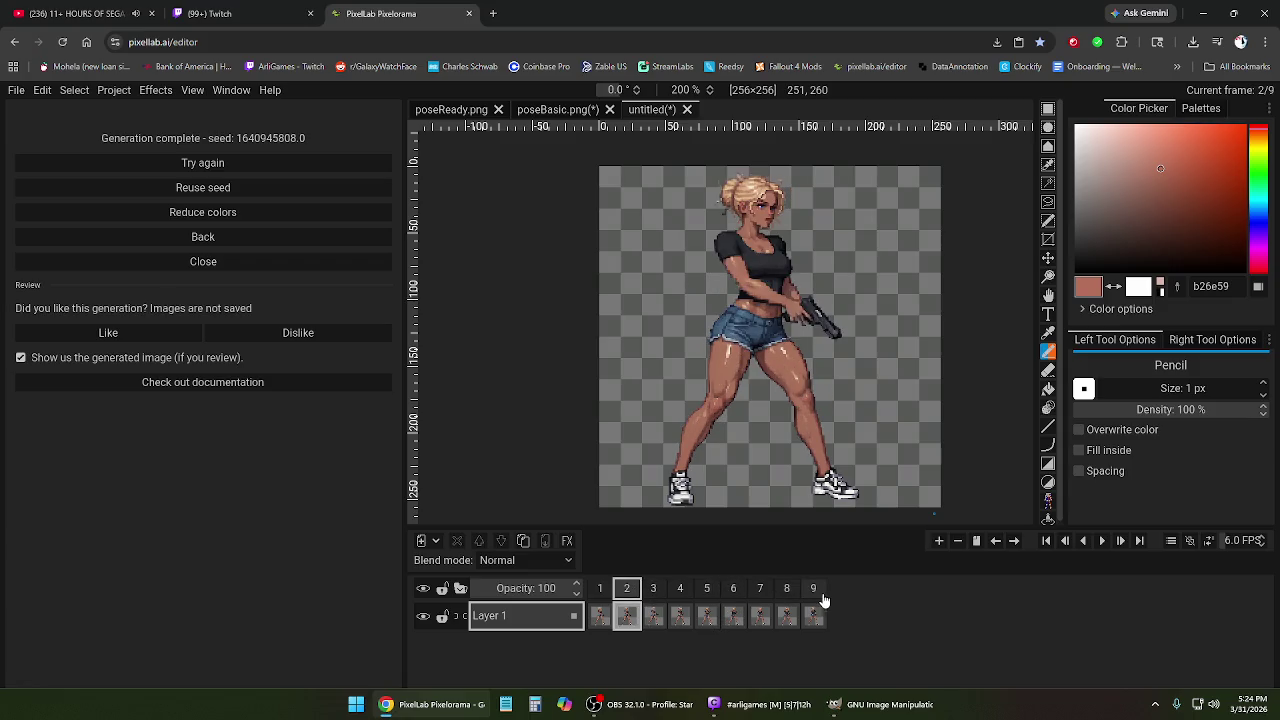
{"action": "left_click", "coordinate": [819, 589], "text": "shift"}
{"action": "right_click", "coordinate": [819, 589]}
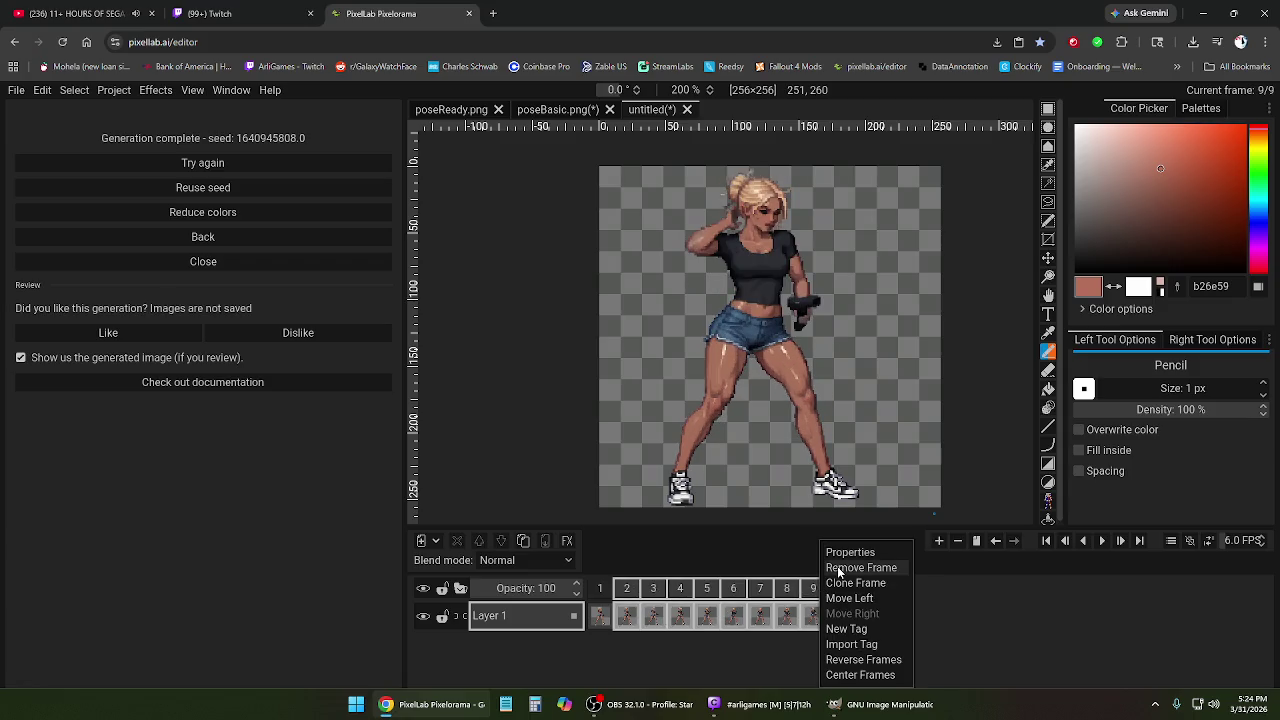
{"action": "left_click", "coordinate": [840, 567]}
{"action": "left_click", "coordinate": [203, 237]}
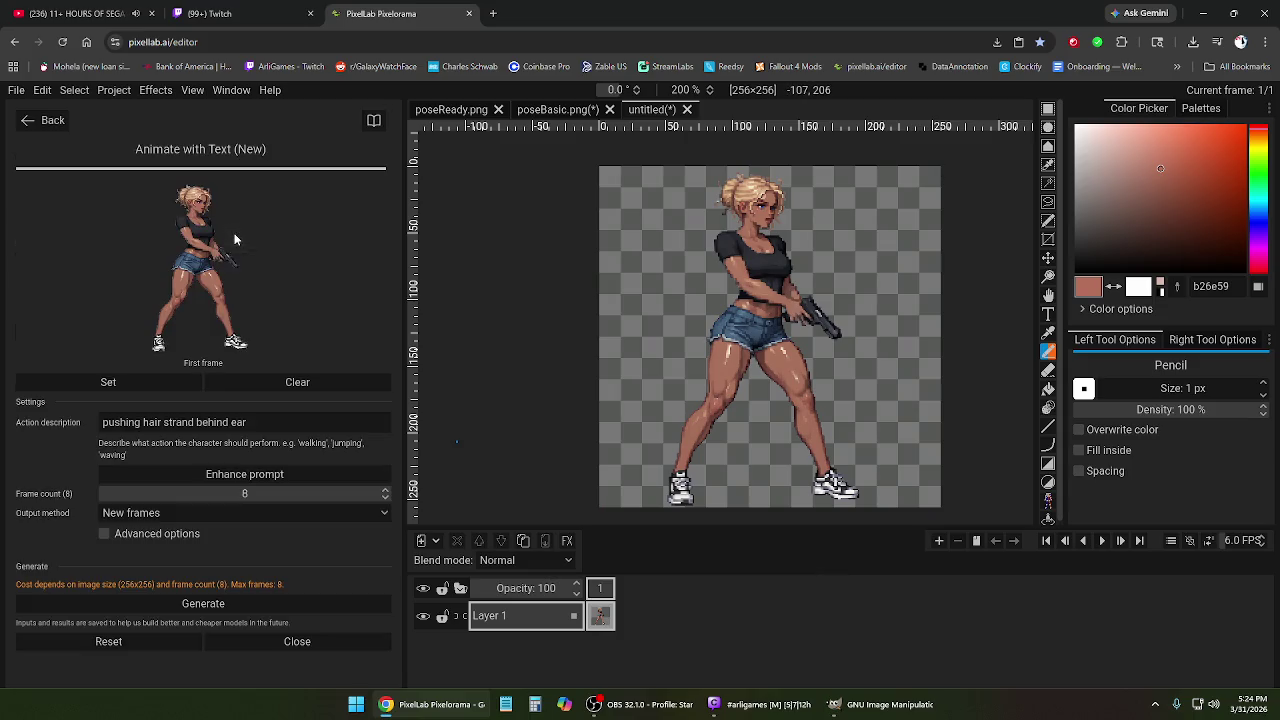
Auto-expand the hair-tuck action description, keeping 8 frames and the sprite as first frame.
{"action": "left_click", "coordinate": [215, 476]}
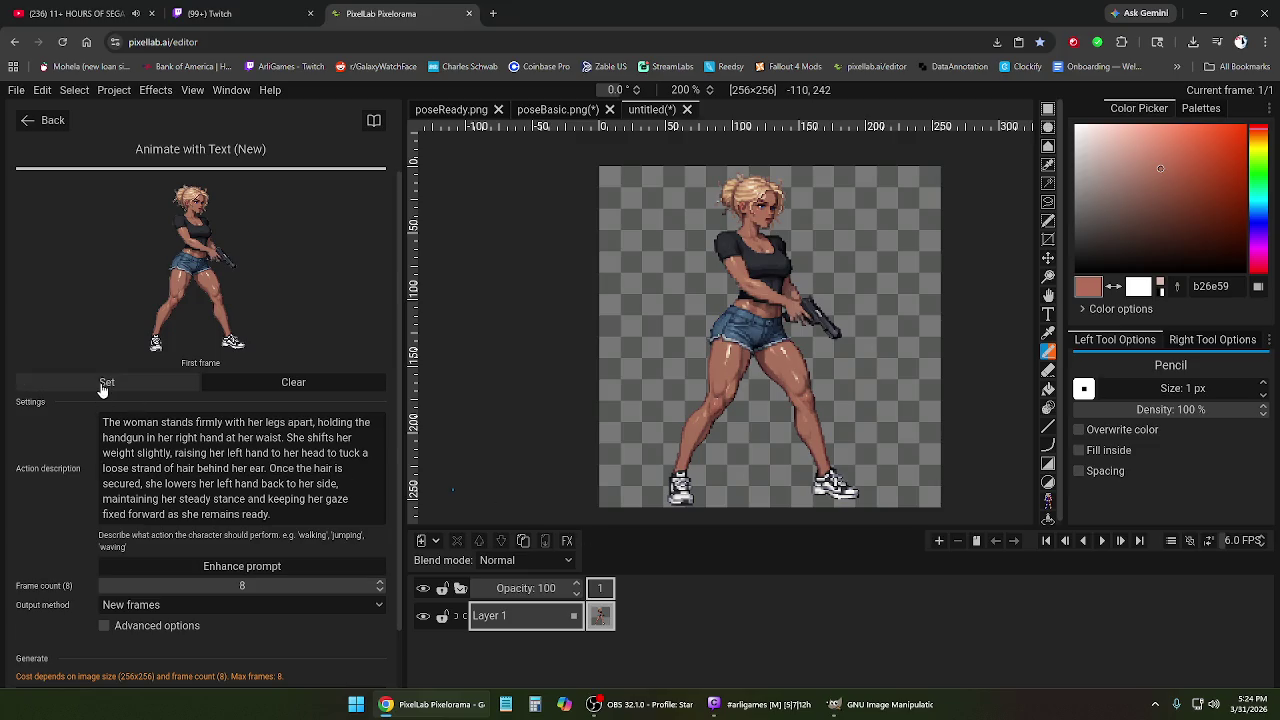
{"action": "scroll", "coordinate": [263, 595], "scroll_direction": "down", "scroll_amount": 2}
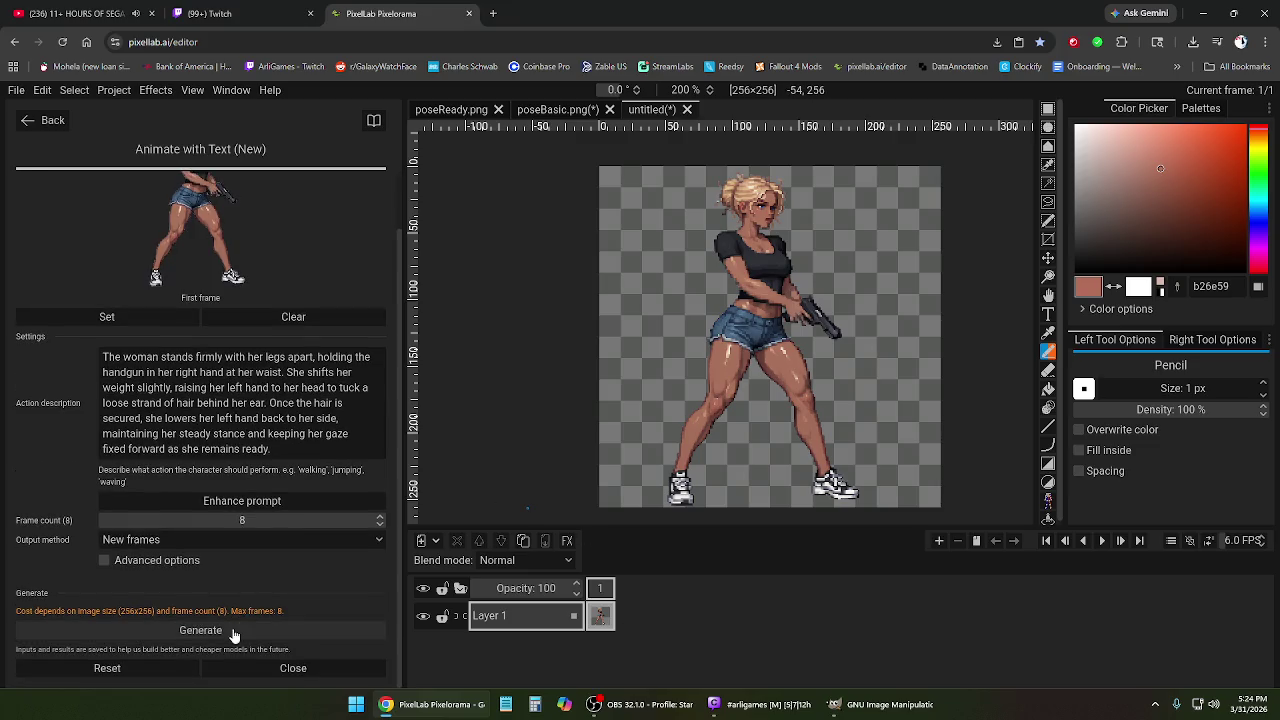
Generate the hair-tuck animation into nine timeline frames, then play it back.
{"action": "left_click", "coordinate": [235, 630]}
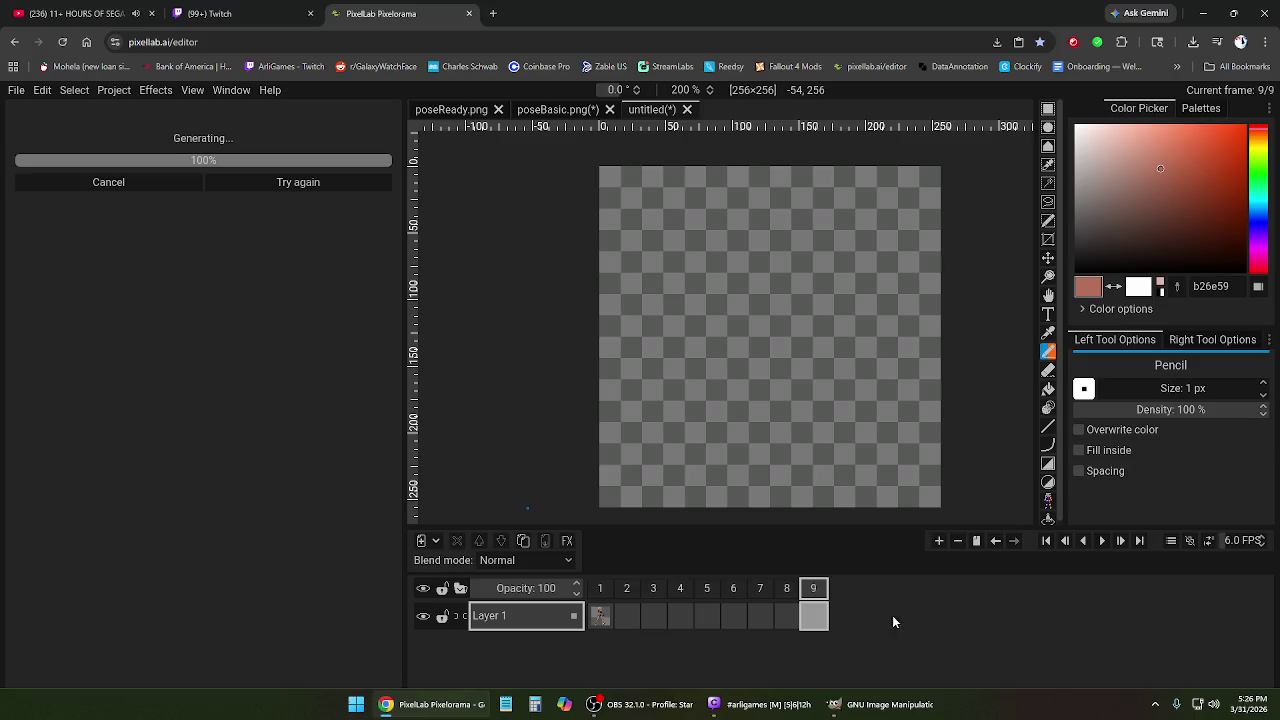
{"action": "left_click", "coordinate": [1104, 541]}
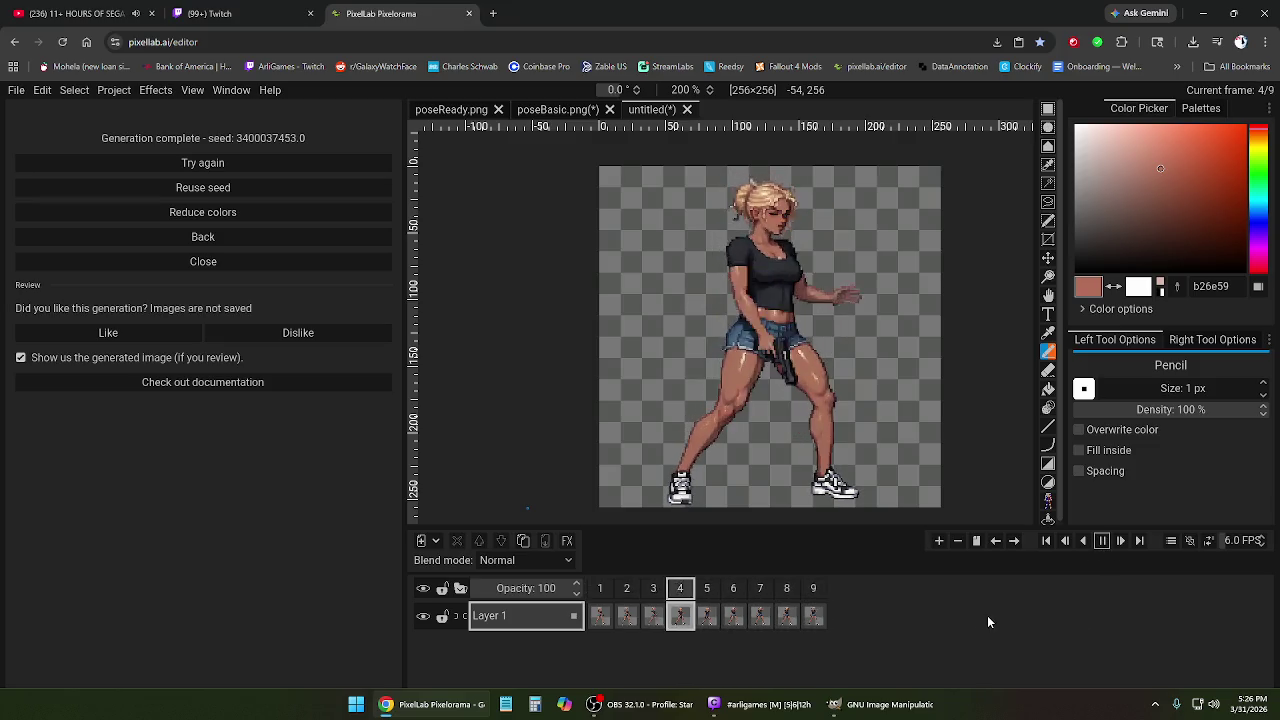
Pause the preview and go back to the text-animation settings form.
{"action": "left_click", "coordinate": [1104, 541]}
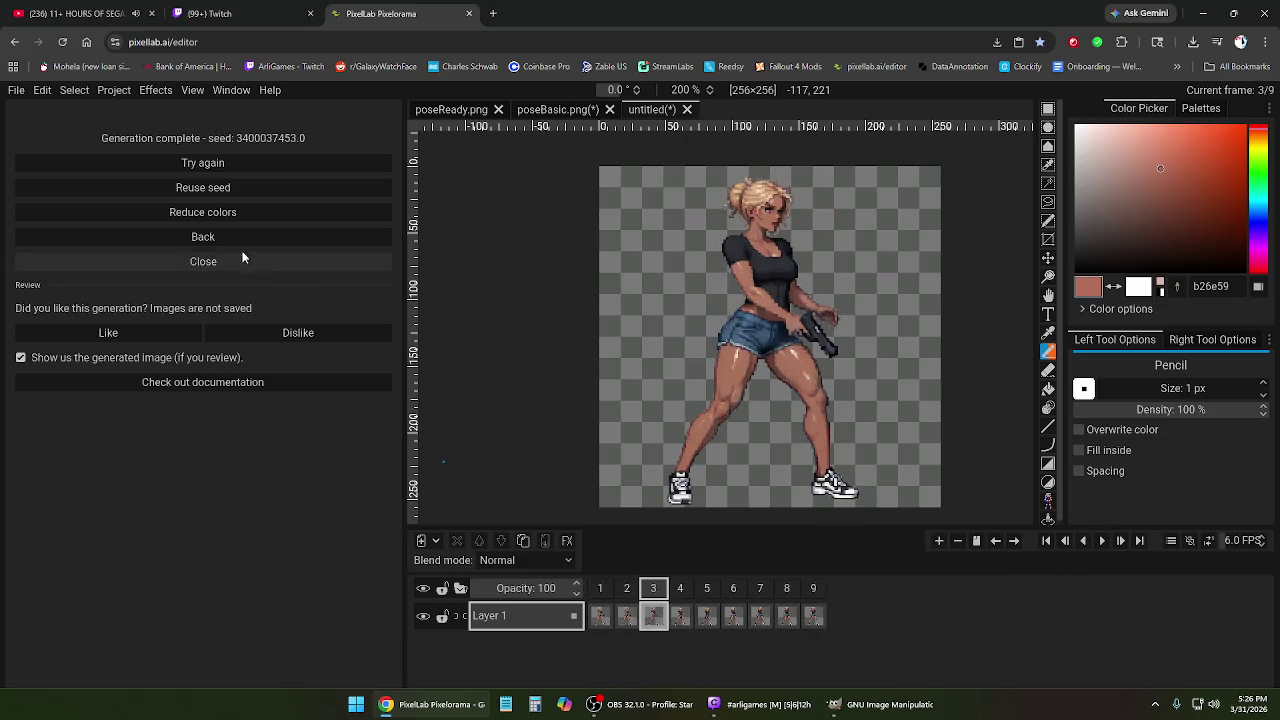
{"action": "left_click", "coordinate": [203, 237]}
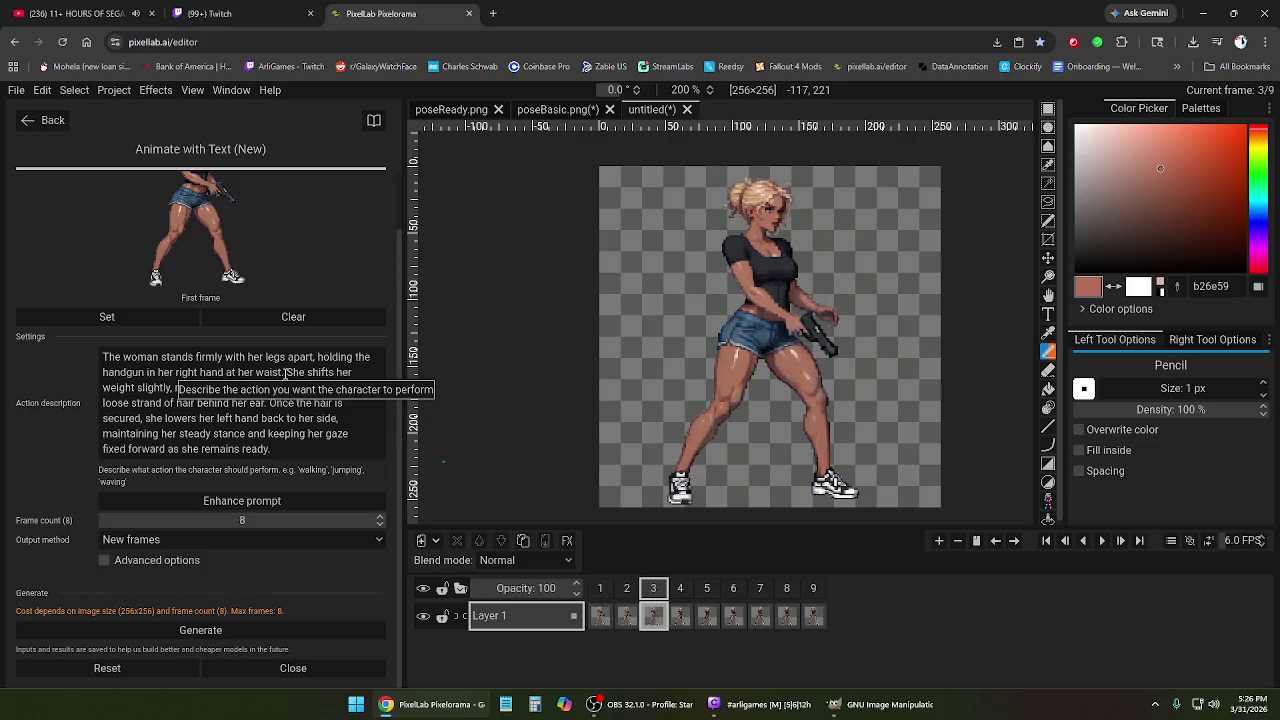
Delete the opening sentence of the action description and check frames 4 and 6.
{"action": "left_click_drag", "start_coordinate": [285, 372], "coordinate": [102, 357]}
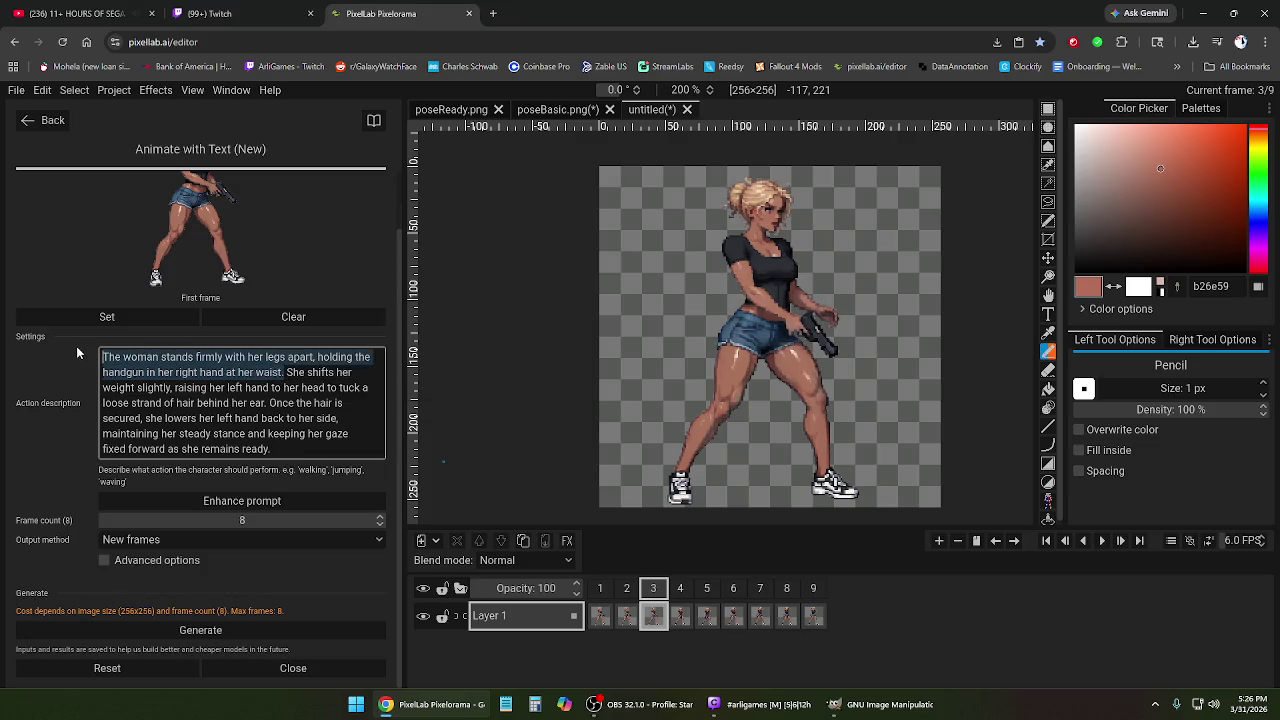
{"action": "key", "text": "BackSpace"}
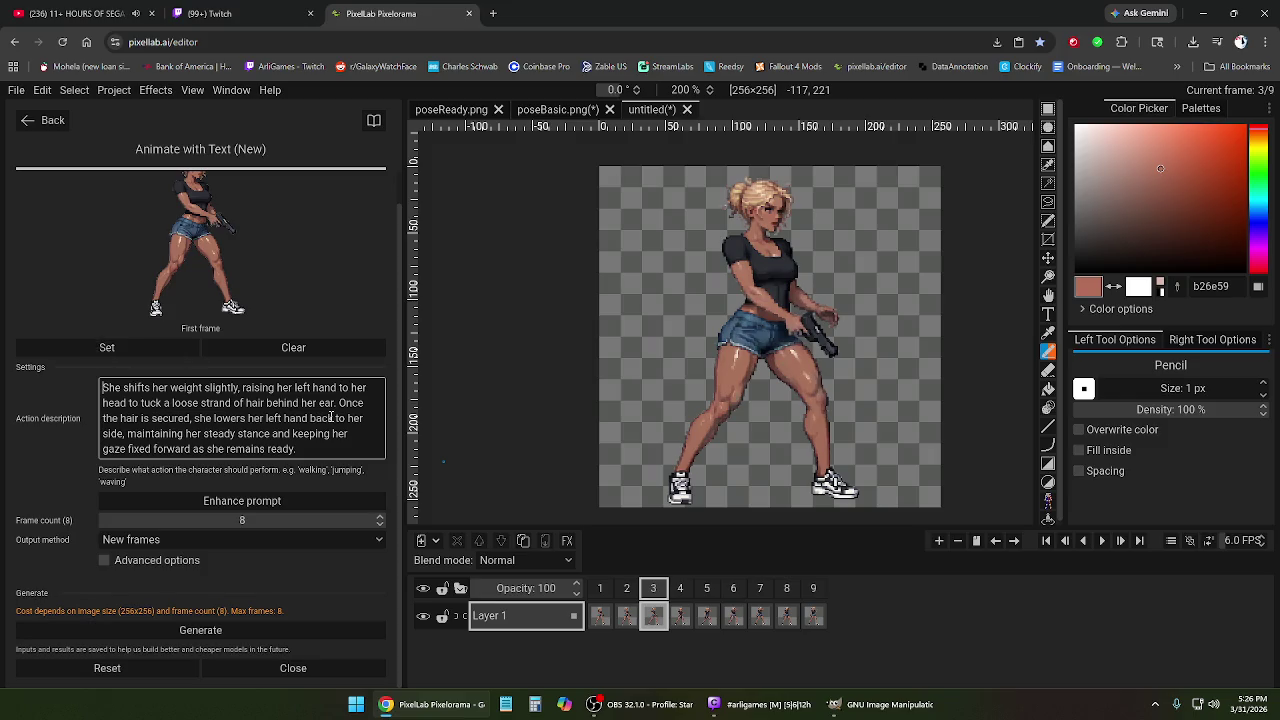
{"action": "left_click", "coordinate": [322, 452]}
{"action": "left_click", "coordinate": [680, 588]}
{"action": "left_click", "coordinate": [733, 588]}
{"action": "mouse_move", "coordinate": [760, 590]}
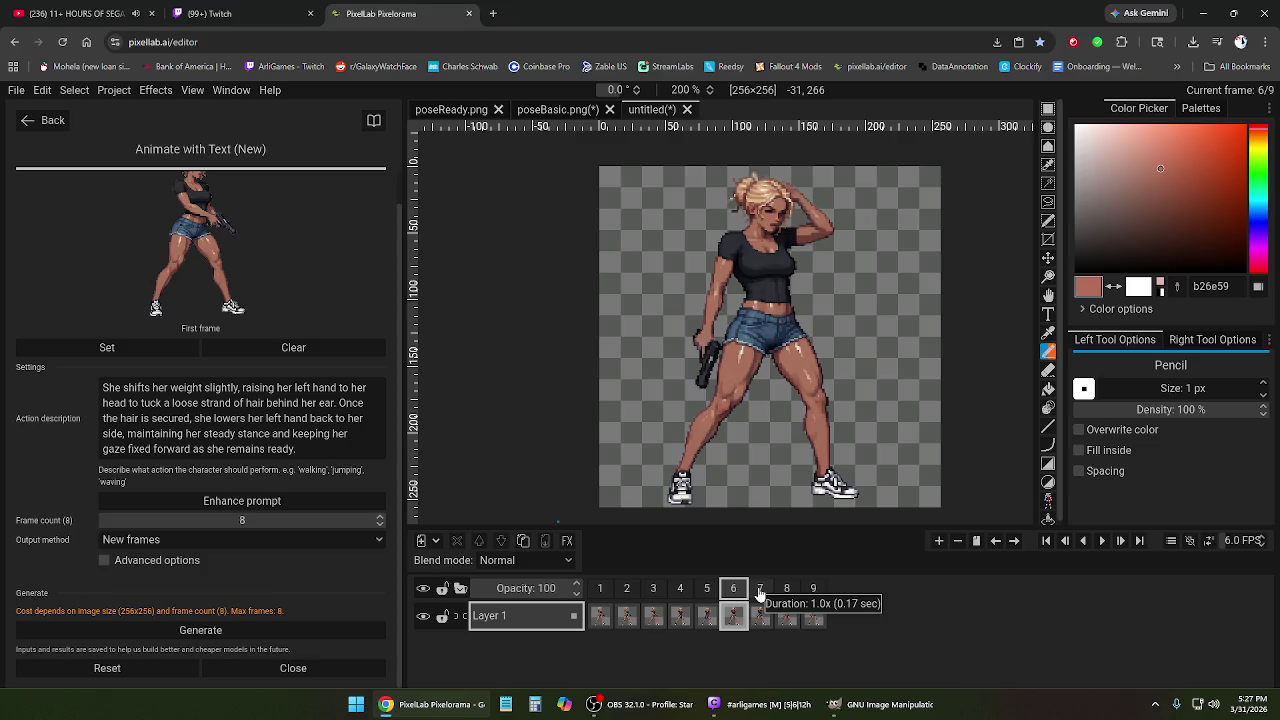
Change 'left' to 'right', drop the second 'left', and replace the closing gaze clause with a period.
{"action": "left_click", "coordinate": [310, 388]}
{"action": "double_click", "coordinate": [298, 388]}
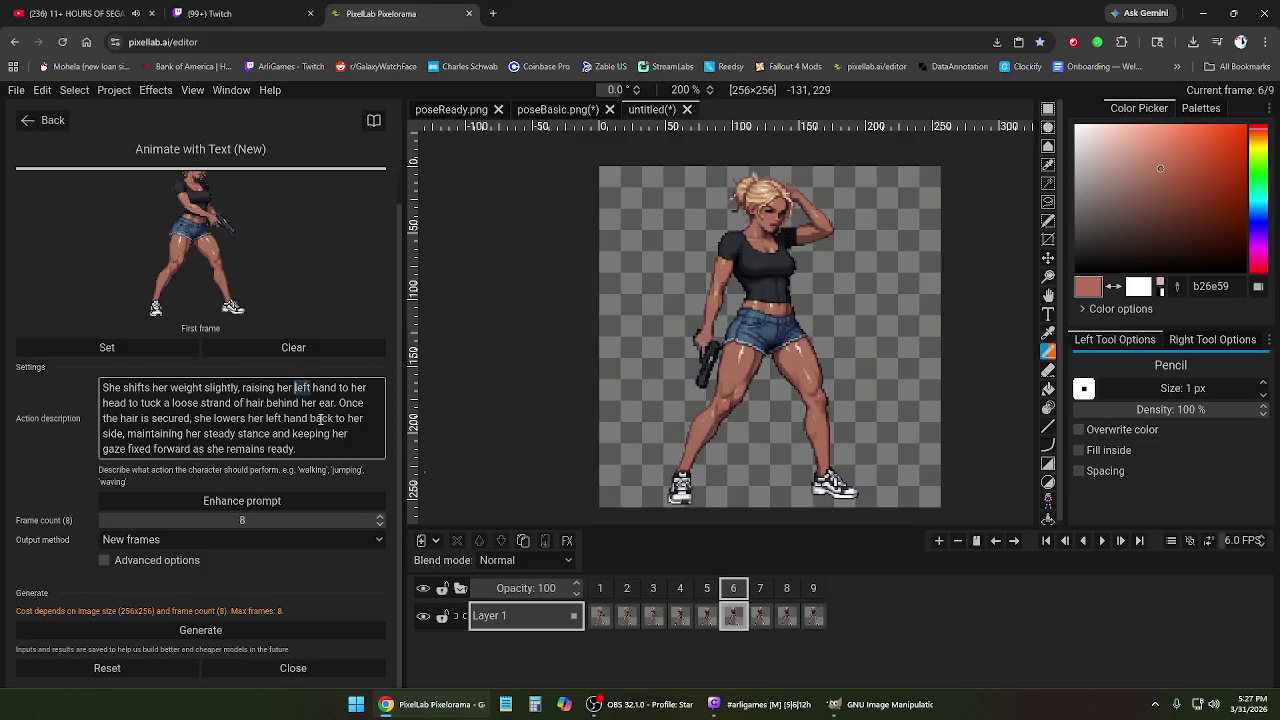
{"action": "type", "text": "right"}
{"action": "left_click", "coordinate": [326, 448]}
{"action": "double_click", "coordinate": [272, 418]}
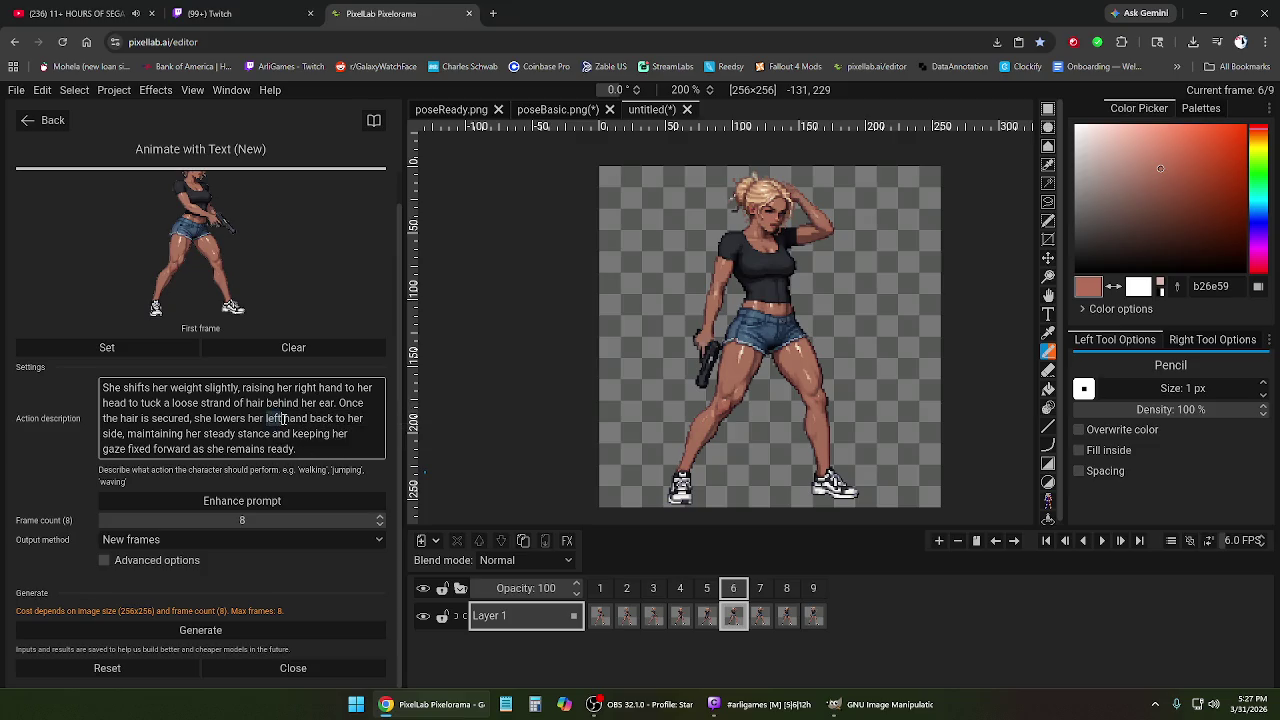
{"action": "key", "text": "BackSpace"}
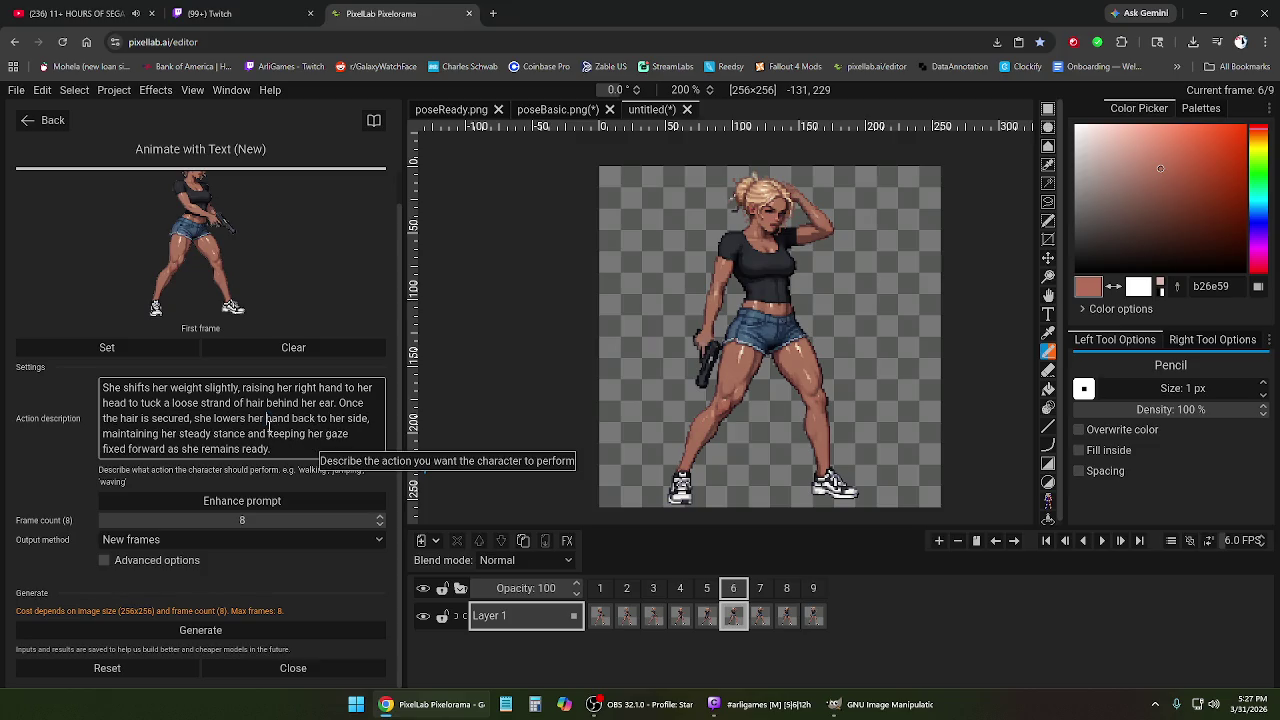
{"action": "left_click", "coordinate": [302, 449]}
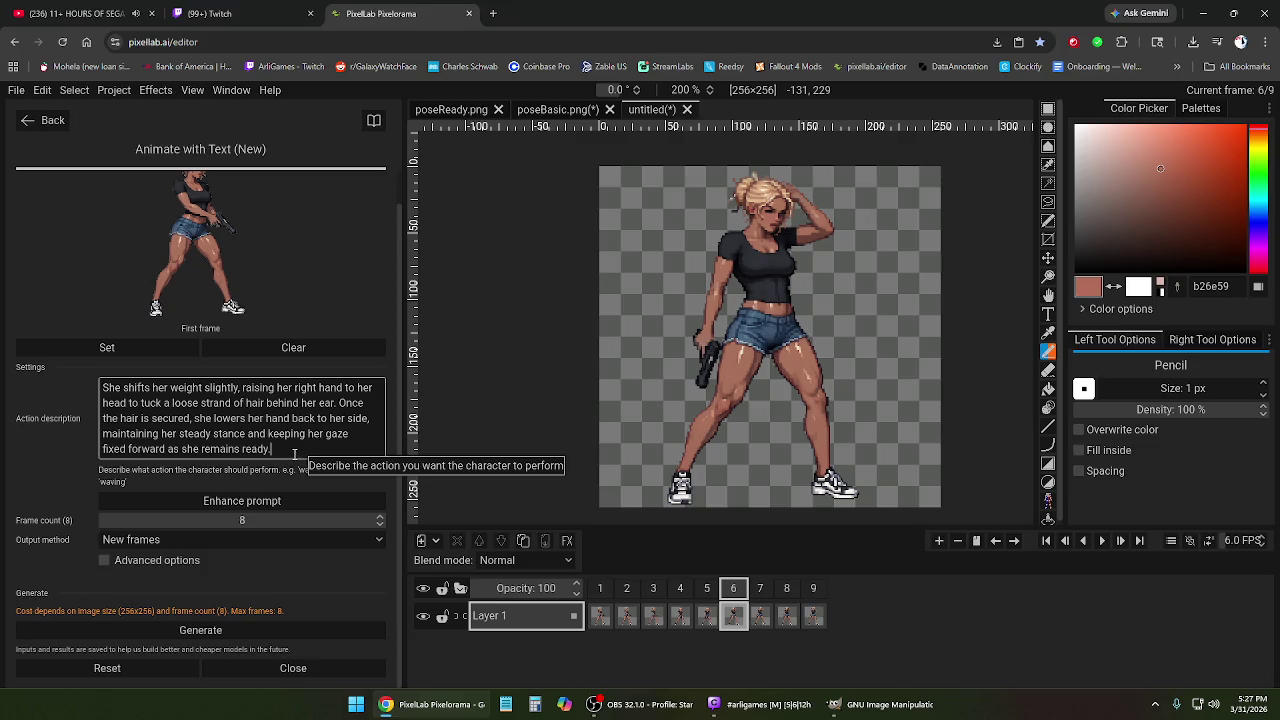
{"action": "left_click_drag", "start_coordinate": [272, 450], "coordinate": [181, 435]}
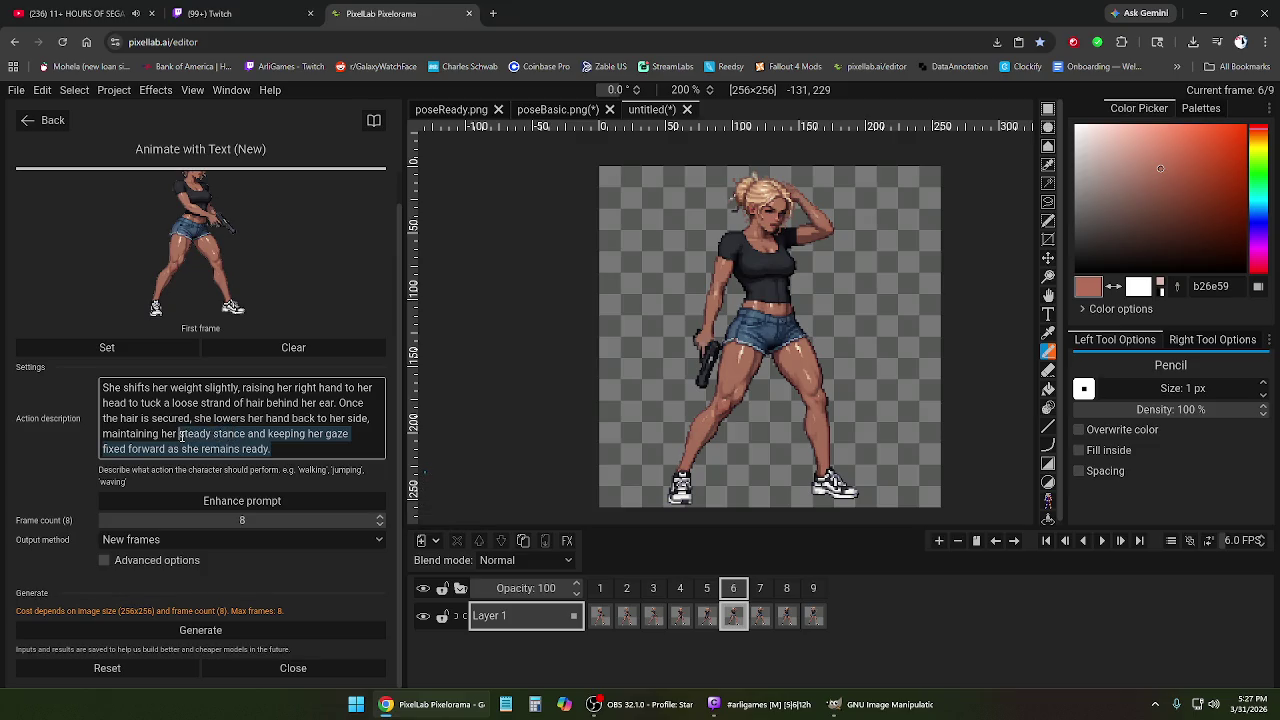
{"action": "left_click_drag", "start_coordinate": [181, 435], "coordinate": [246, 435]}
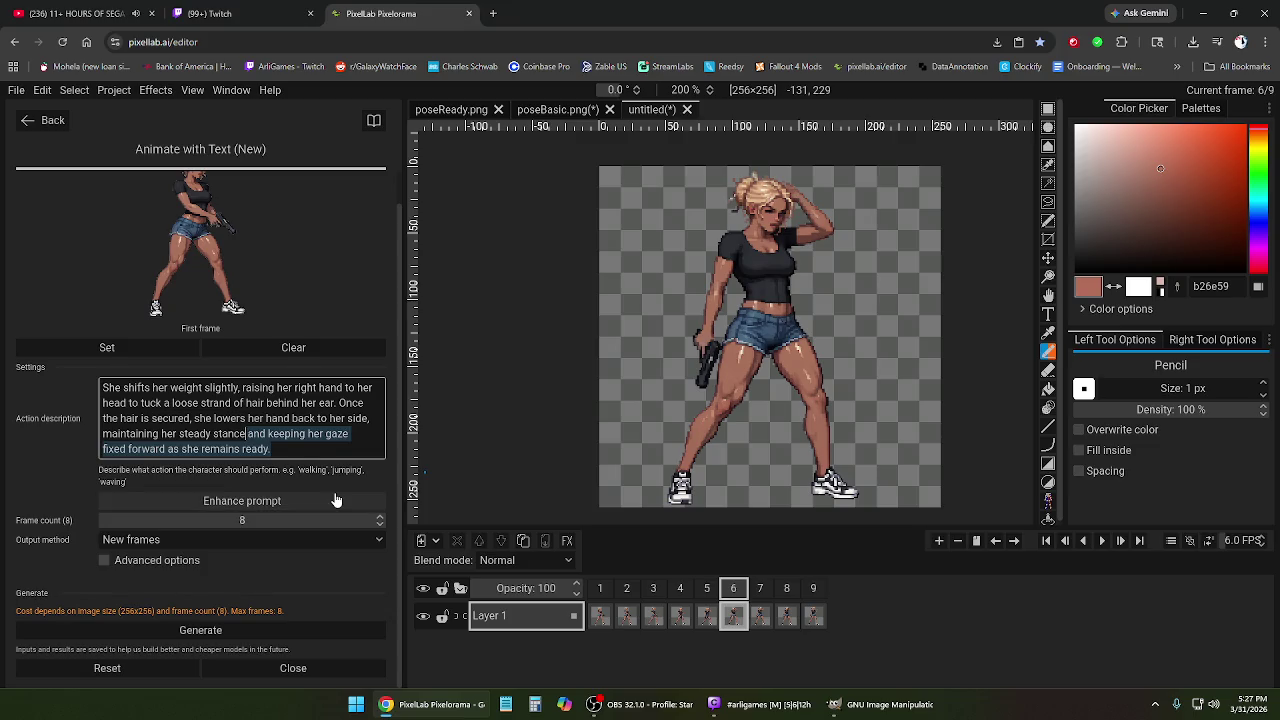
{"action": "key", "text": "BackSpace"}
{"action": "type", "text": "."}
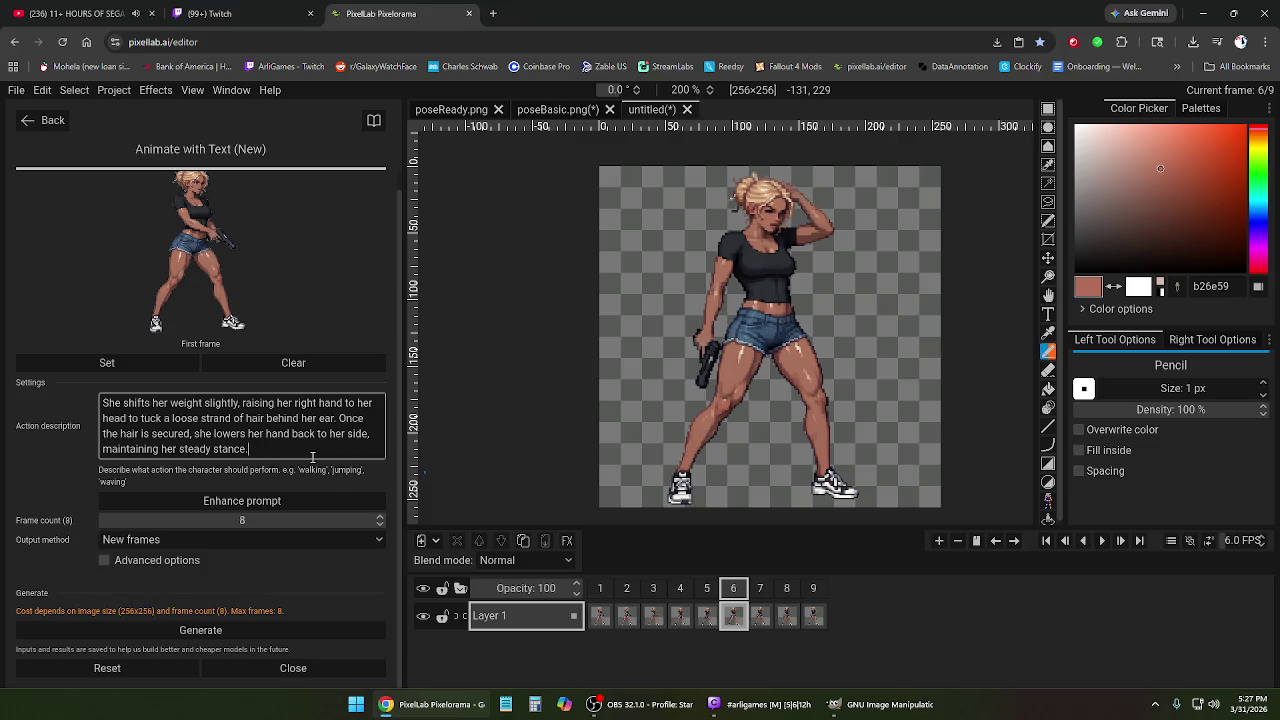
Remove frames 2 through 9 and regenerate the hair-tuck animation.
{"action": "left_click", "coordinate": [627, 588]}
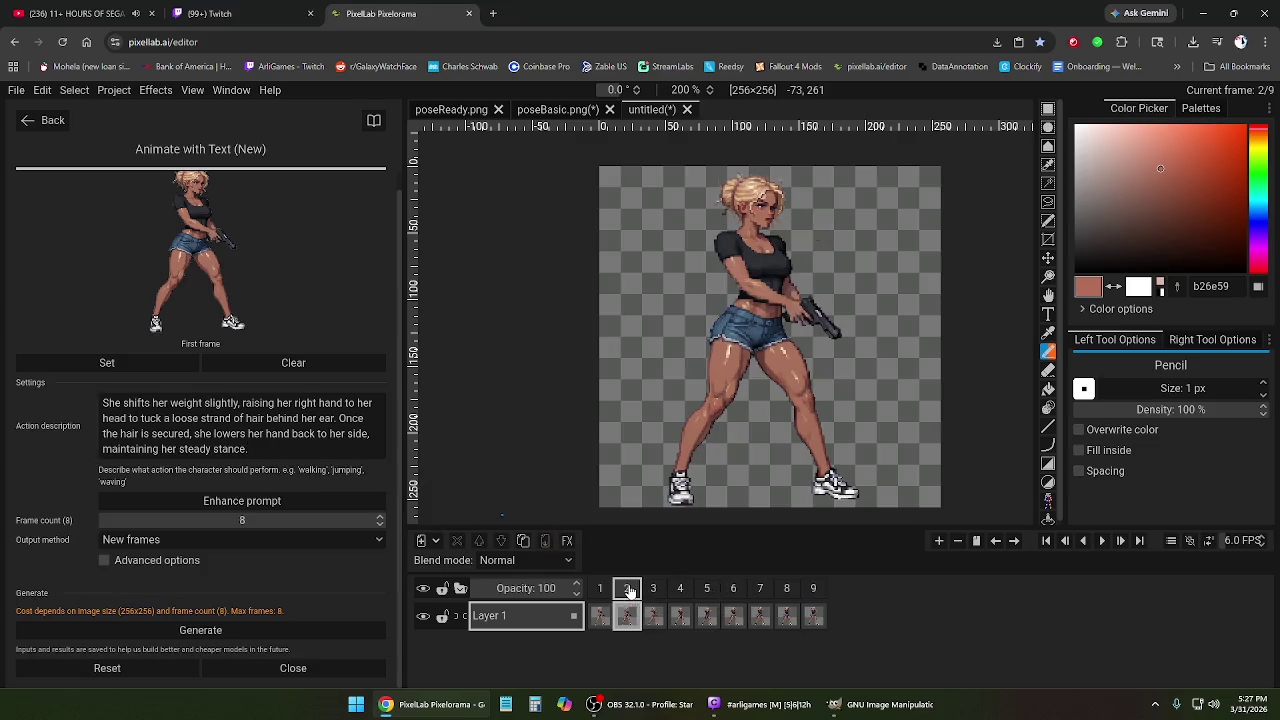
{"action": "left_click", "coordinate": [814, 590], "text": "shift"}
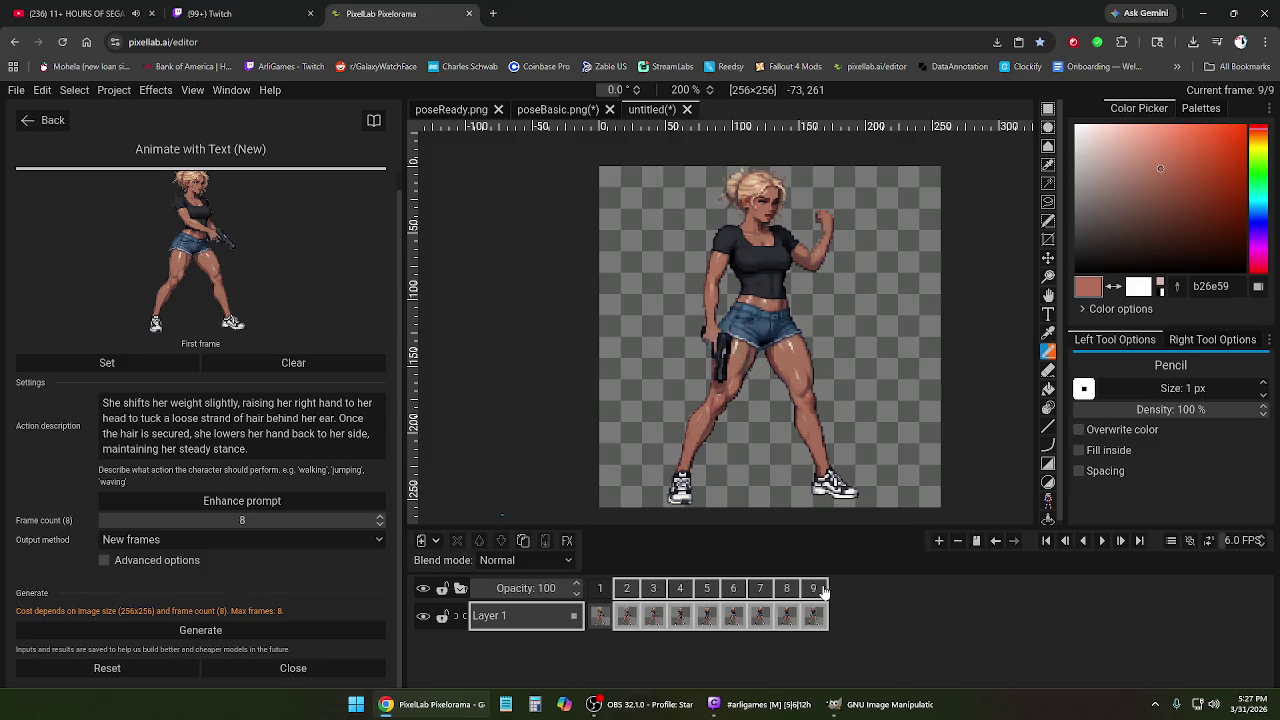
{"action": "right_click", "coordinate": [814, 595]}
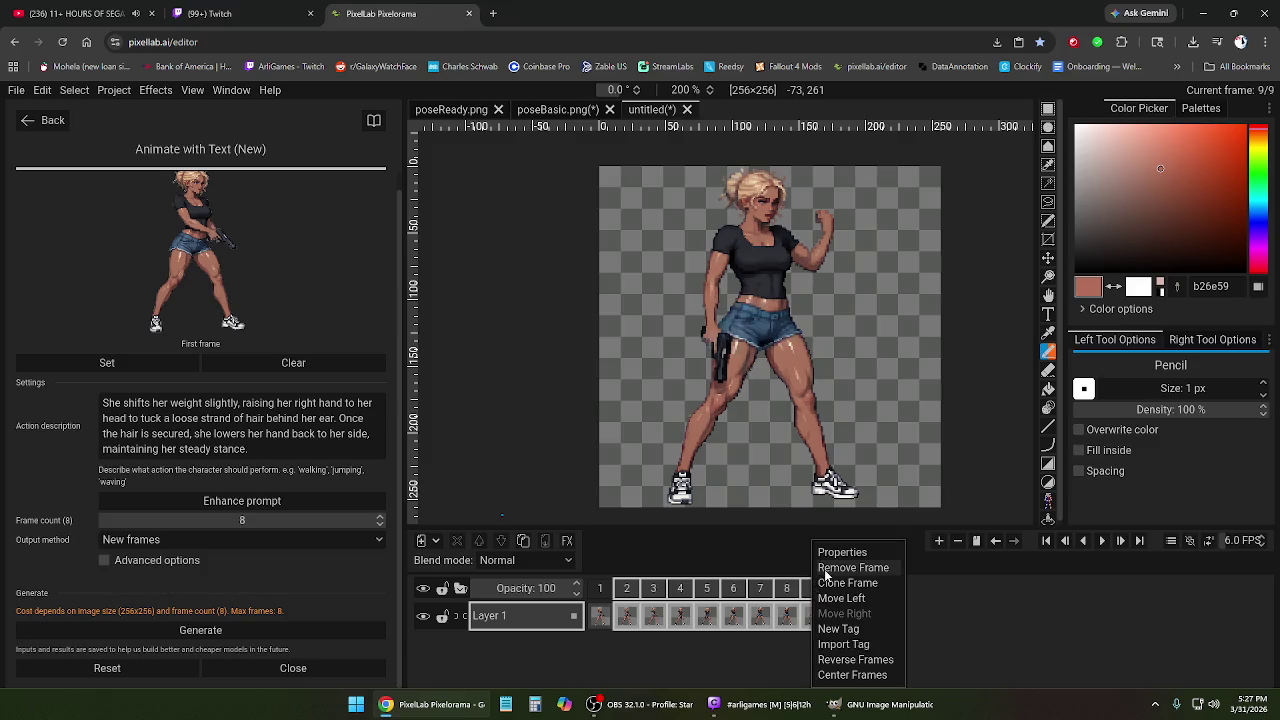
{"action": "left_click", "coordinate": [826, 568]}
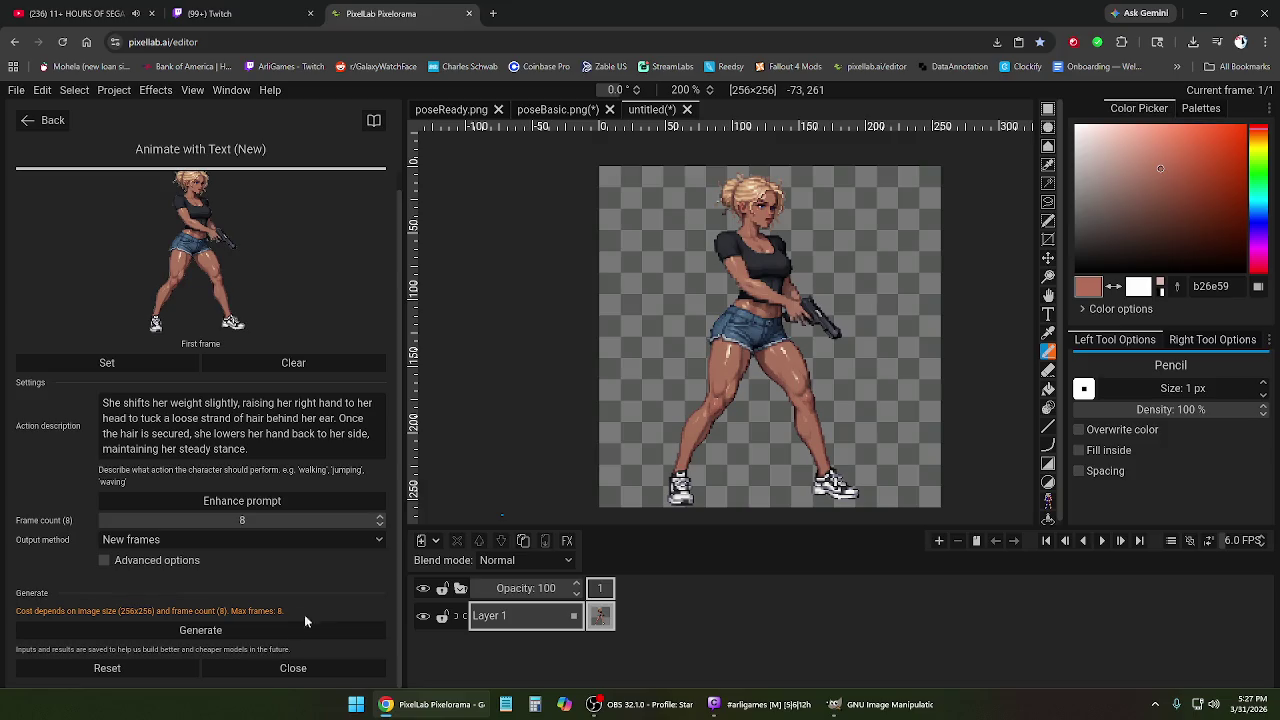
{"action": "left_click", "coordinate": [241, 632]}
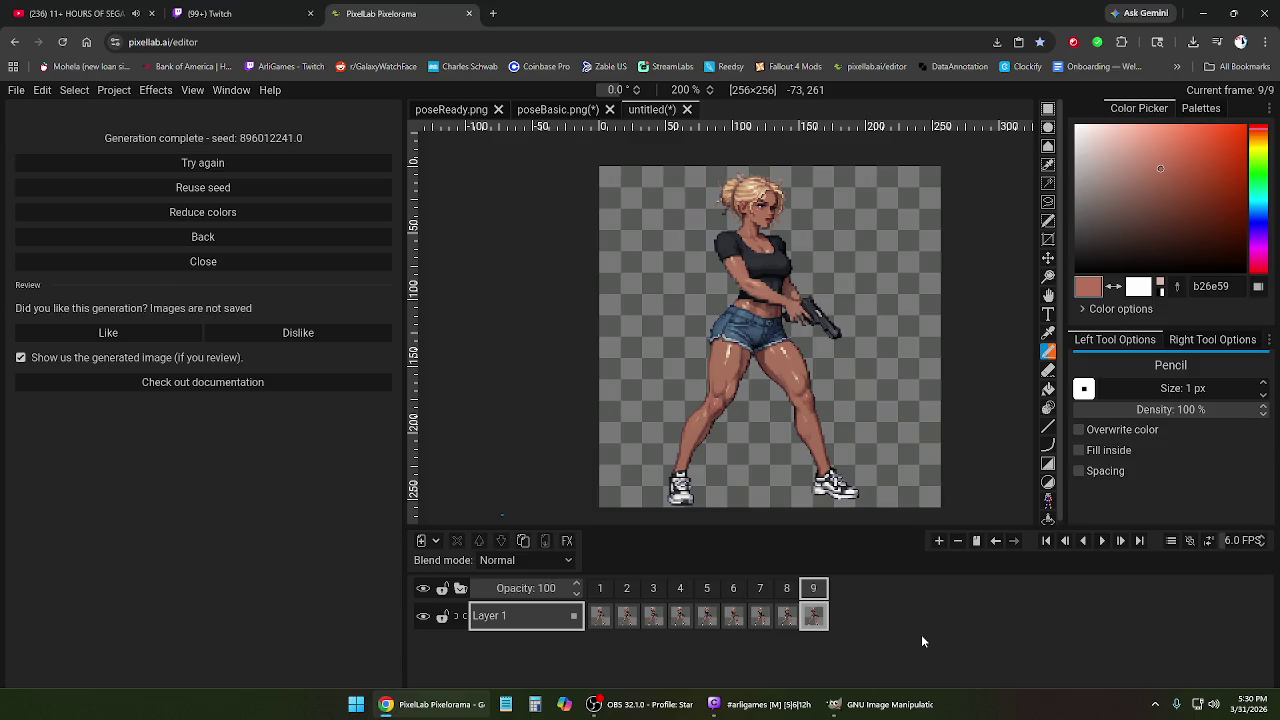
Play the generated animation and step through frames 2 to 9 to inspect the poses.
{"action": "left_click", "coordinate": [1101, 541]}
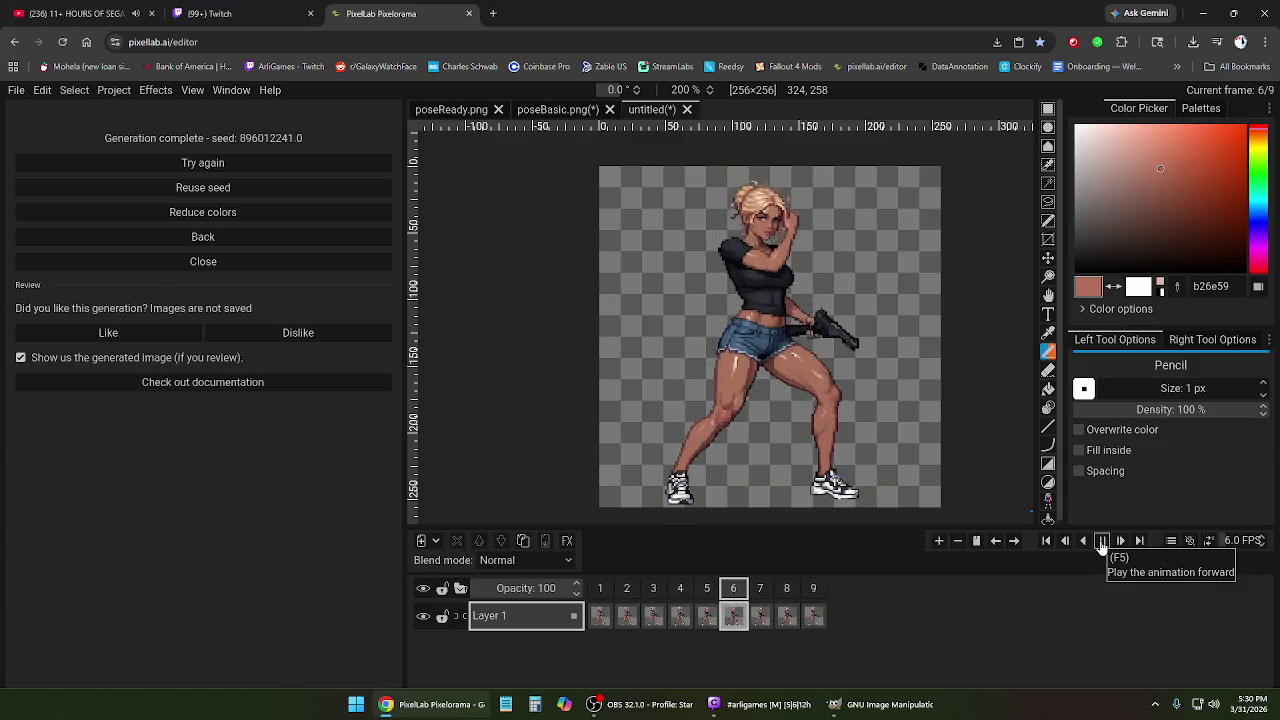
{"action": "left_click", "coordinate": [1101, 541]}
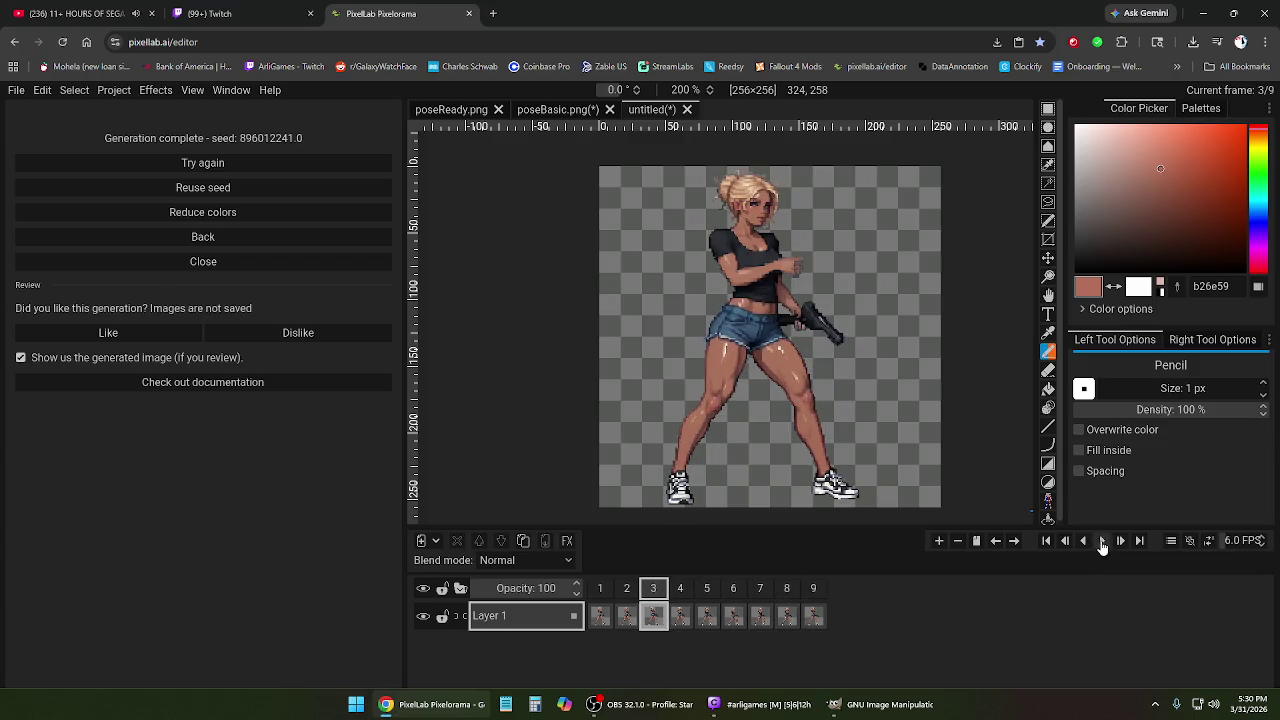
{"action": "left_click", "coordinate": [1101, 541]}
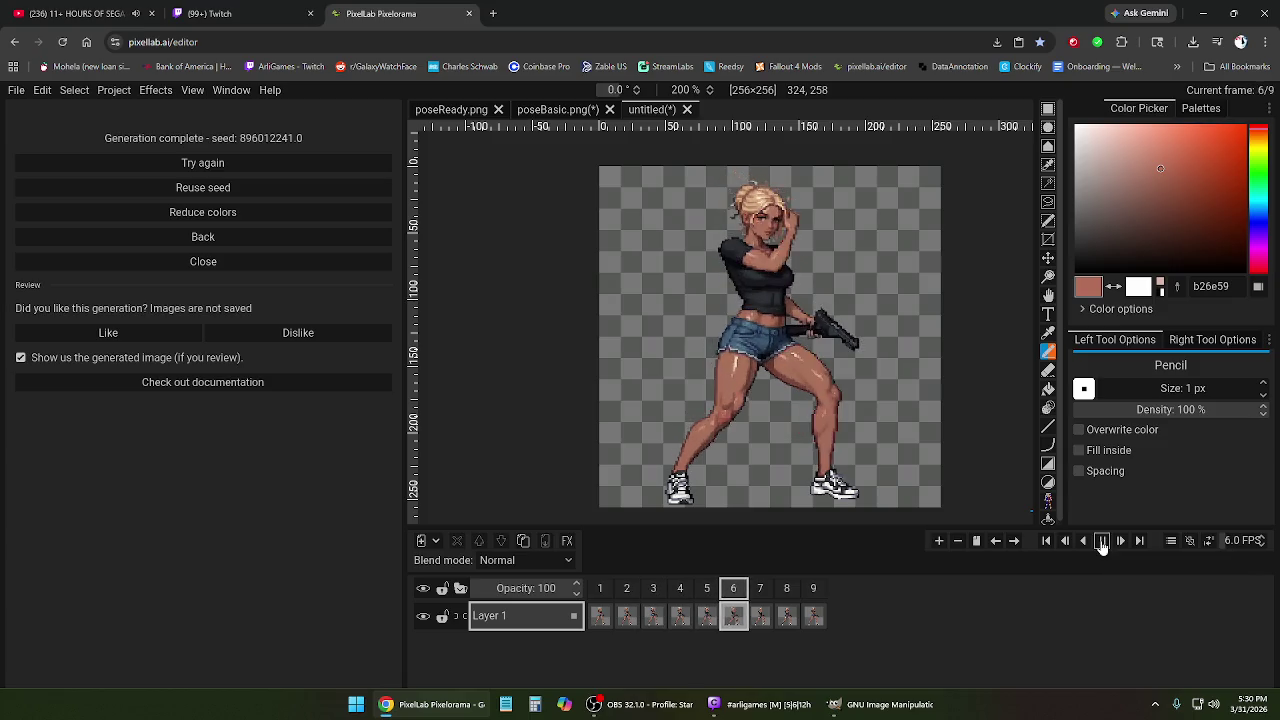
{"action": "left_click", "coordinate": [1101, 541]}
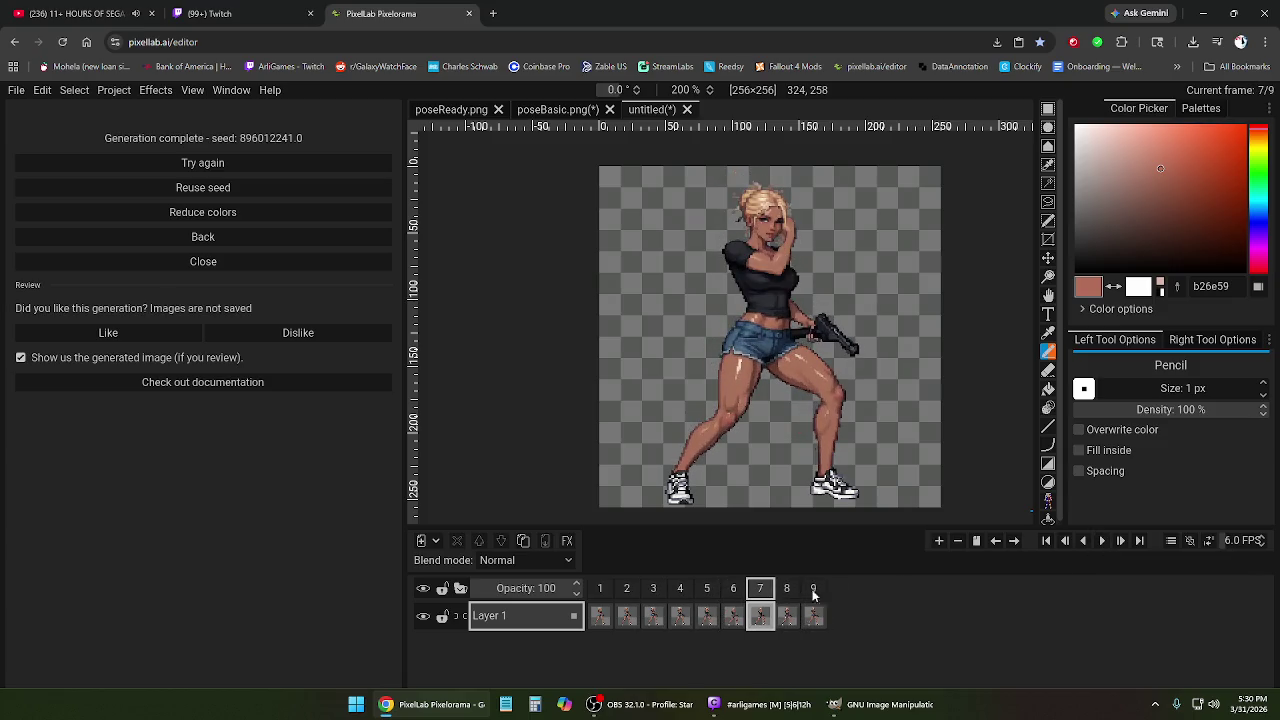
{"action": "left_click", "coordinate": [680, 590]}
{"action": "left_click", "coordinate": [622, 592]}
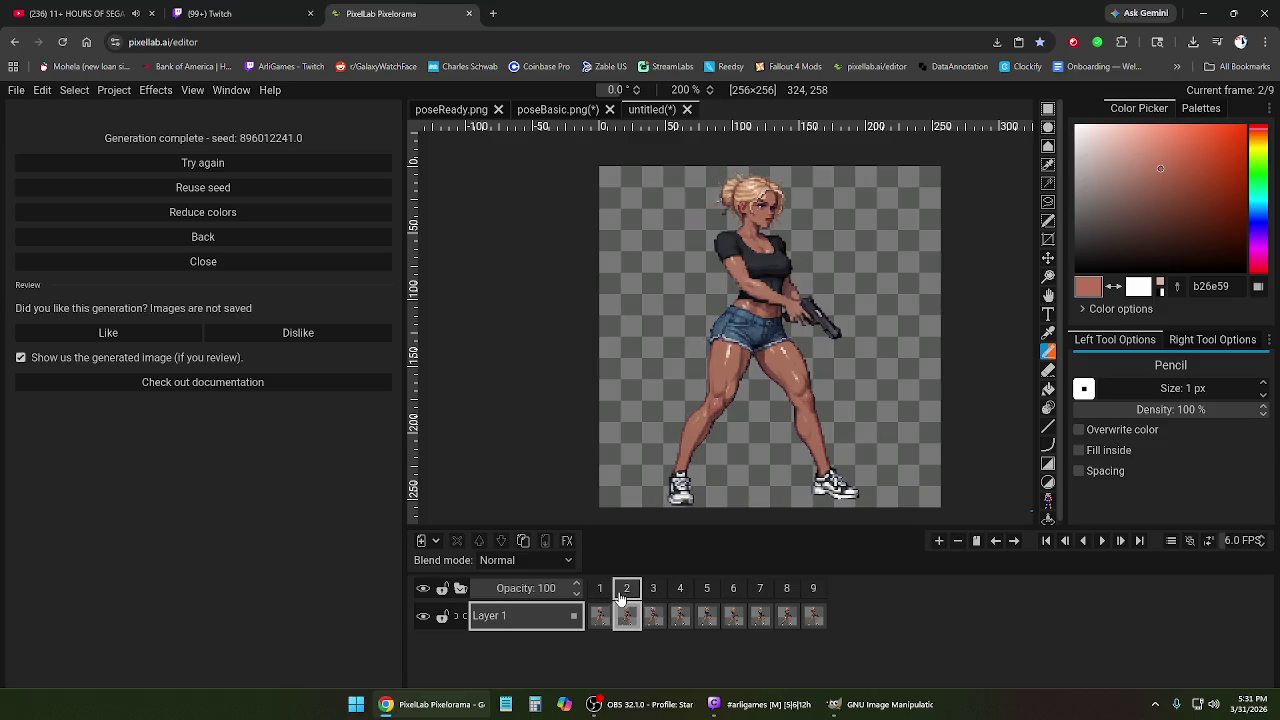
{"action": "left_click", "coordinate": [651, 592]}
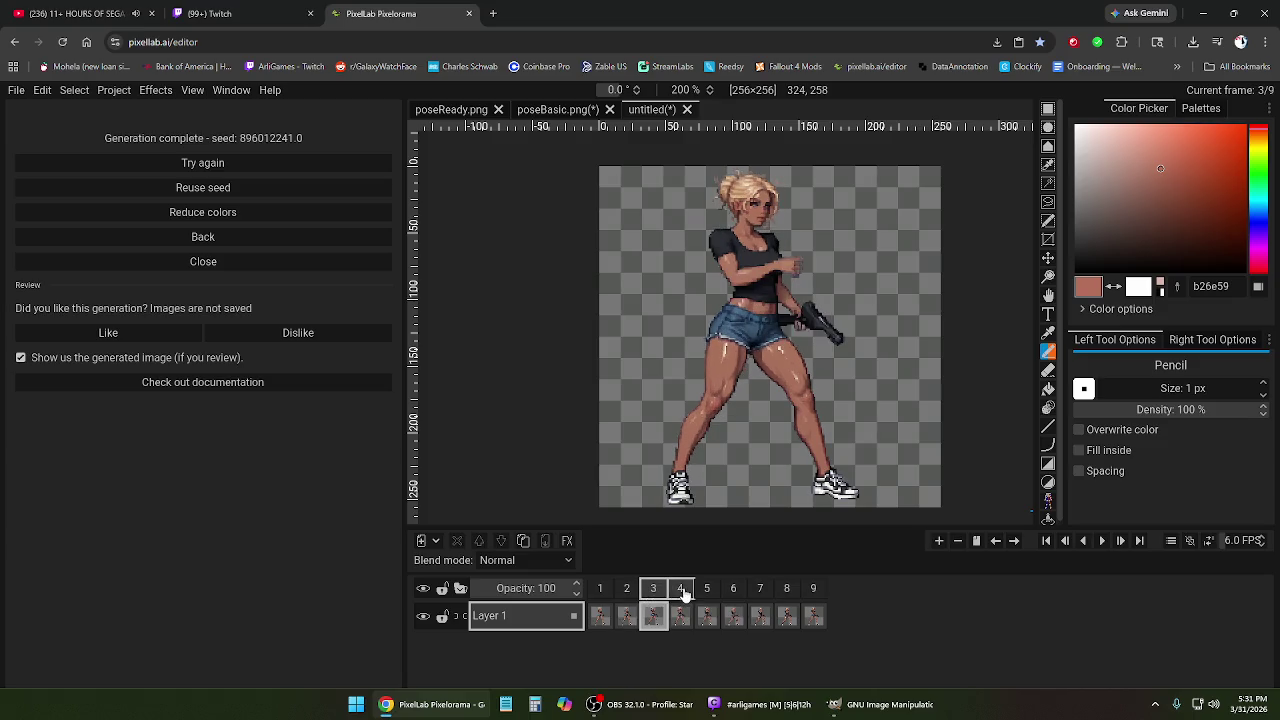
{"action": "left_click", "coordinate": [680, 590]}
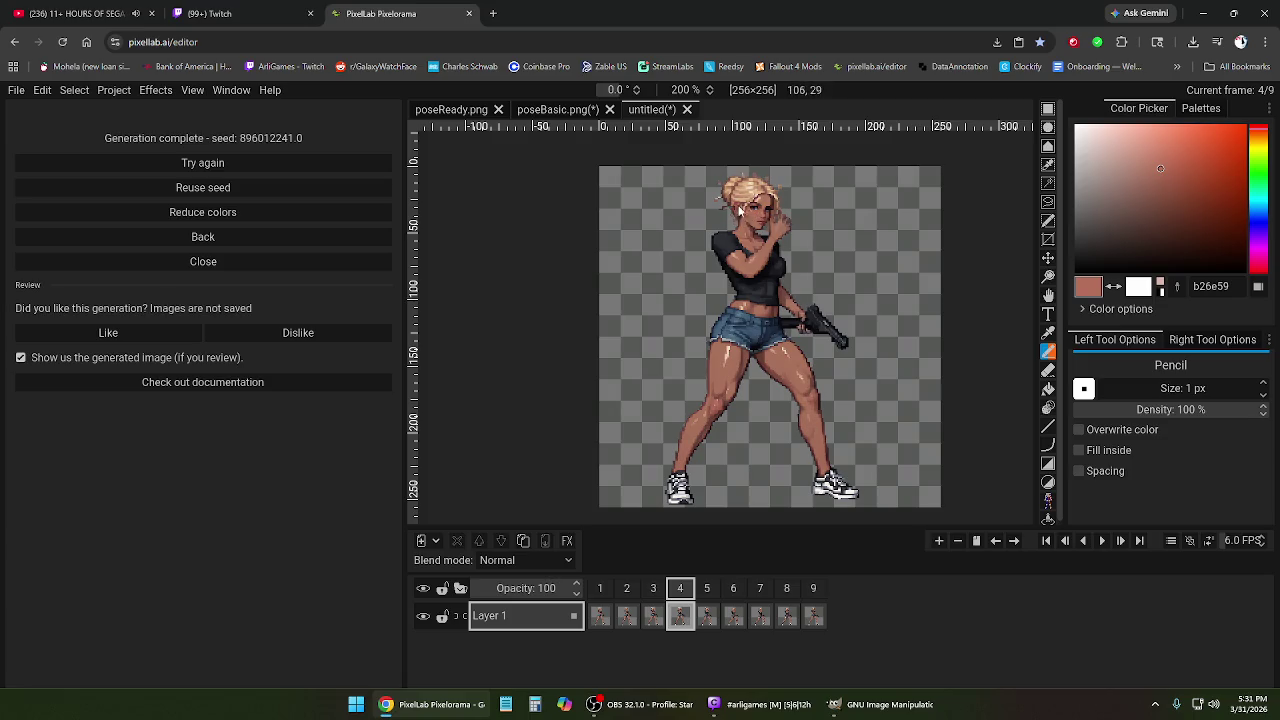
{"action": "left_click", "coordinate": [707, 590]}
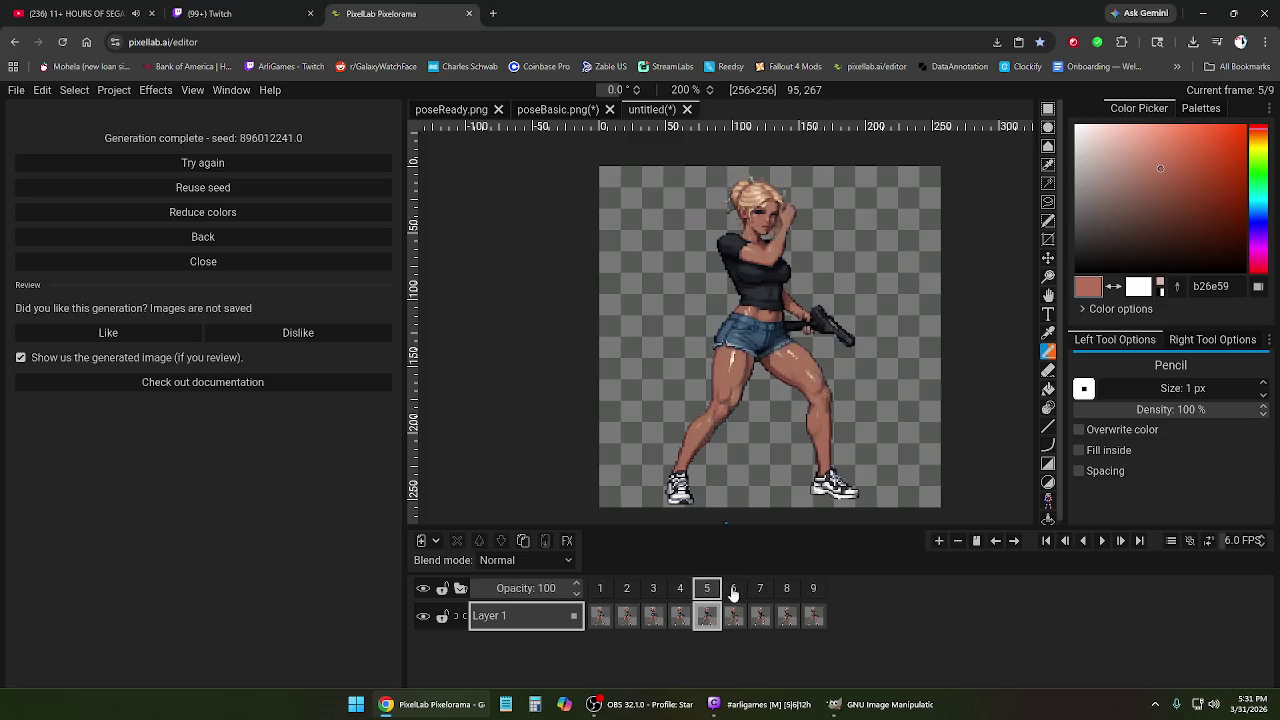
{"action": "left_click", "coordinate": [733, 590]}
{"action": "left_click", "coordinate": [760, 590]}
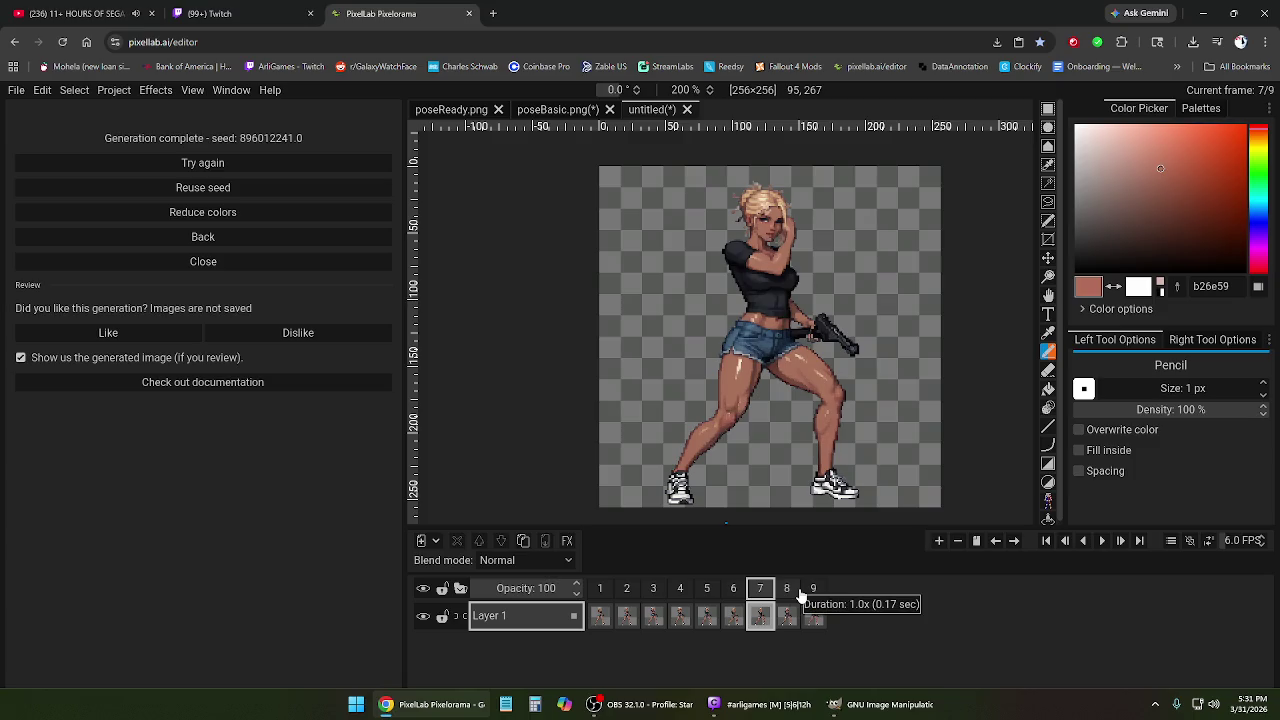
{"action": "left_click", "coordinate": [788, 592]}
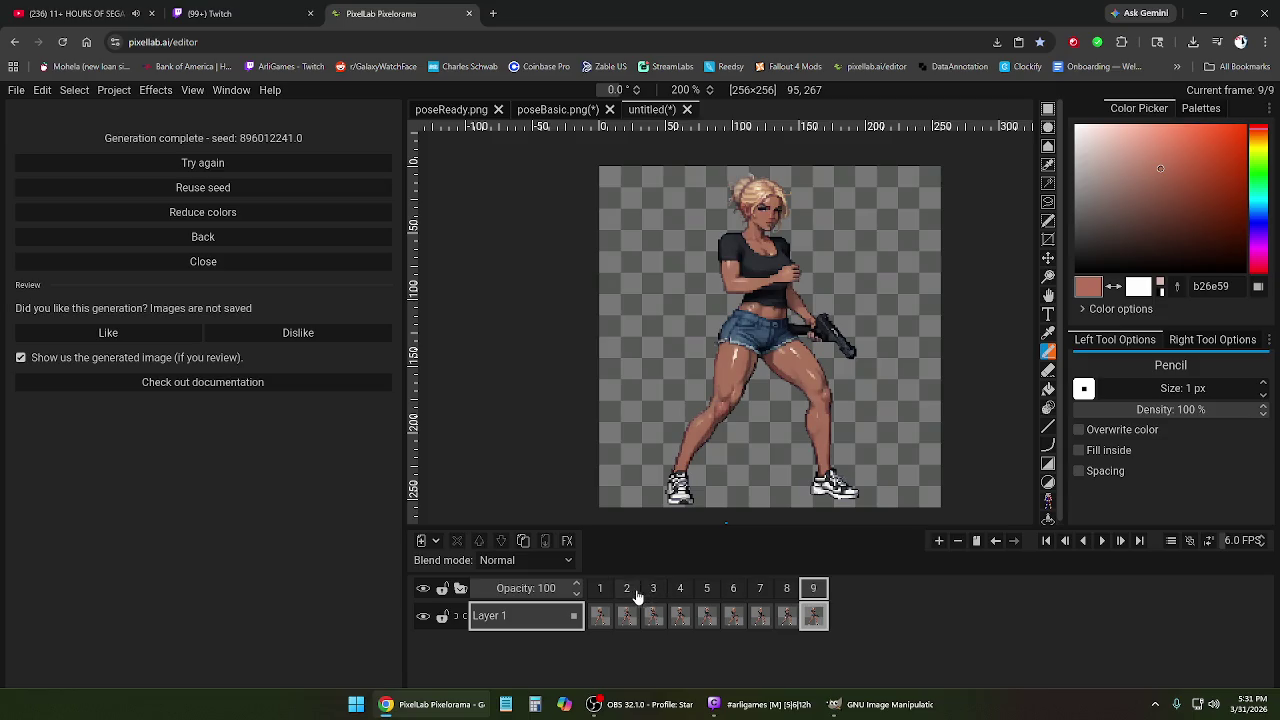
Remove frames 2 through 9 from the timeline.
{"action": "left_click", "coordinate": [627, 590]}
{"action": "left_click", "coordinate": [813, 591]}
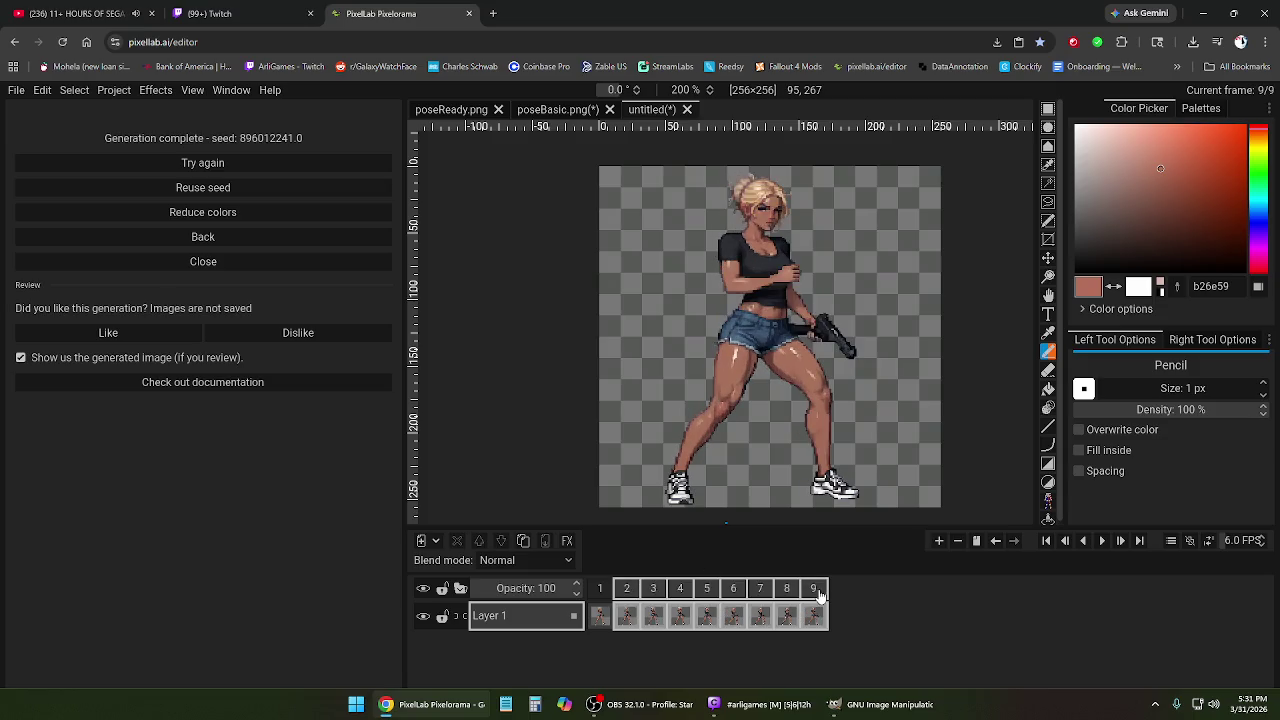
{"action": "right_click", "coordinate": [817, 590]}
{"action": "left_click", "coordinate": [833, 568]}
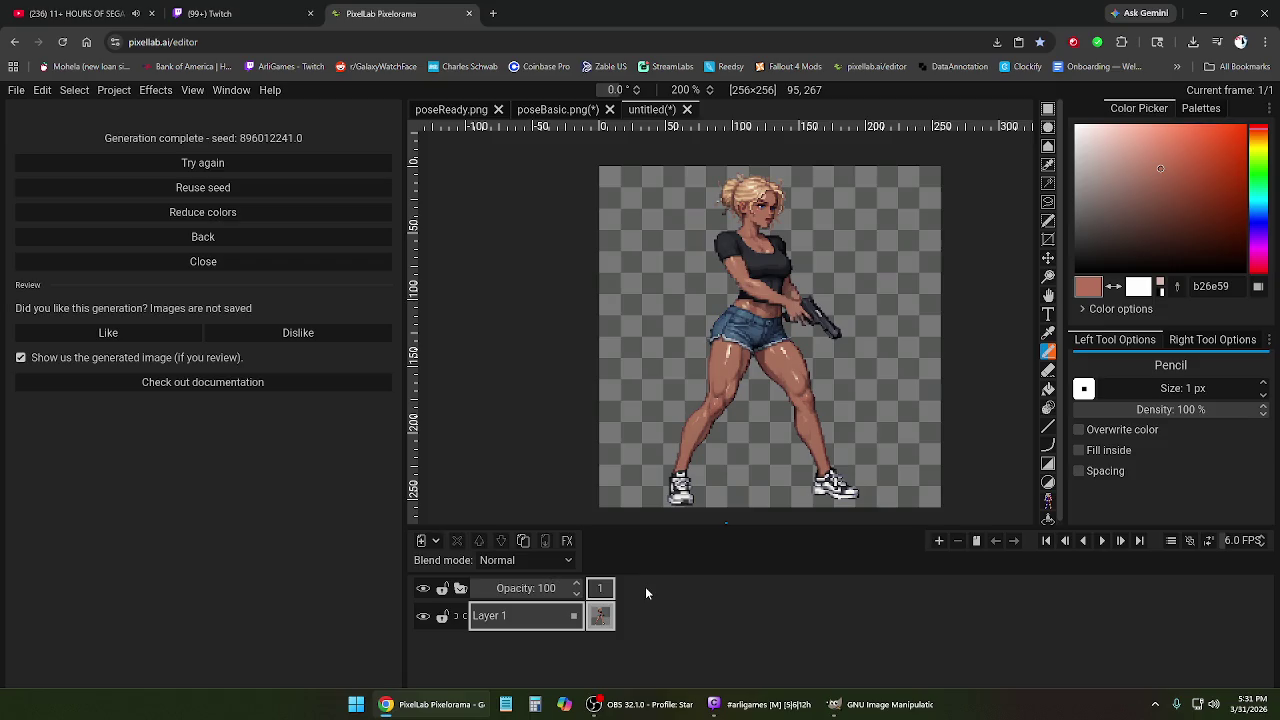
Back in Animate with Text, insert 'right' before 'ear' in the action and generate.
{"action": "left_click", "coordinate": [203, 261]}
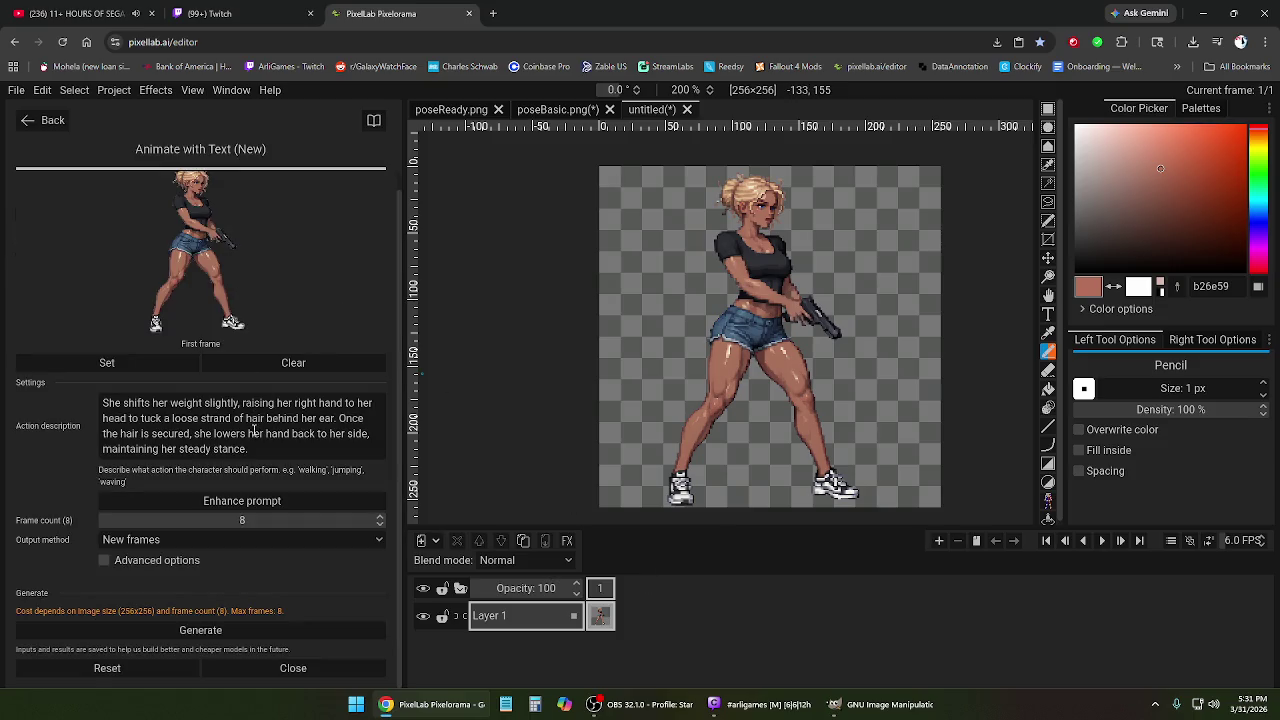
{"action": "left_click", "coordinate": [318, 418]}
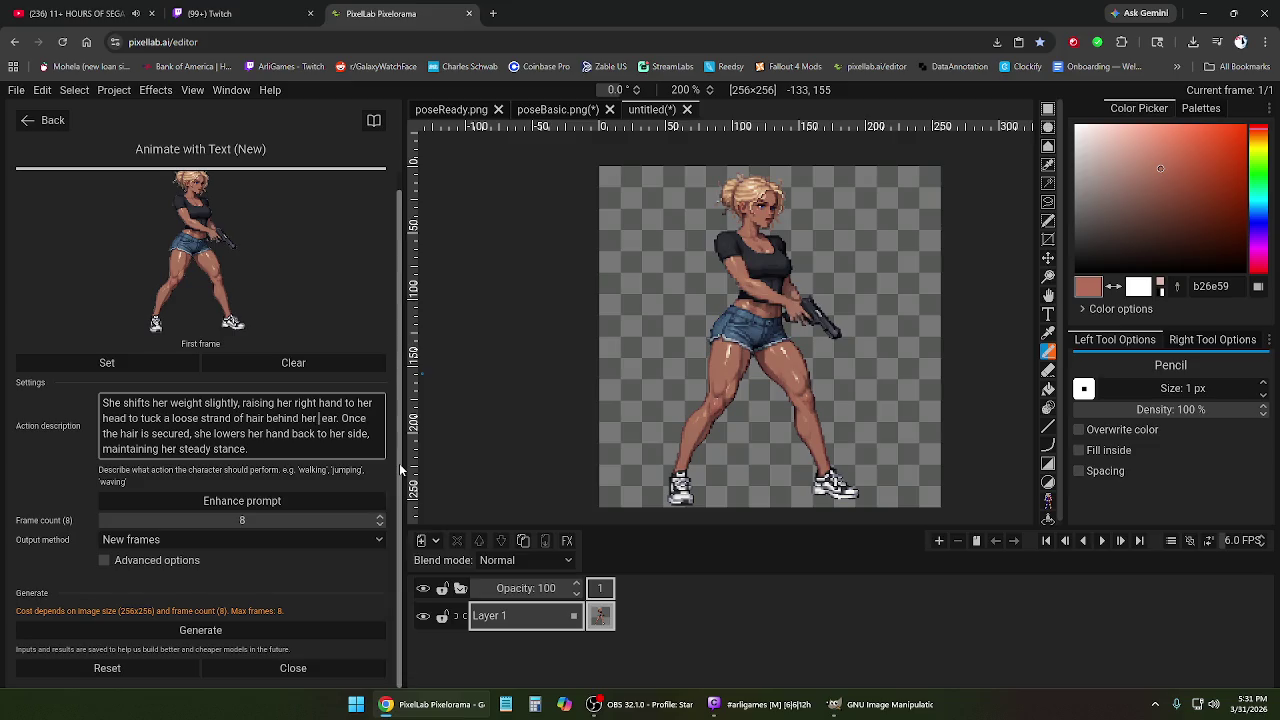
{"action": "type", "text": "right"}
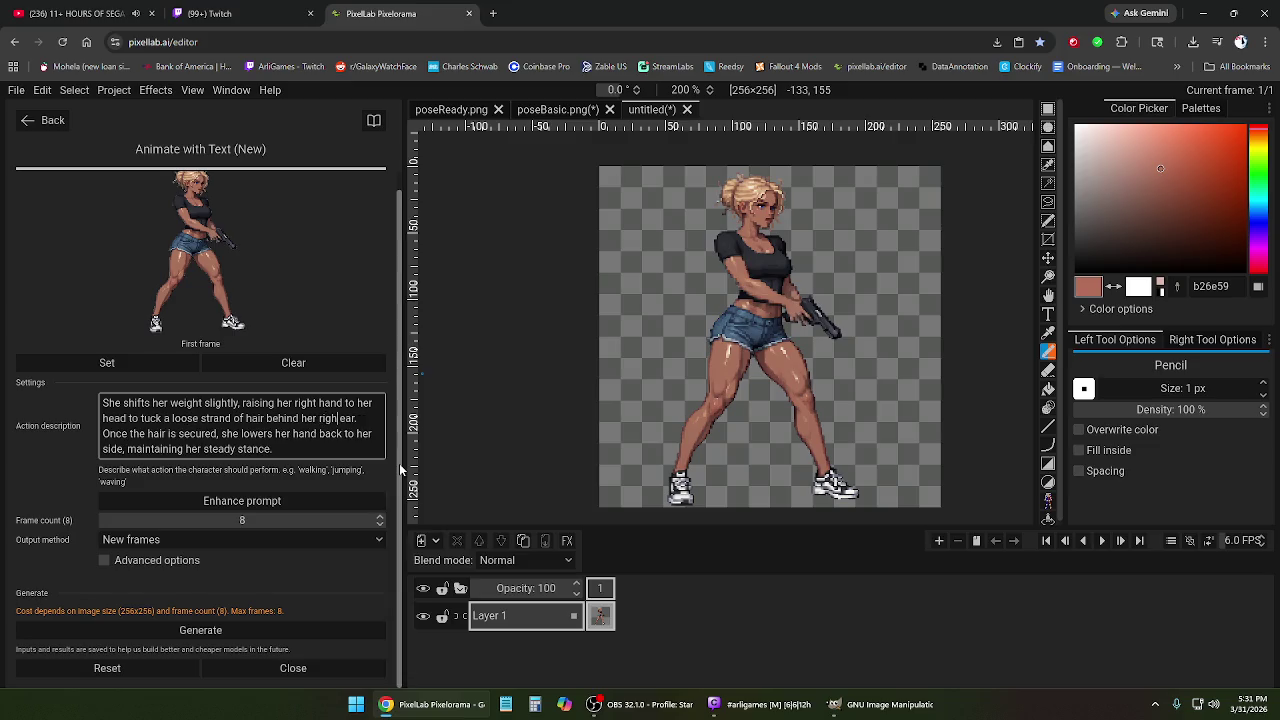
{"action": "left_click", "coordinate": [315, 452]}
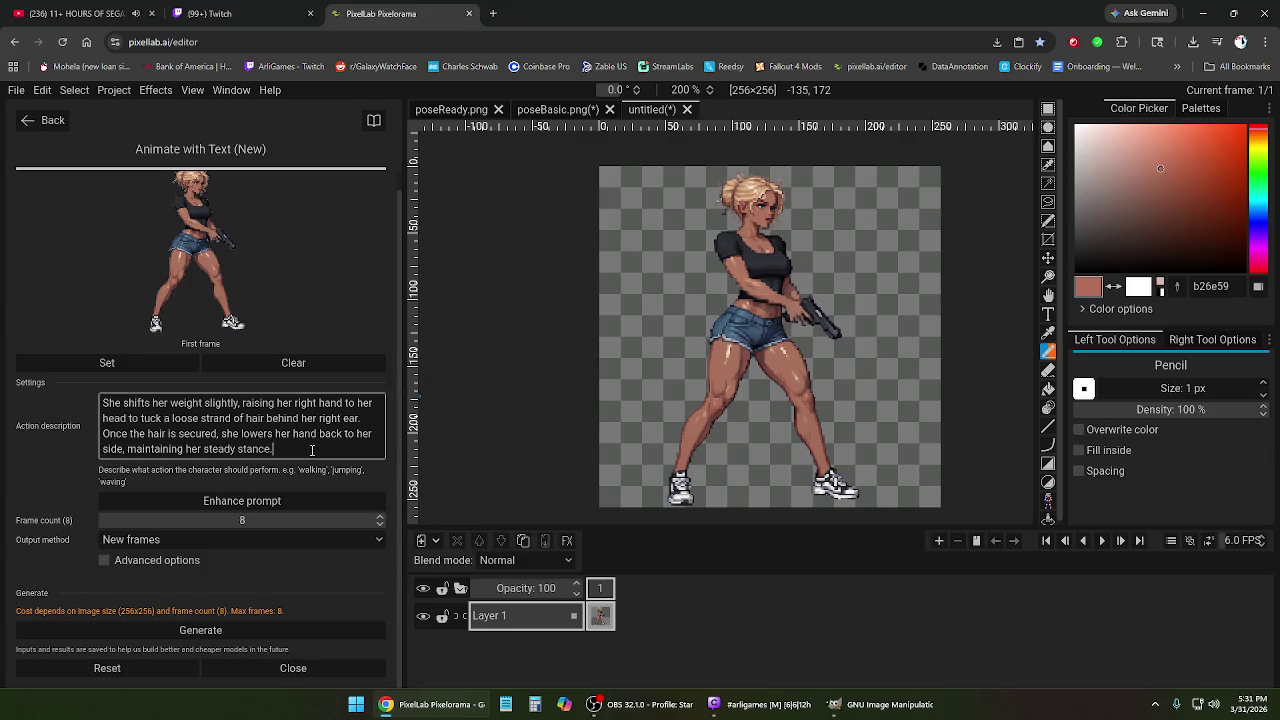
{"action": "left_click", "coordinate": [265, 632]}
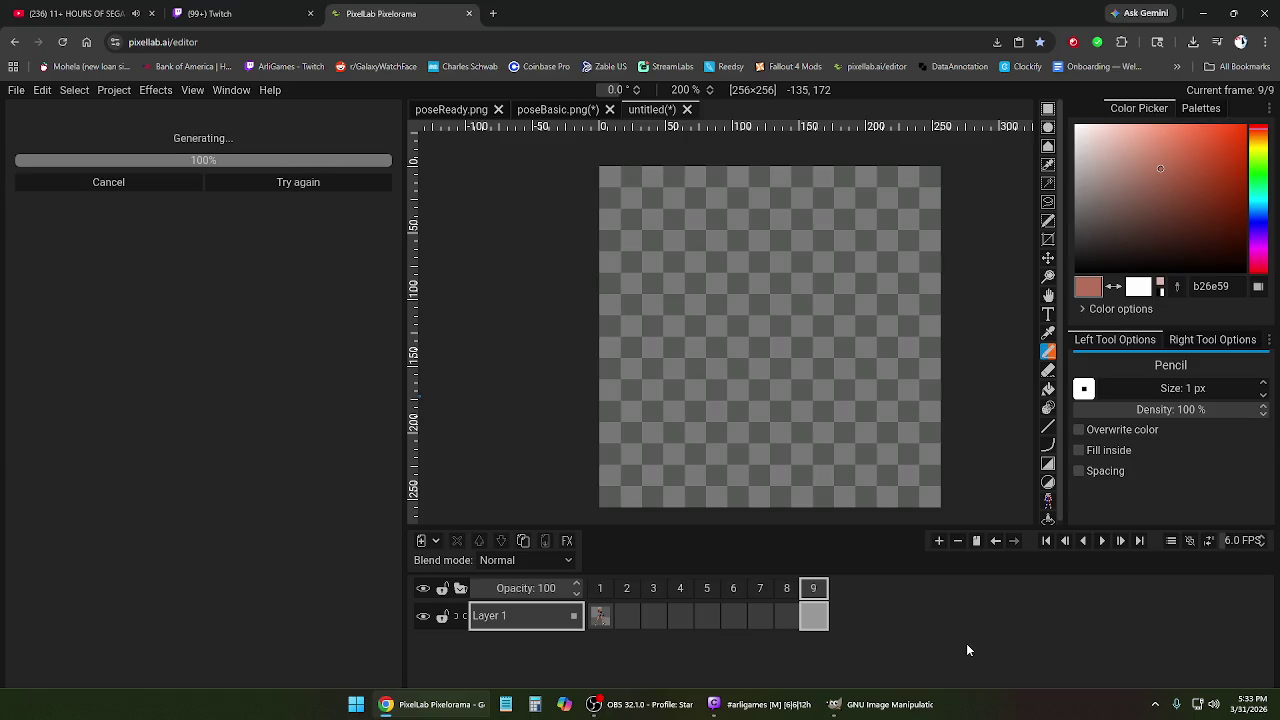
{"action": "left_click", "coordinate": [1102, 541]}
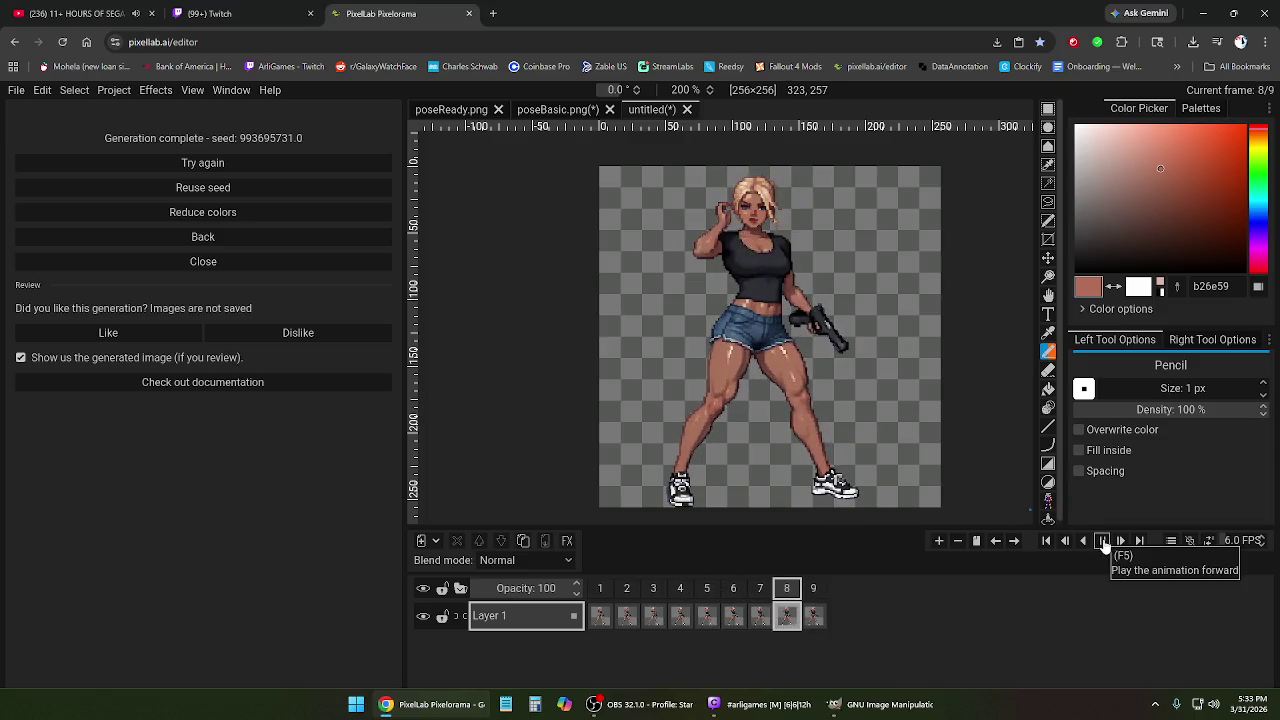
{"action": "left_click", "coordinate": [1104, 542]}
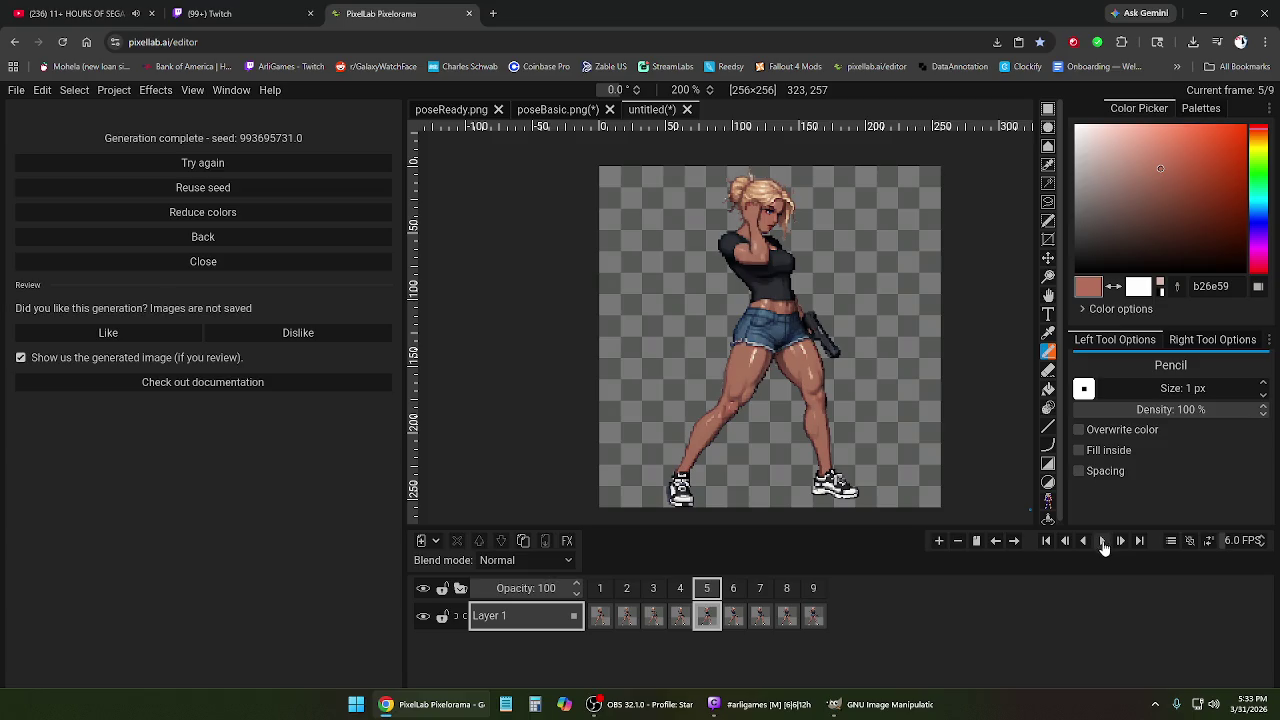
{"action": "left_click", "coordinate": [624, 592]}
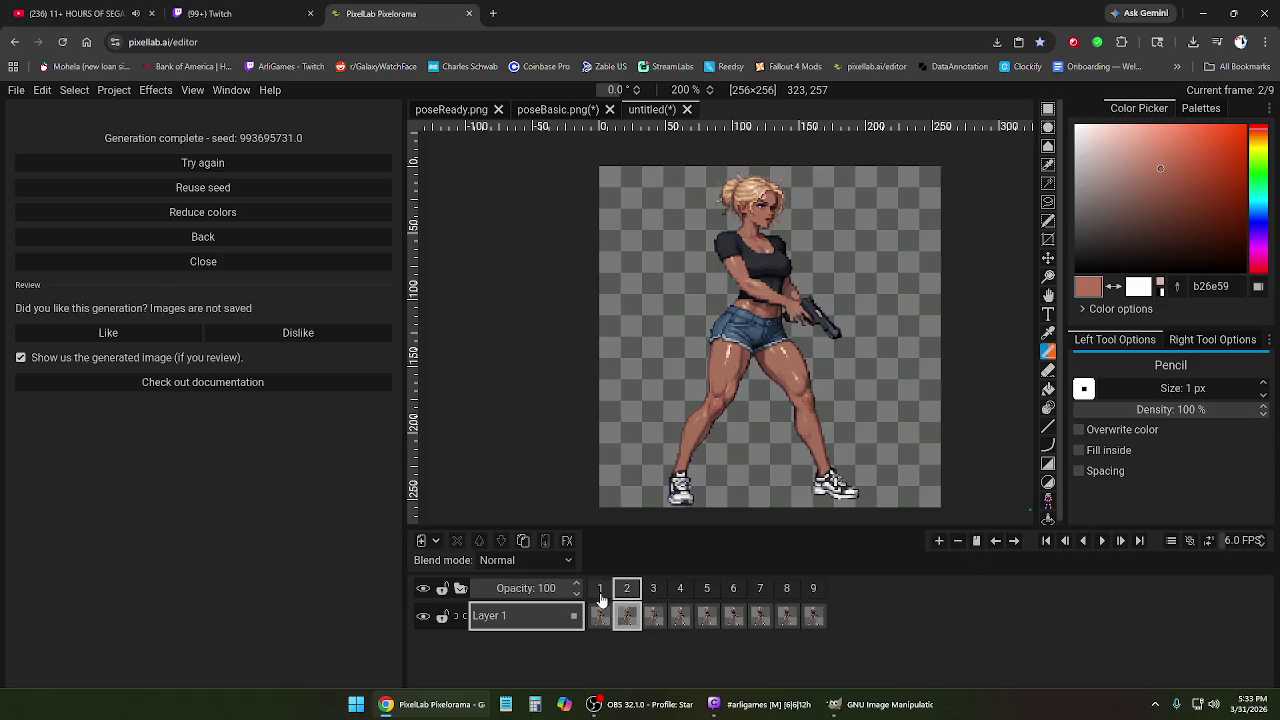
{"action": "left_click", "coordinate": [653, 590]}
{"action": "left_click", "coordinate": [706, 590]}
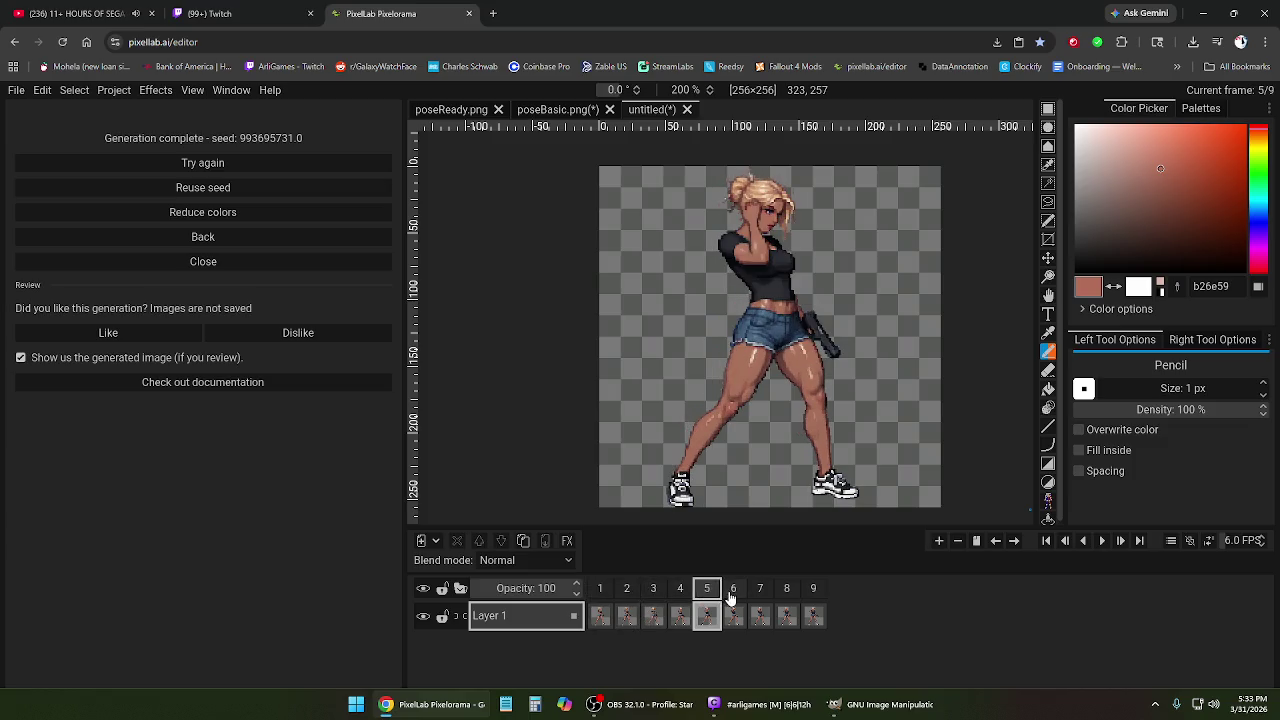
{"action": "left_click", "coordinate": [760, 590]}
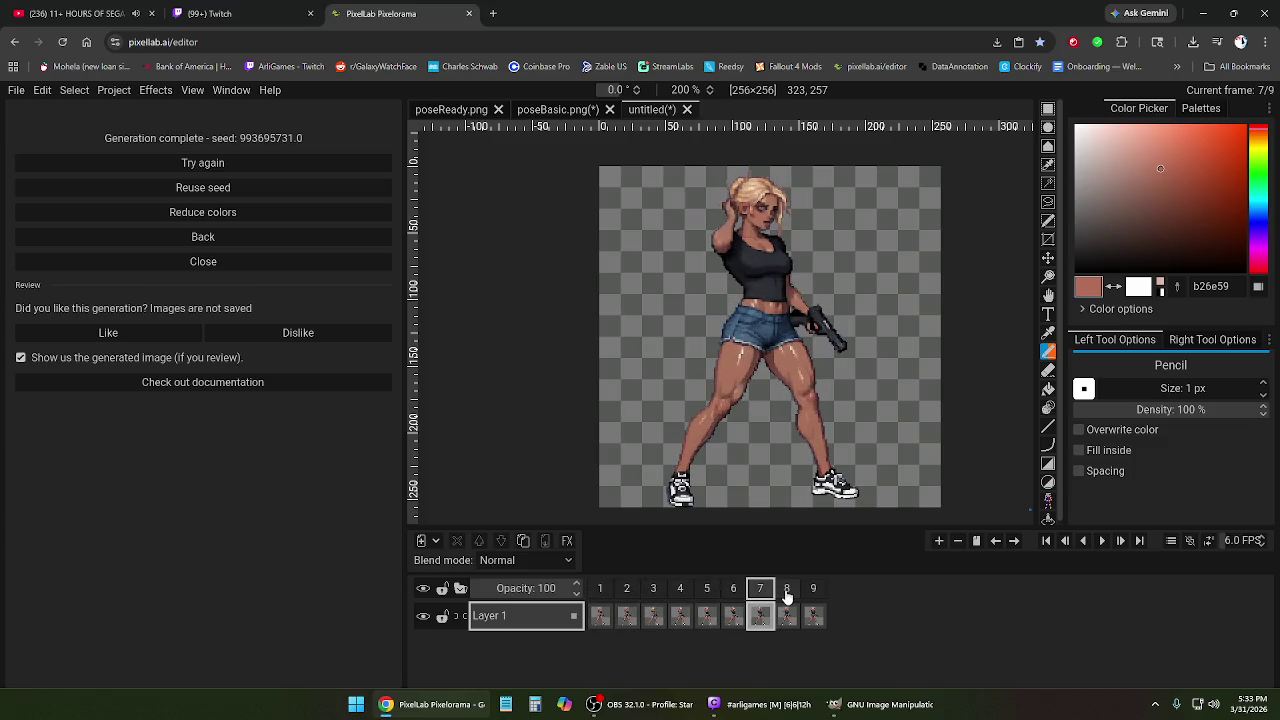
{"action": "left_click", "coordinate": [786, 591]}
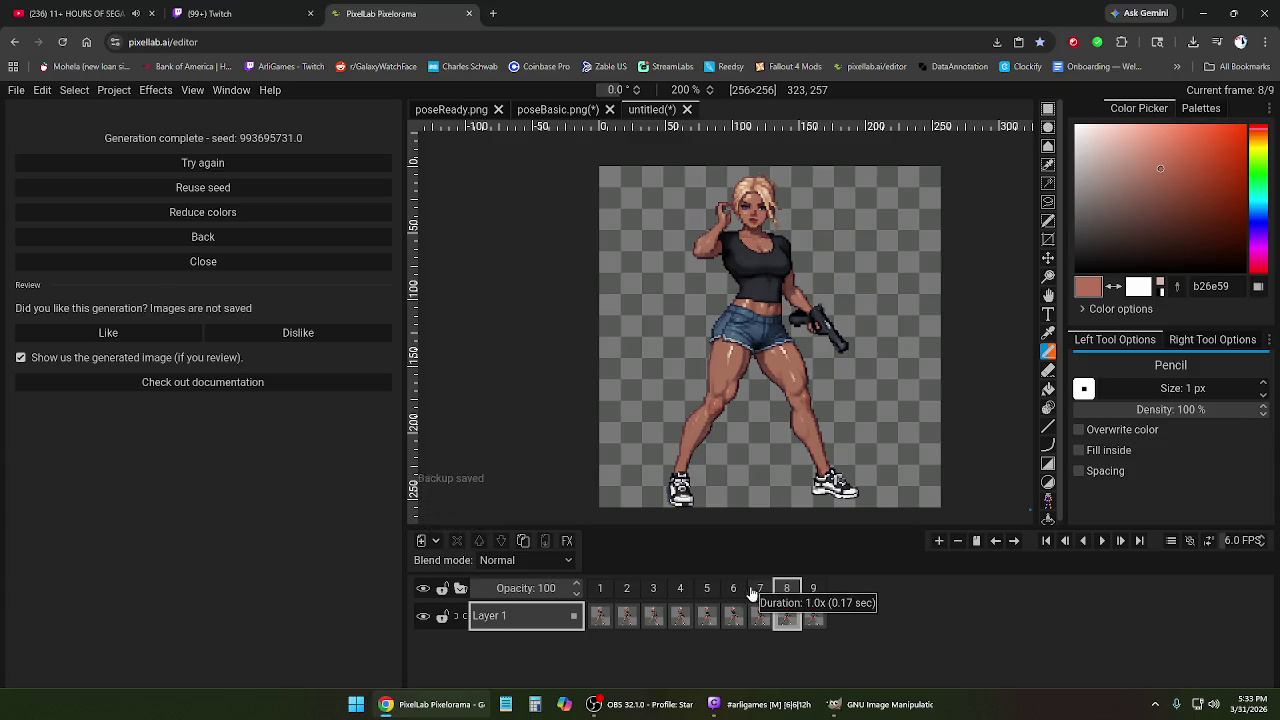
{"action": "left_click", "coordinate": [600, 590]}
{"action": "key", "text": "ctrl+Right"}
{"action": "key", "text": "ctrl+Right"}
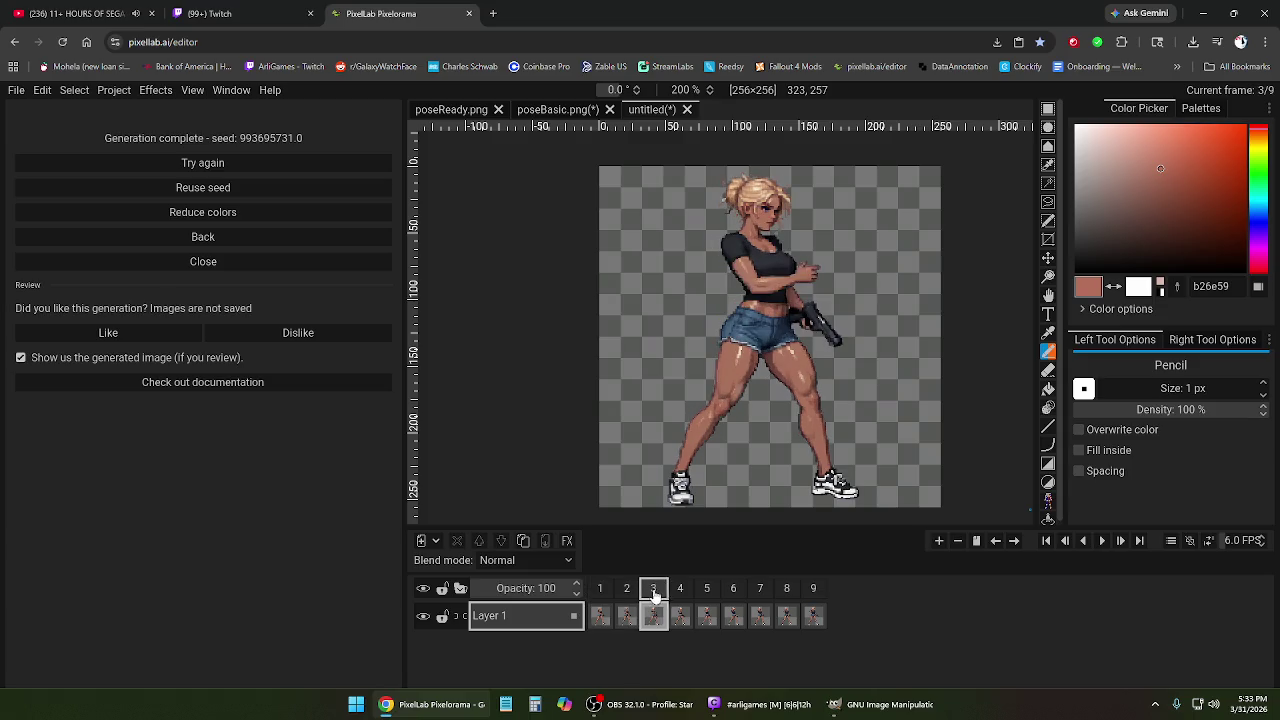
{"action": "key", "text": "ctrl+Right"}
{"action": "left_click", "coordinate": [600, 590]}
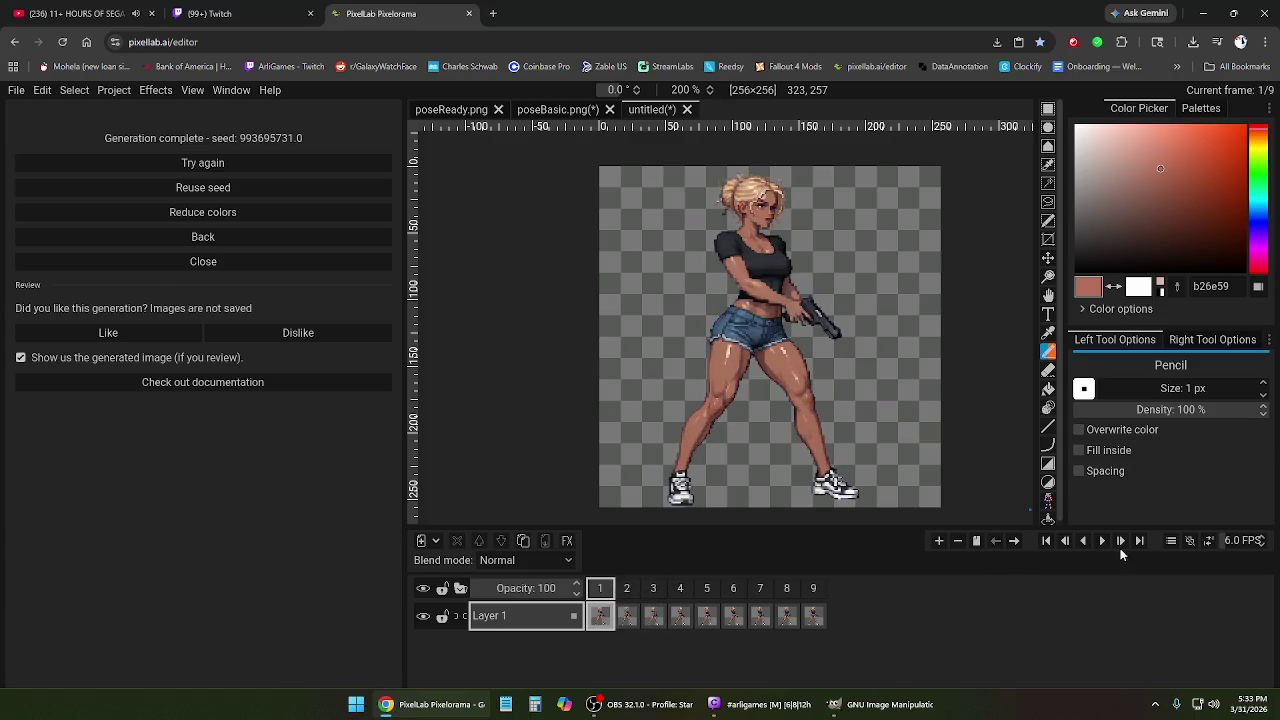
{"action": "left_click", "coordinate": [1102, 540]}
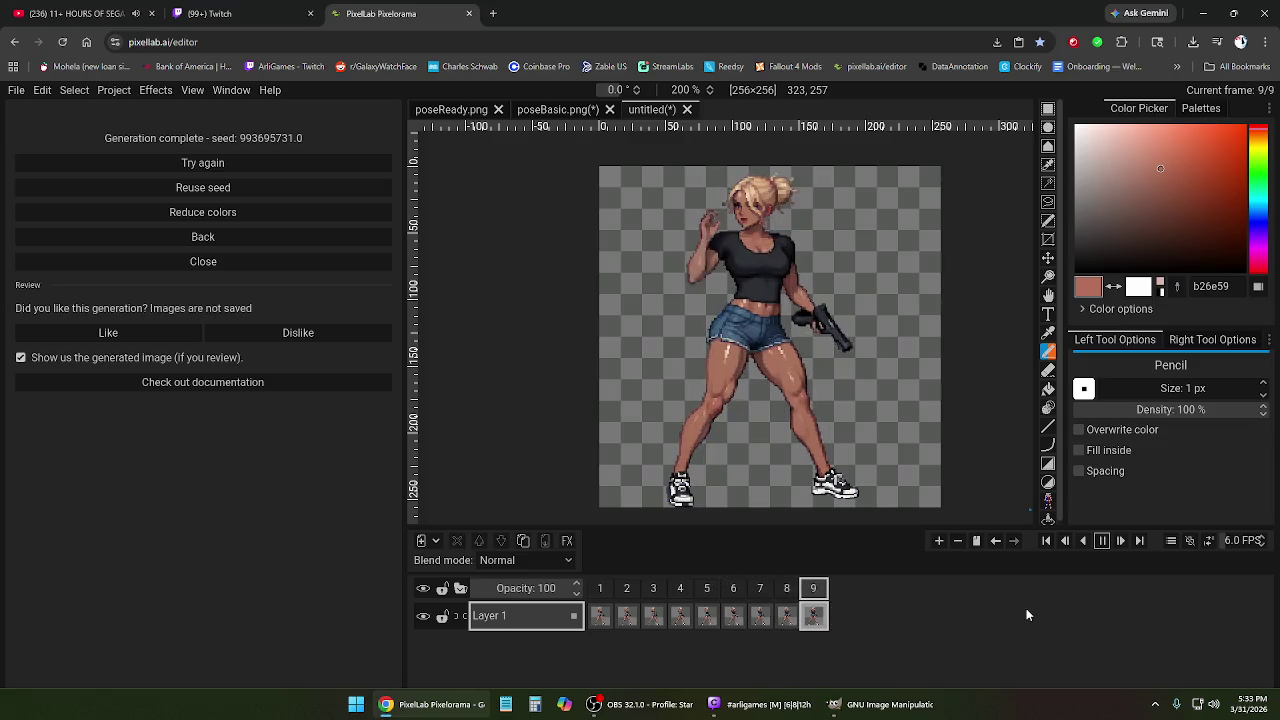
{"action": "left_click", "coordinate": [1102, 540]}
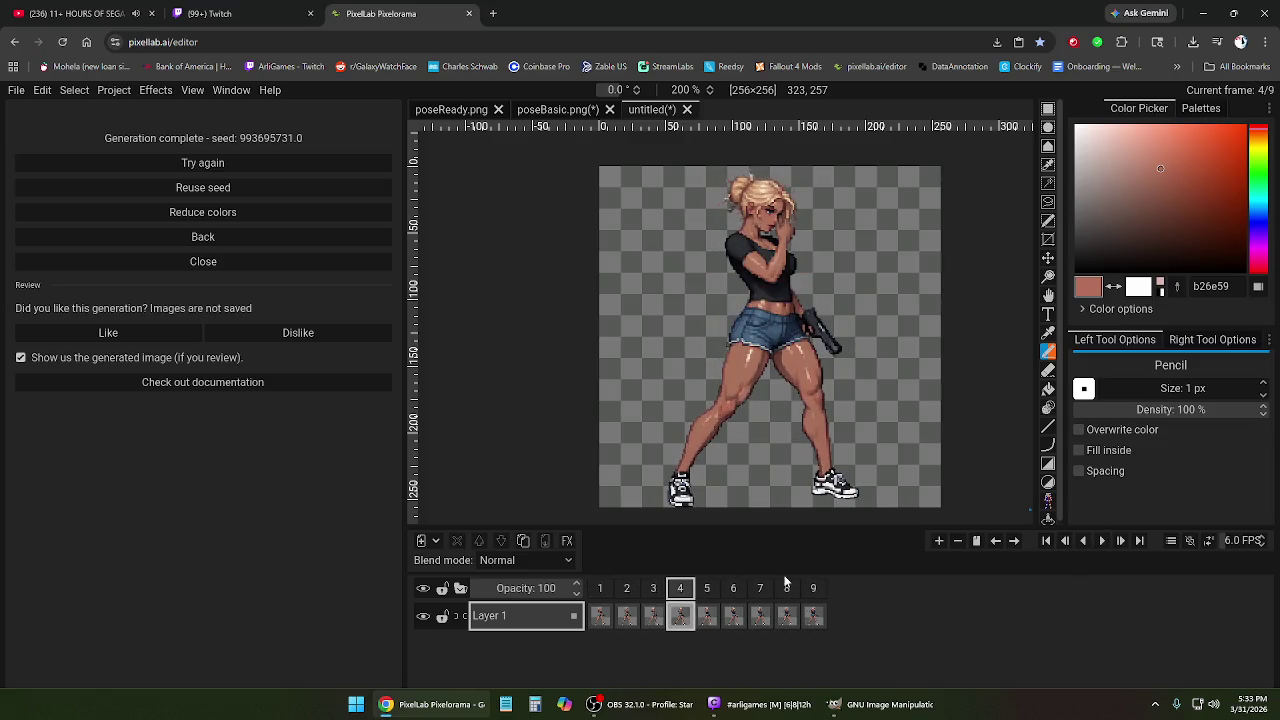
{"action": "left_click", "coordinate": [600, 588]}
{"action": "scroll", "coordinate": [750, 363], "scroll_direction": "down", "scroll_amount": 3}
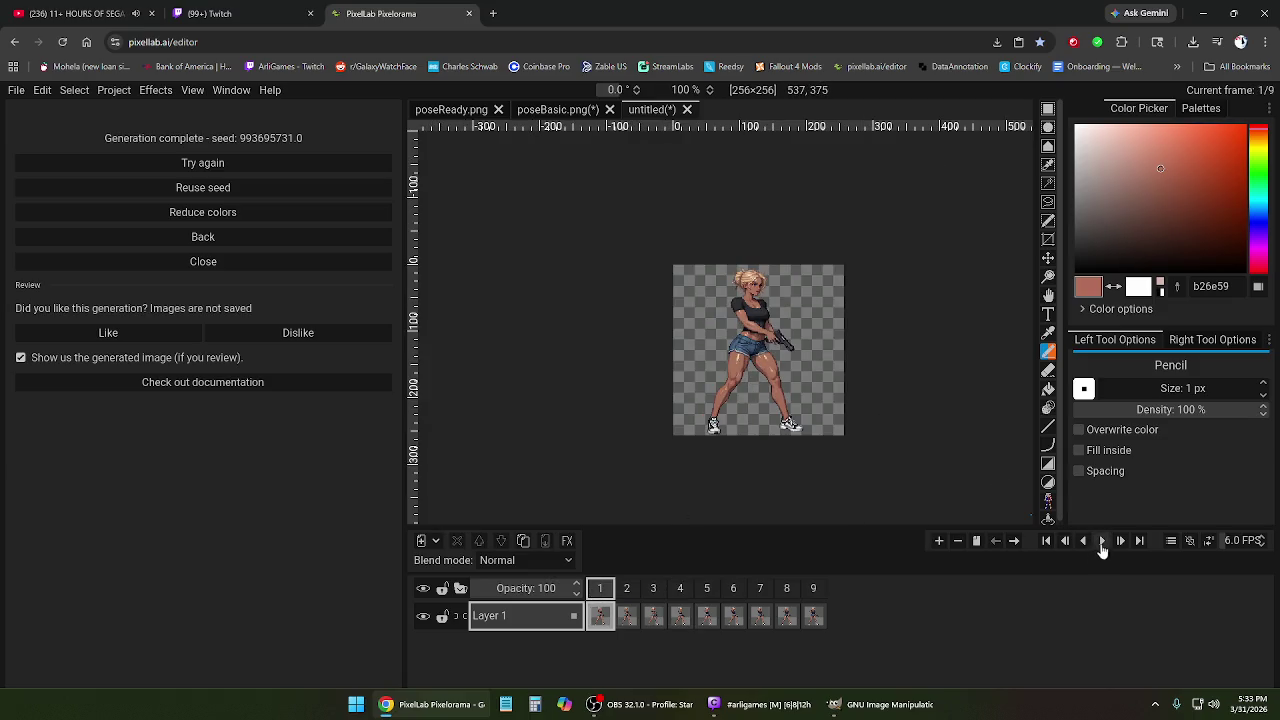
{"action": "left_click", "coordinate": [1102, 540]}
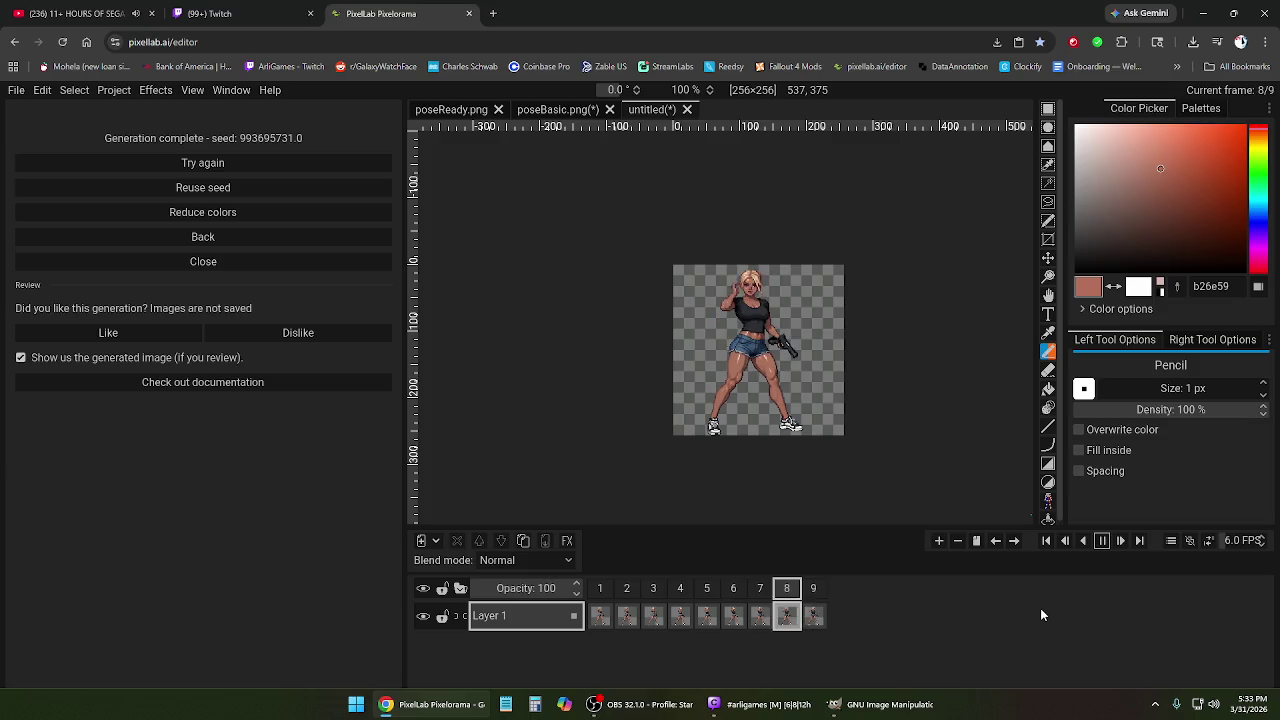
{"action": "left_click", "coordinate": [1207, 541]}
{"action": "left_click", "coordinate": [1208, 541]}
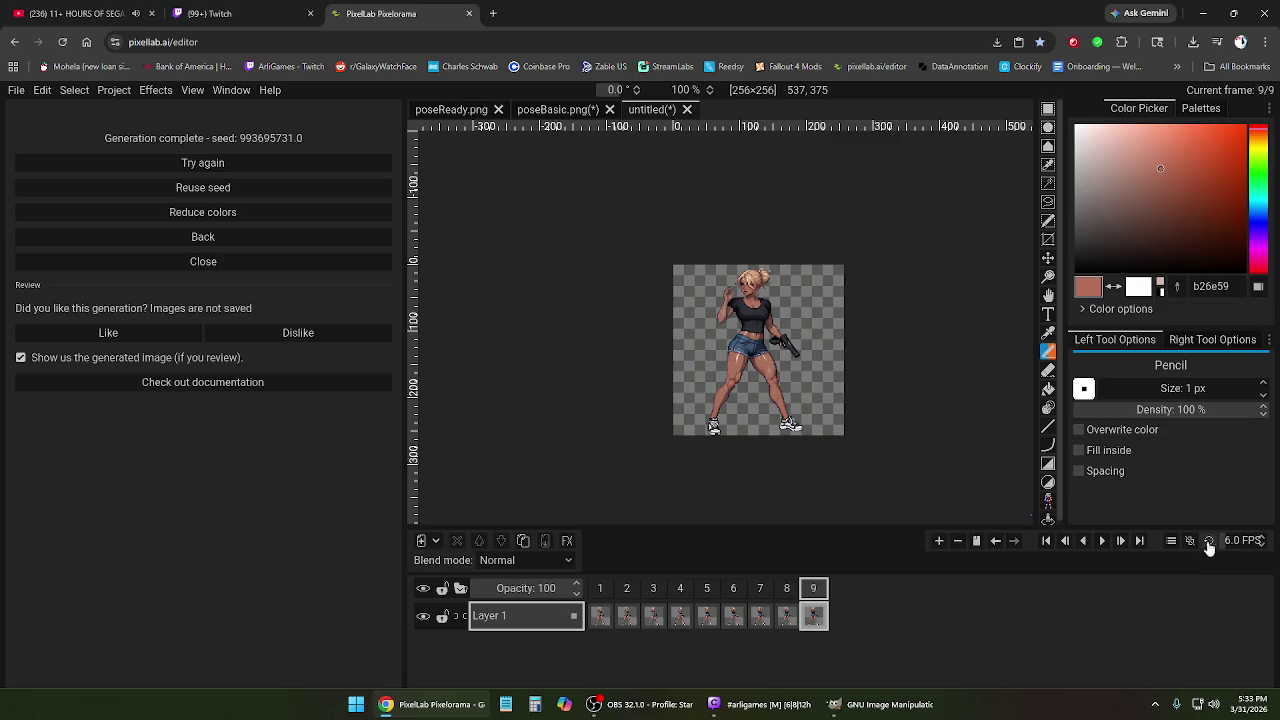
{"action": "left_click", "coordinate": [1103, 542]}
{"action": "left_click", "coordinate": [1101, 541]}
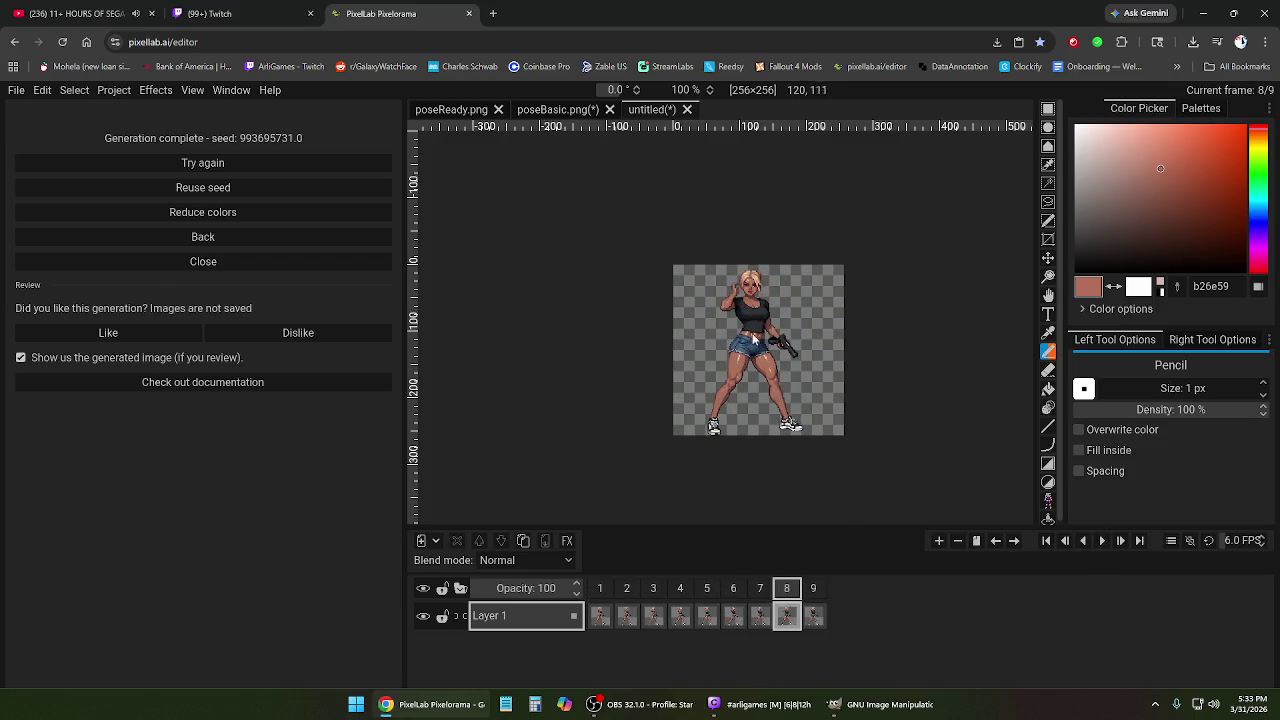
{"action": "scroll", "coordinate": [755, 335], "scroll_direction": "up", "scroll_amount": 2}
{"action": "scroll", "coordinate": [762, 315], "scroll_direction": "down", "scroll_amount": 1}
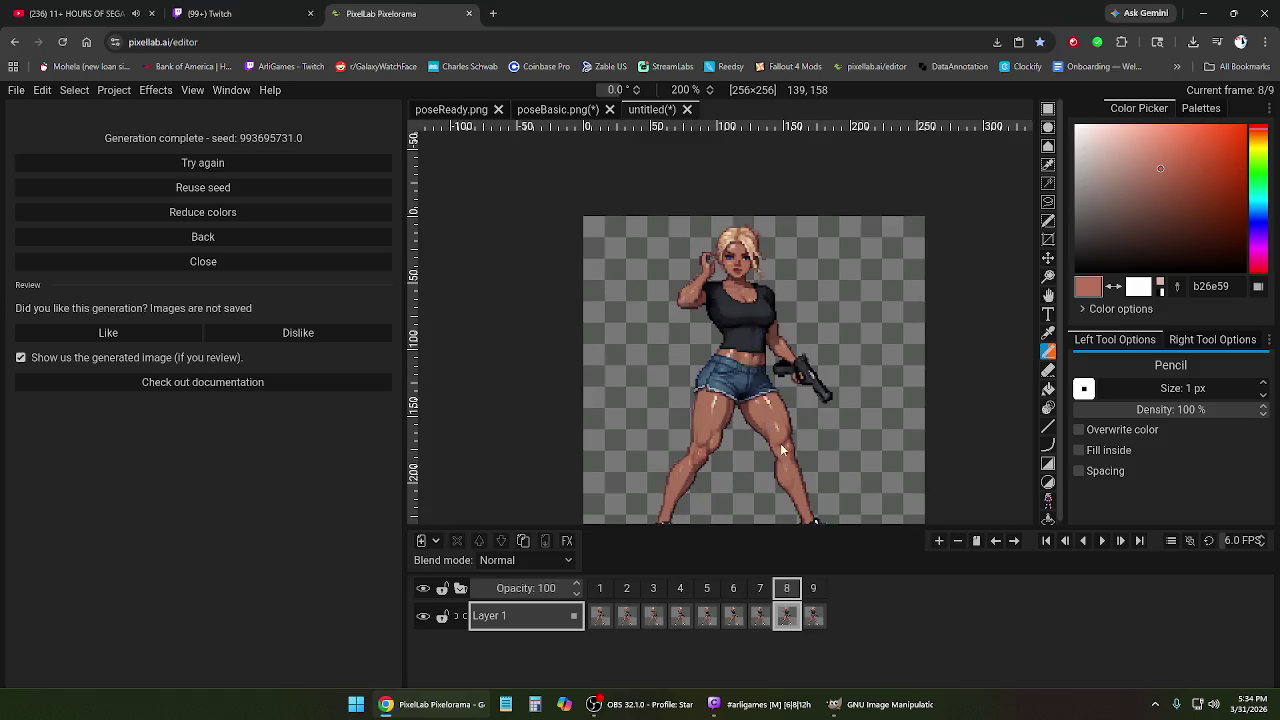
{"action": "left_click", "coordinate": [760, 589]}
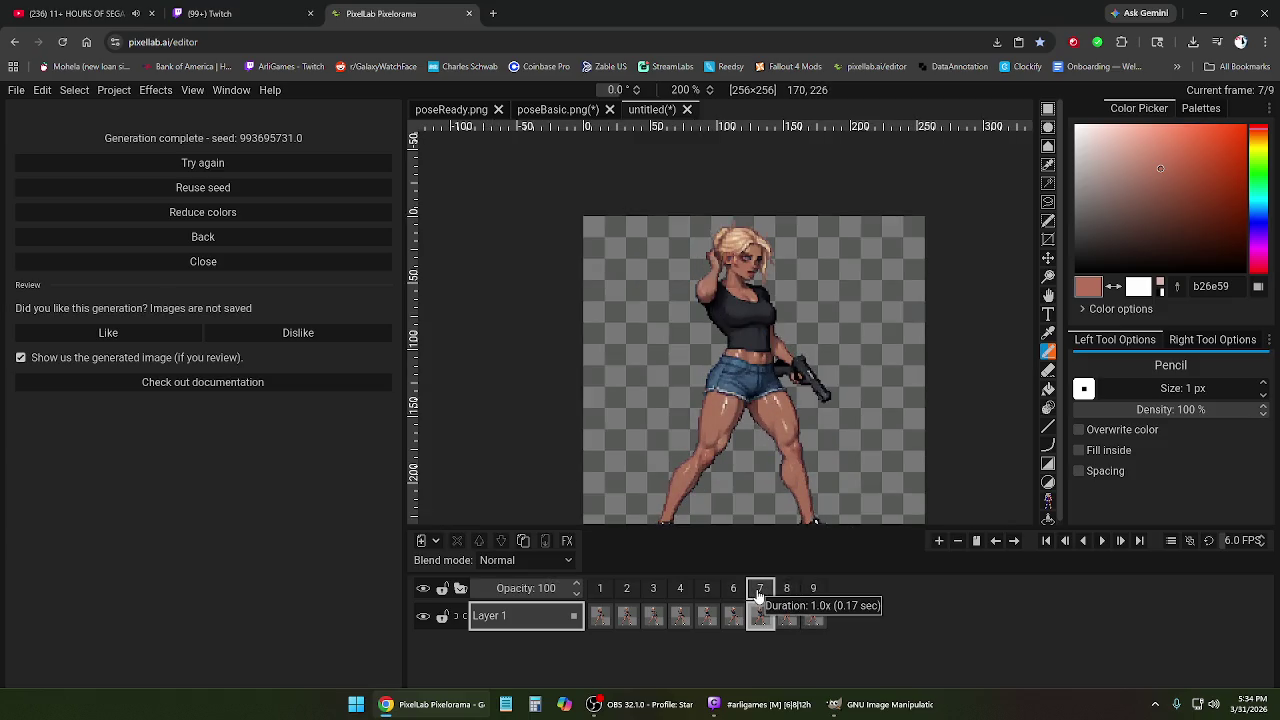
{"action": "scroll", "coordinate": [747, 283], "scroll_direction": "up", "scroll_amount": 1}
{"action": "scroll", "coordinate": [748, 278], "scroll_direction": "up", "scroll_amount": 3}
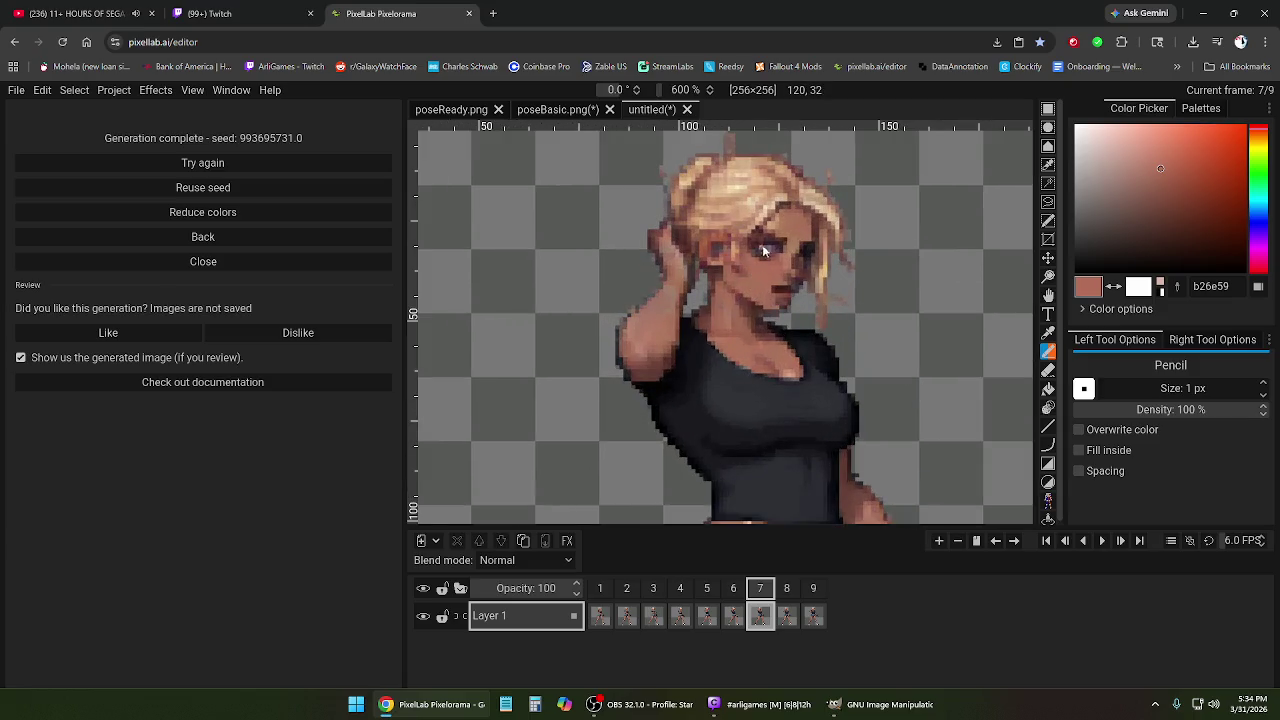
{"action": "scroll", "coordinate": [764, 245], "scroll_direction": "up", "scroll_amount": 1}
{"action": "scroll", "coordinate": [761, 245], "scroll_direction": "up", "scroll_amount": 1}
{"action": "scroll", "coordinate": [769, 287], "scroll_direction": "down", "scroll_amount": 2}
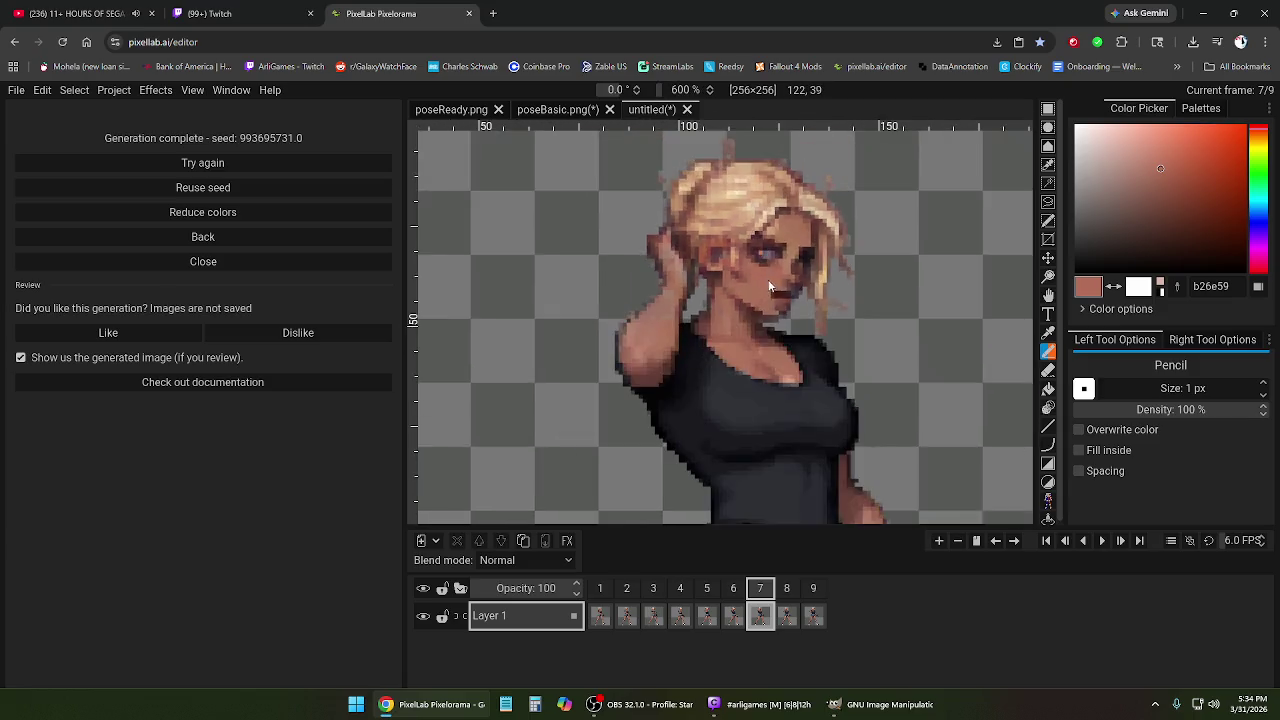
{"action": "scroll", "coordinate": [765, 288], "scroll_direction": "down", "scroll_amount": 4}
{"action": "scroll", "coordinate": [755, 312], "scroll_direction": "up", "scroll_amount": 2}
{"action": "scroll", "coordinate": [758, 318], "scroll_direction": "up", "scroll_amount": 1}
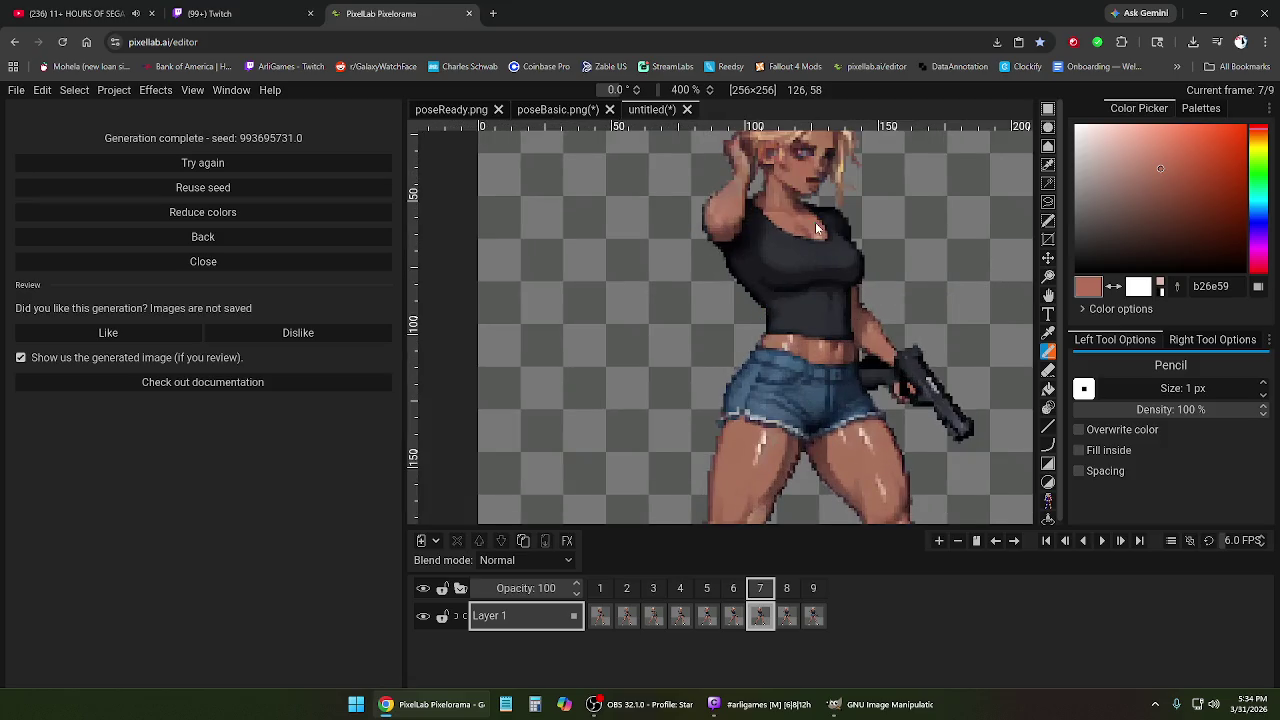
{"action": "scroll", "coordinate": [817, 228], "scroll_direction": "down", "scroll_amount": 2}
{"action": "scroll", "coordinate": [817, 168], "scroll_direction": "up", "scroll_amount": 2}
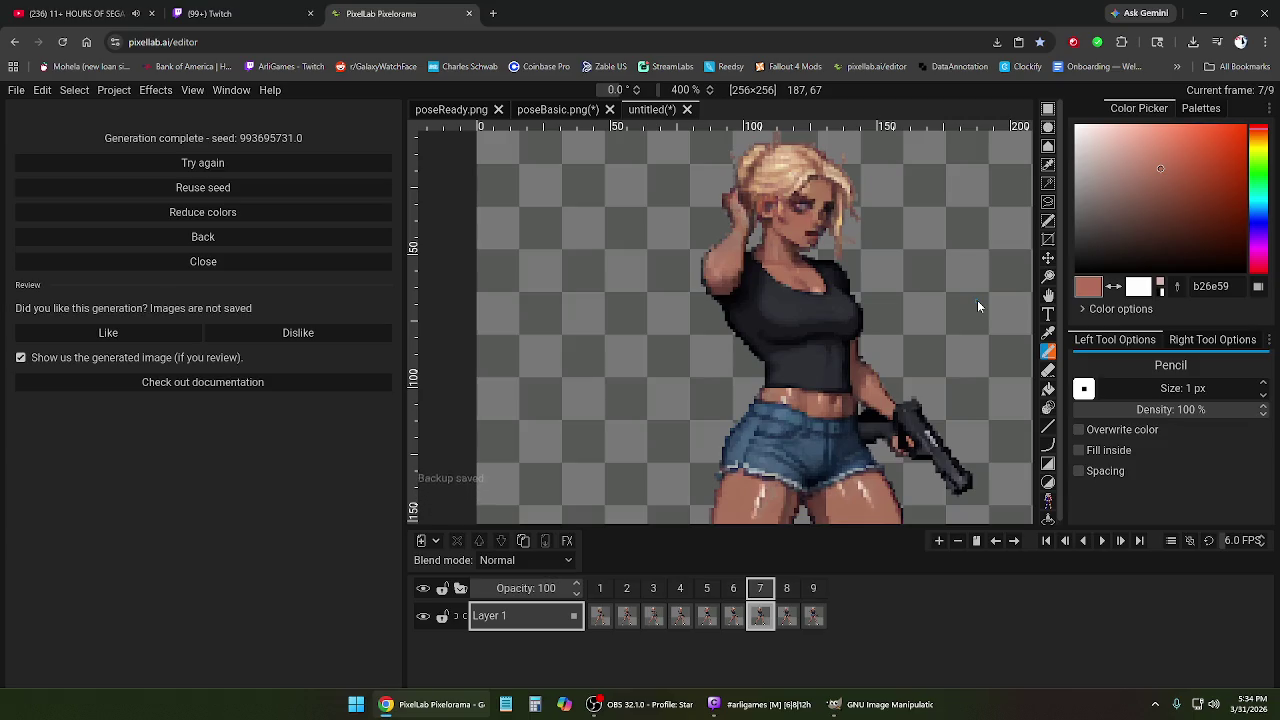
{"action": "scroll", "coordinate": [863, 304], "scroll_direction": "down", "scroll_amount": 2}
{"action": "scroll", "coordinate": [822, 310], "scroll_direction": "down", "scroll_amount": 2}
{"action": "scroll", "coordinate": [828, 255], "scroll_direction": "up", "scroll_amount": 2}
{"action": "scroll", "coordinate": [812, 232], "scroll_direction": "up", "scroll_amount": 1}
{"action": "scroll", "coordinate": [812, 232], "scroll_direction": "up", "scroll_amount": 1}
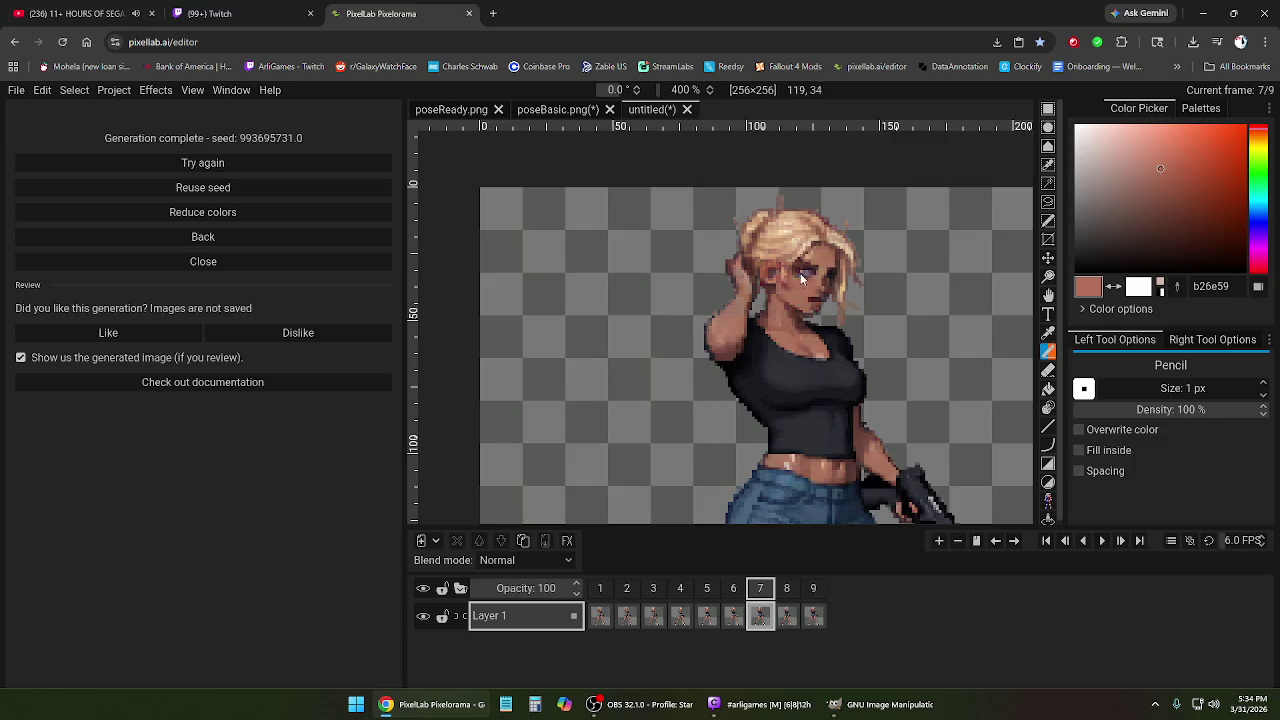
{"action": "scroll", "coordinate": [812, 232], "scroll_direction": "down", "scroll_amount": 3}
{"action": "scroll", "coordinate": [810, 352], "scroll_direction": "up", "scroll_amount": 1}
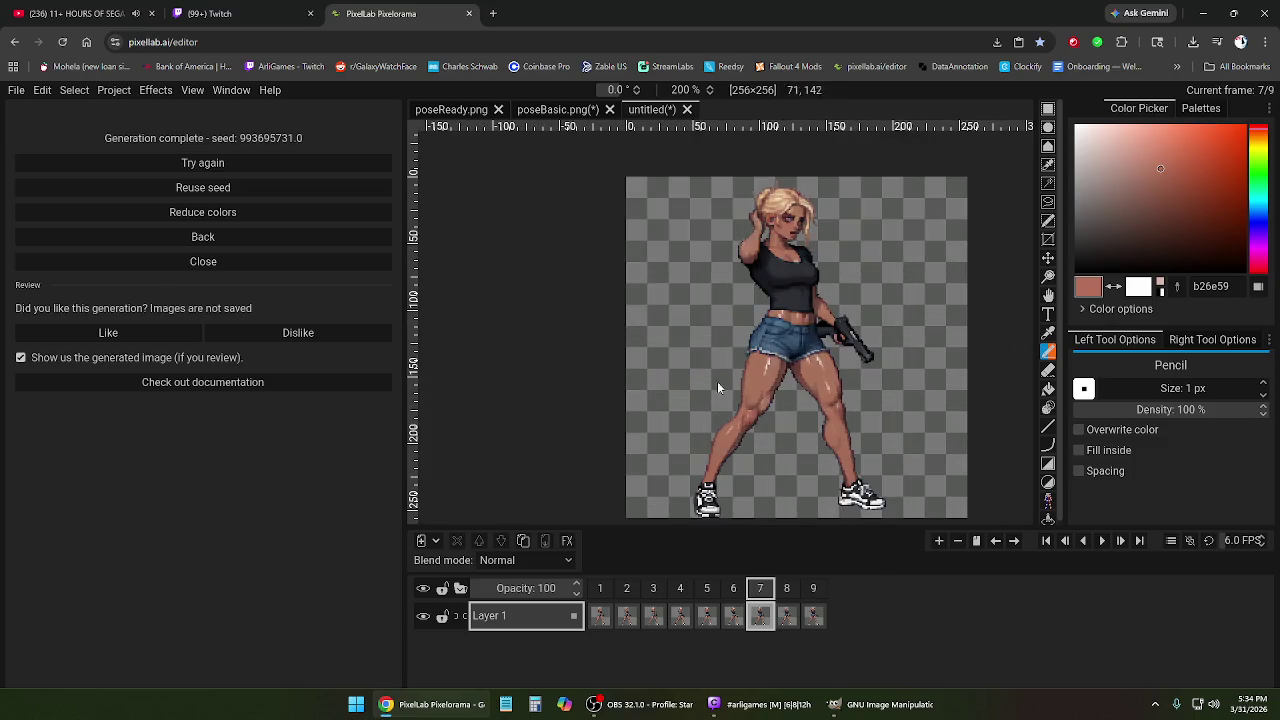
Compare the poses in frames 6, 7 and 8.
{"action": "left_click", "coordinate": [733, 592]}
{"action": "left_click", "coordinate": [787, 590]}
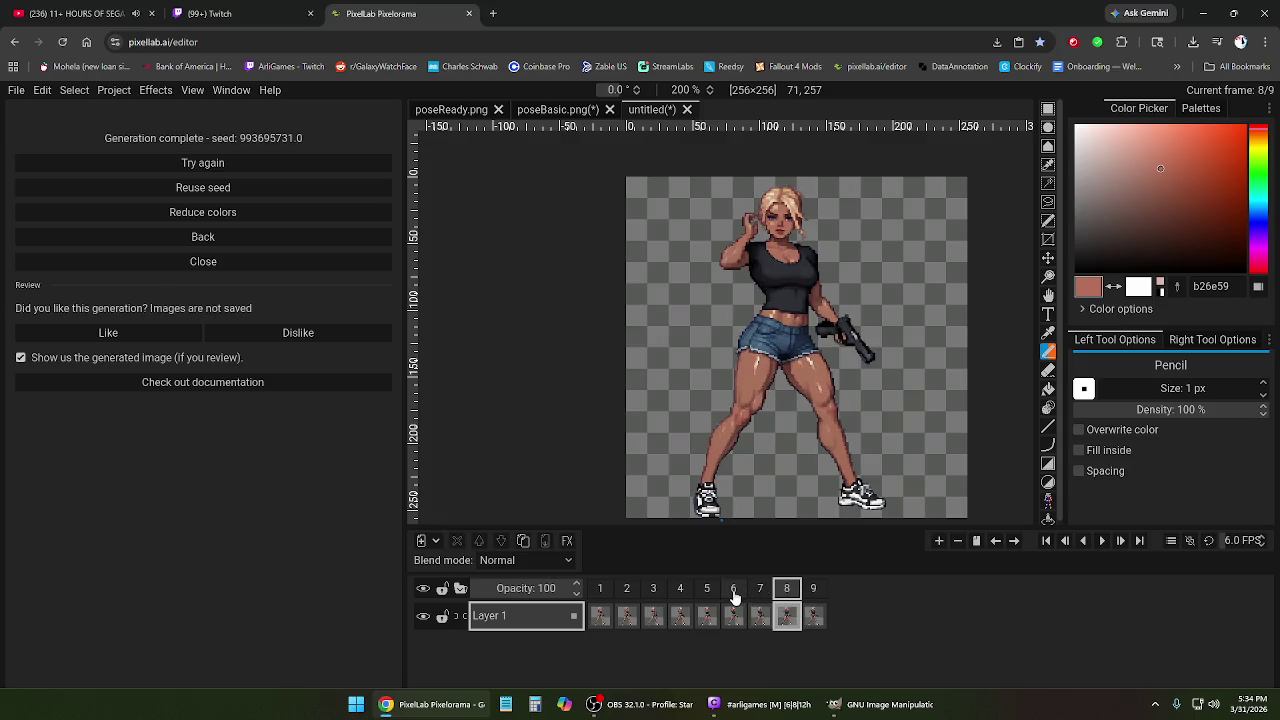
{"action": "left_click", "coordinate": [733, 590]}
{"action": "left_click", "coordinate": [788, 592]}
{"action": "left_click", "coordinate": [735, 591]}
{"action": "left_click", "coordinate": [761, 591]}
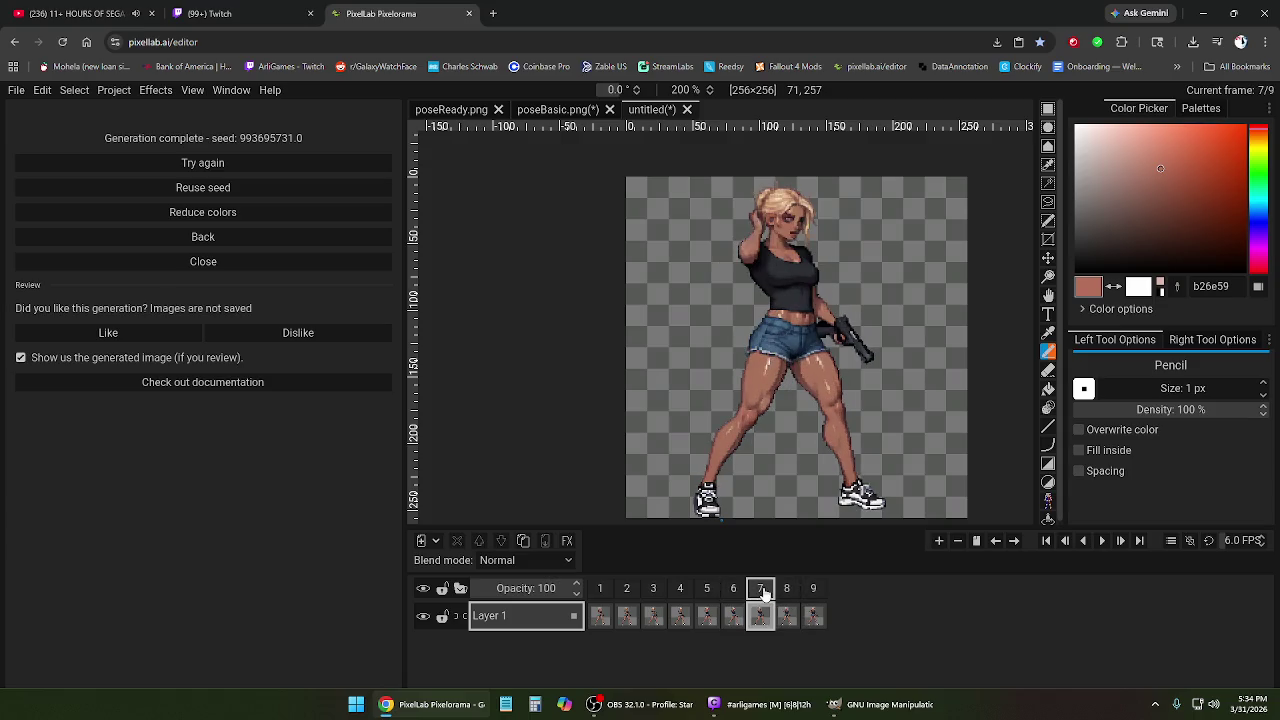
Remove frame 7 and play the remaining eight-frame animation.
{"action": "right_click", "coordinate": [762, 591]}
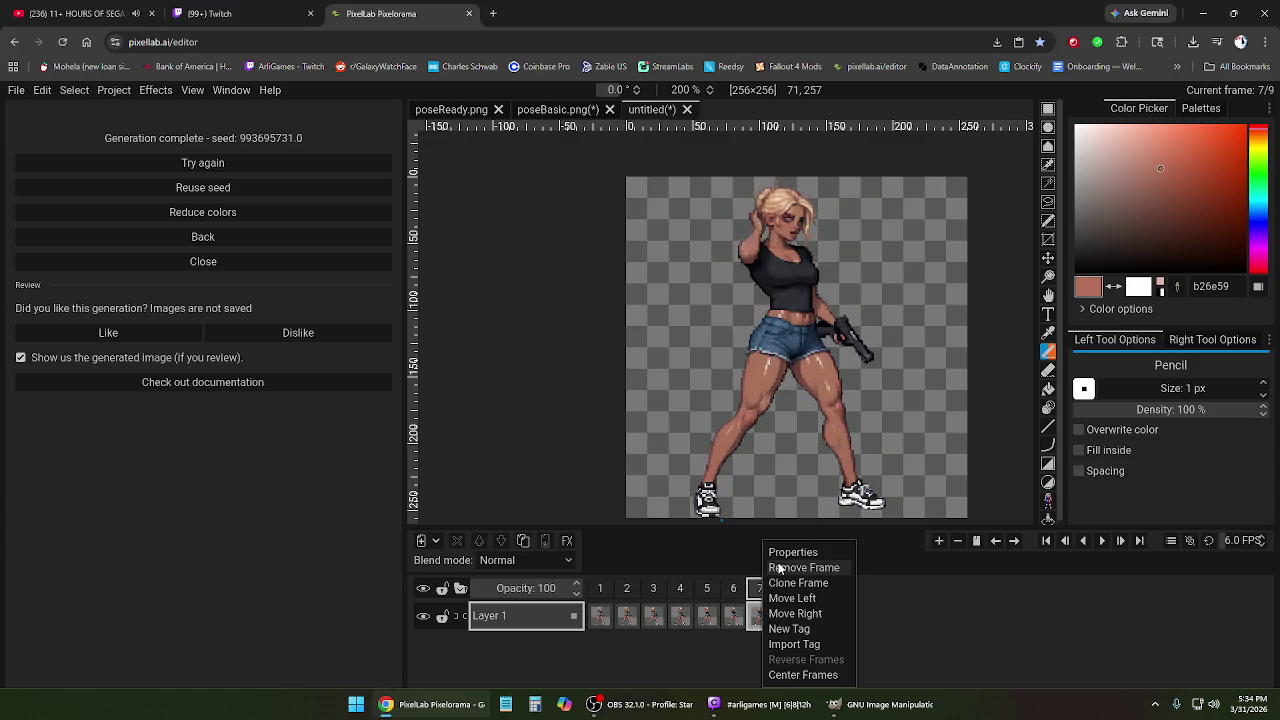
{"action": "left_click", "coordinate": [790, 566]}
{"action": "left_click", "coordinate": [1102, 540]}
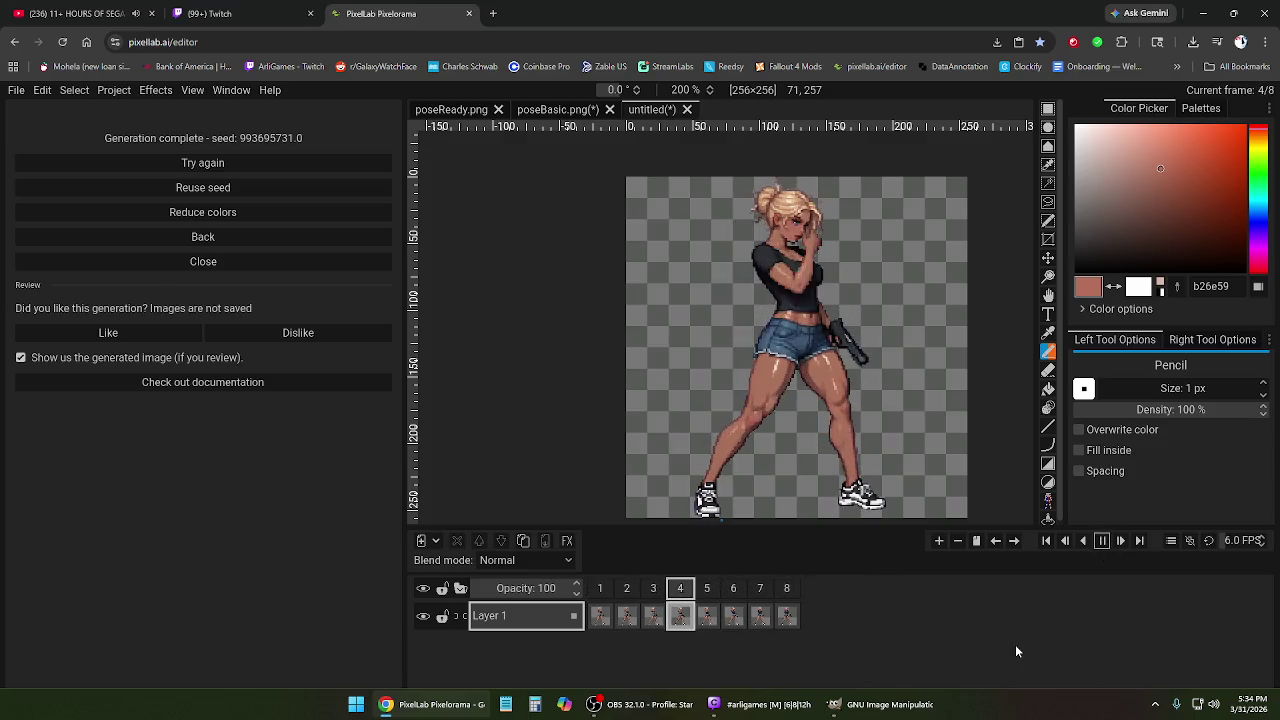
{"action": "left_click", "coordinate": [1102, 540]}
{"action": "scroll", "coordinate": [805, 328], "scroll_direction": "down", "scroll_amount": 1}
{"action": "left_click", "coordinate": [1102, 540]}
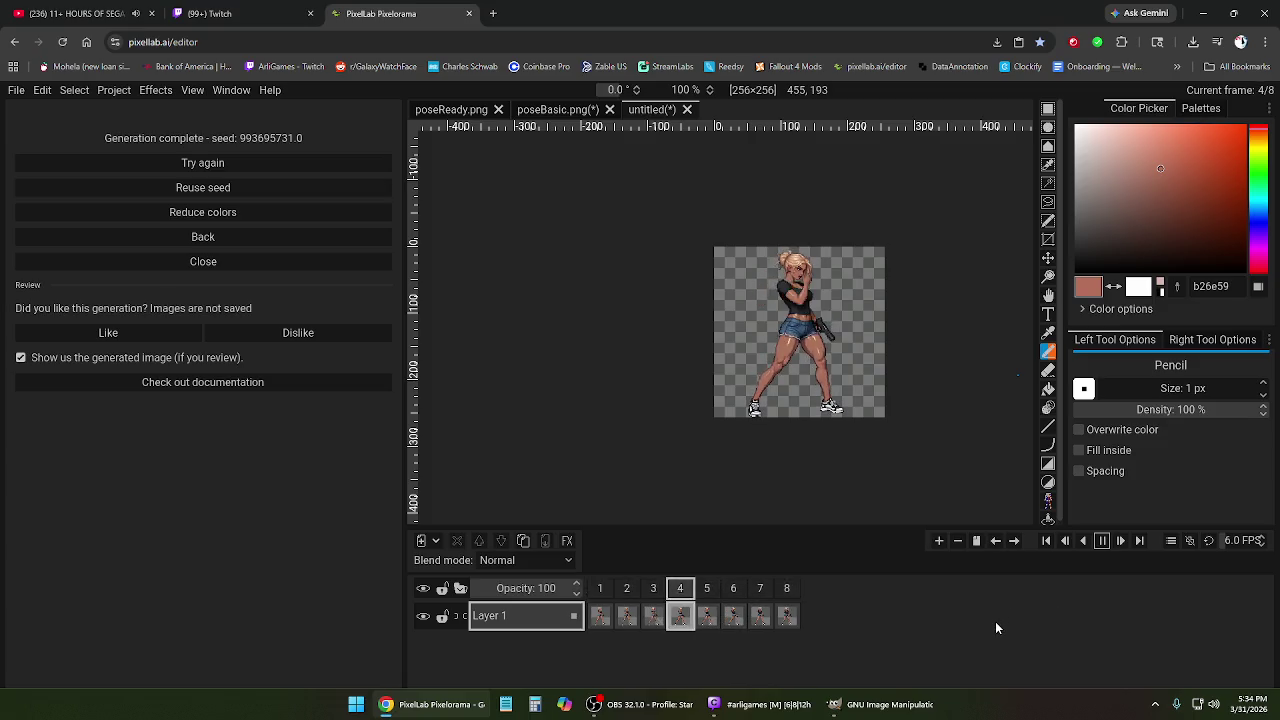
{"action": "left_click", "coordinate": [1102, 541]}
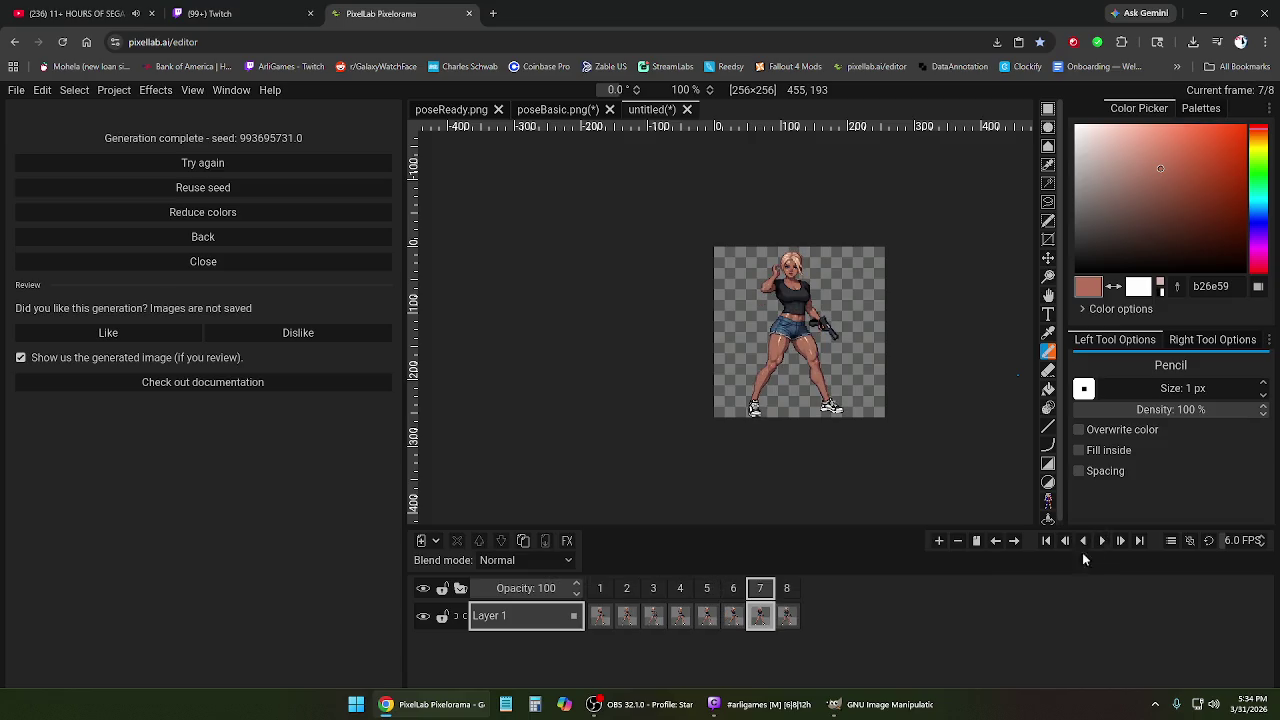
{"action": "scroll", "coordinate": [788, 285], "scroll_direction": "up", "scroll_amount": 3}
{"action": "scroll", "coordinate": [785, 300], "scroll_direction": "down", "scroll_amount": 1}
{"action": "scroll", "coordinate": [766, 344], "scroll_direction": "up", "scroll_amount": 1}
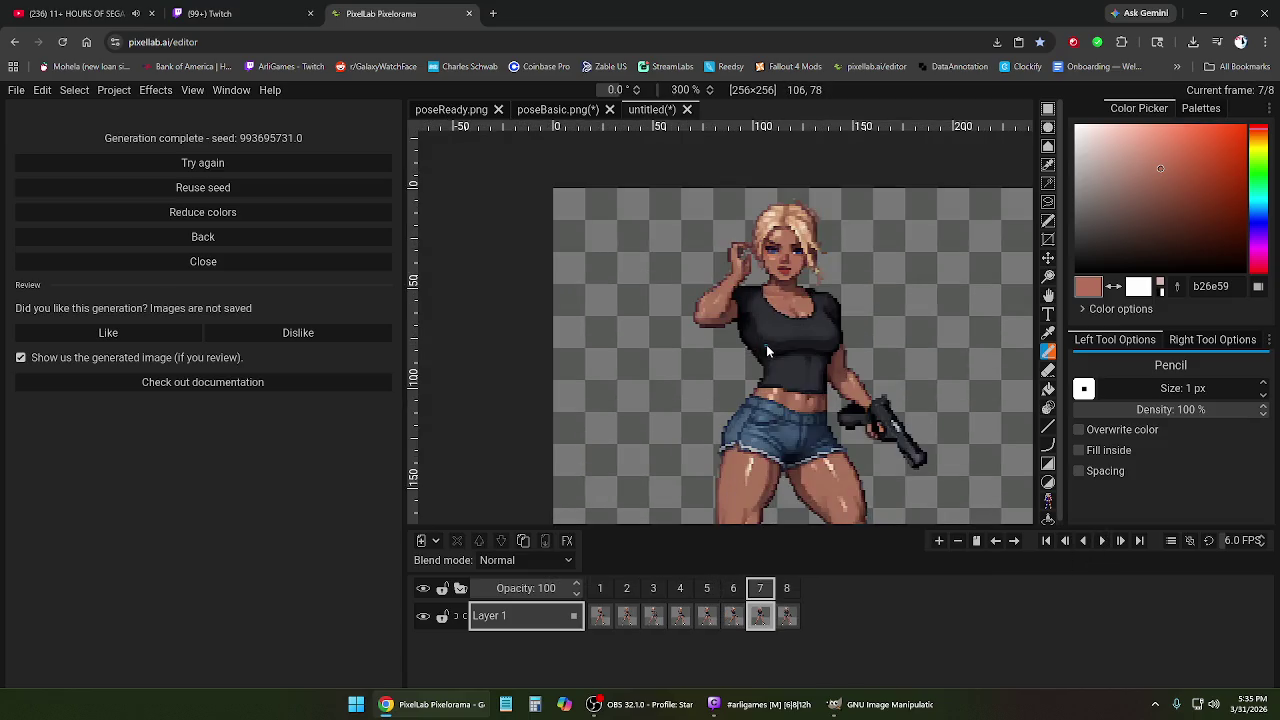
{"action": "left_click", "coordinate": [707, 588]}
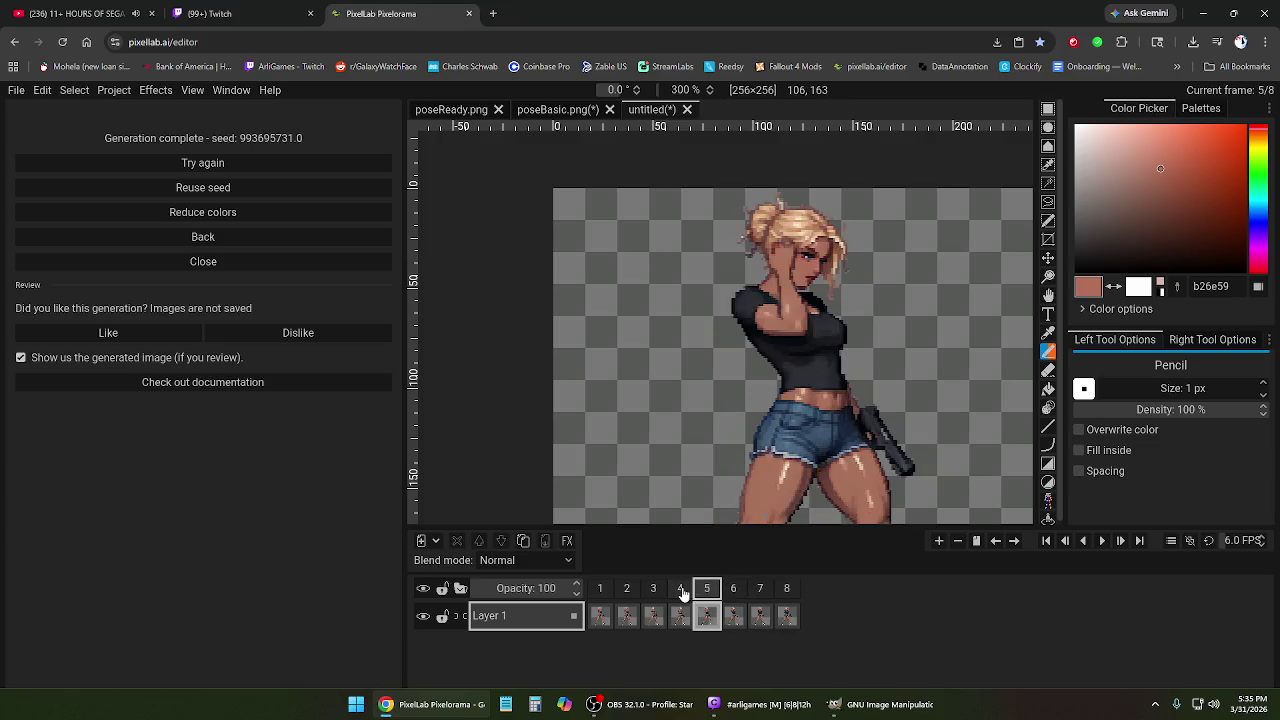
{"action": "left_click", "coordinate": [653, 590]}
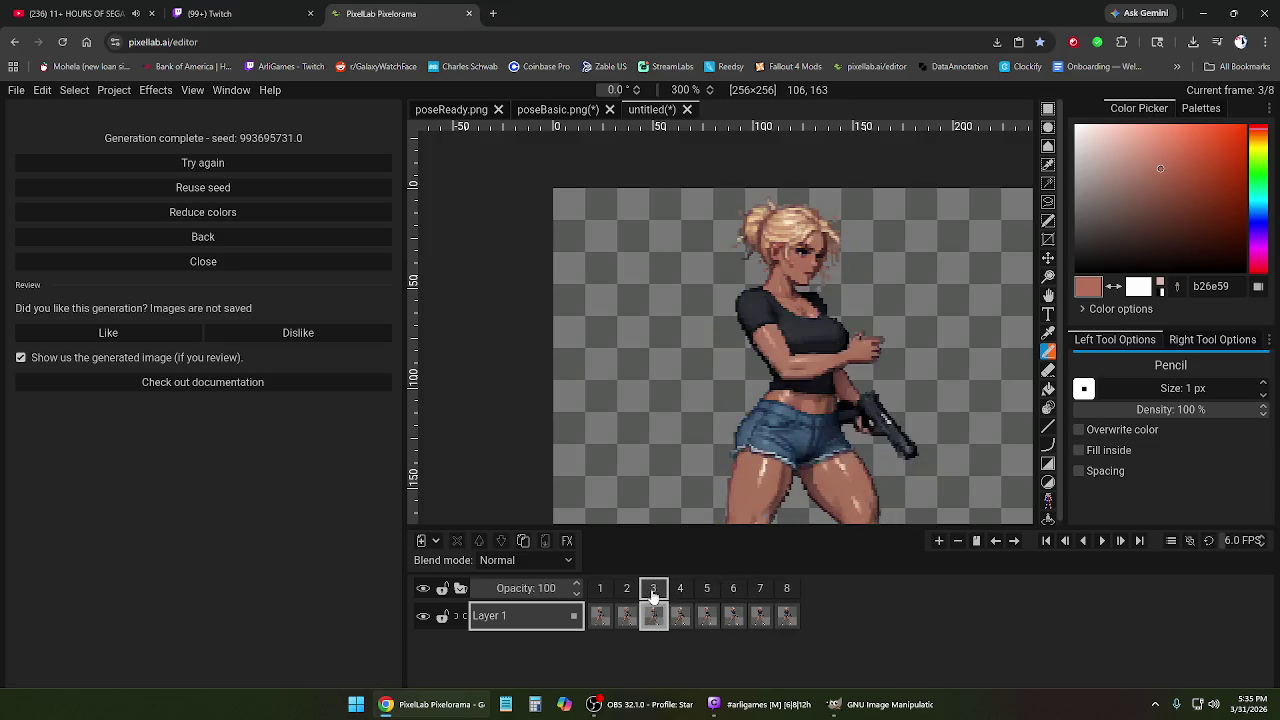
{"action": "left_click", "coordinate": [628, 590]}
{"action": "left_click", "coordinate": [681, 590]}
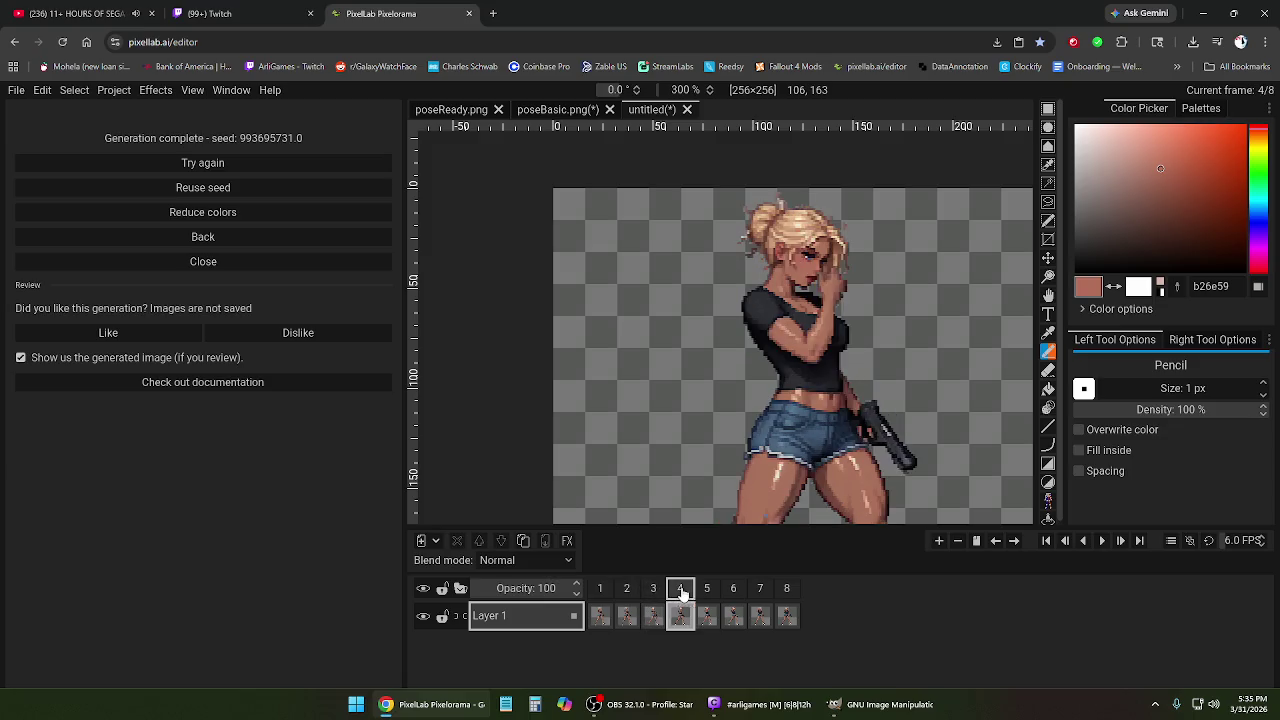
{"action": "left_click", "coordinate": [708, 590]}
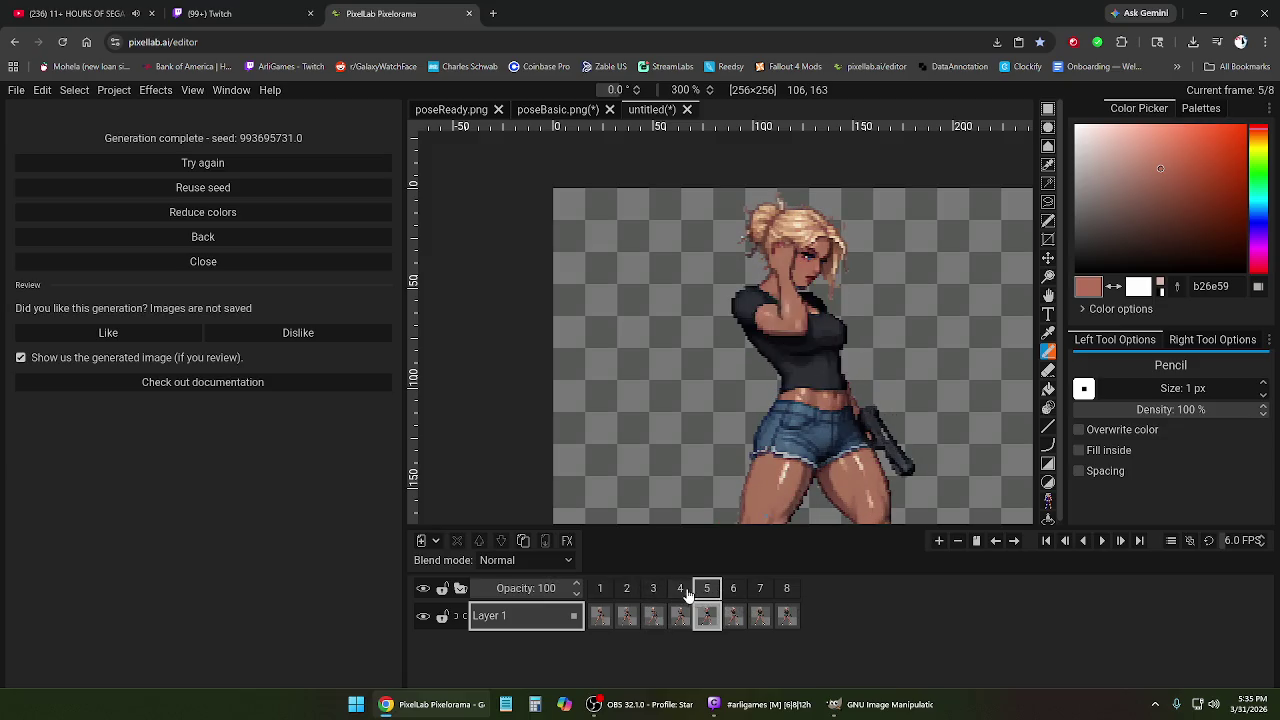
{"action": "left_click", "coordinate": [681, 590]}
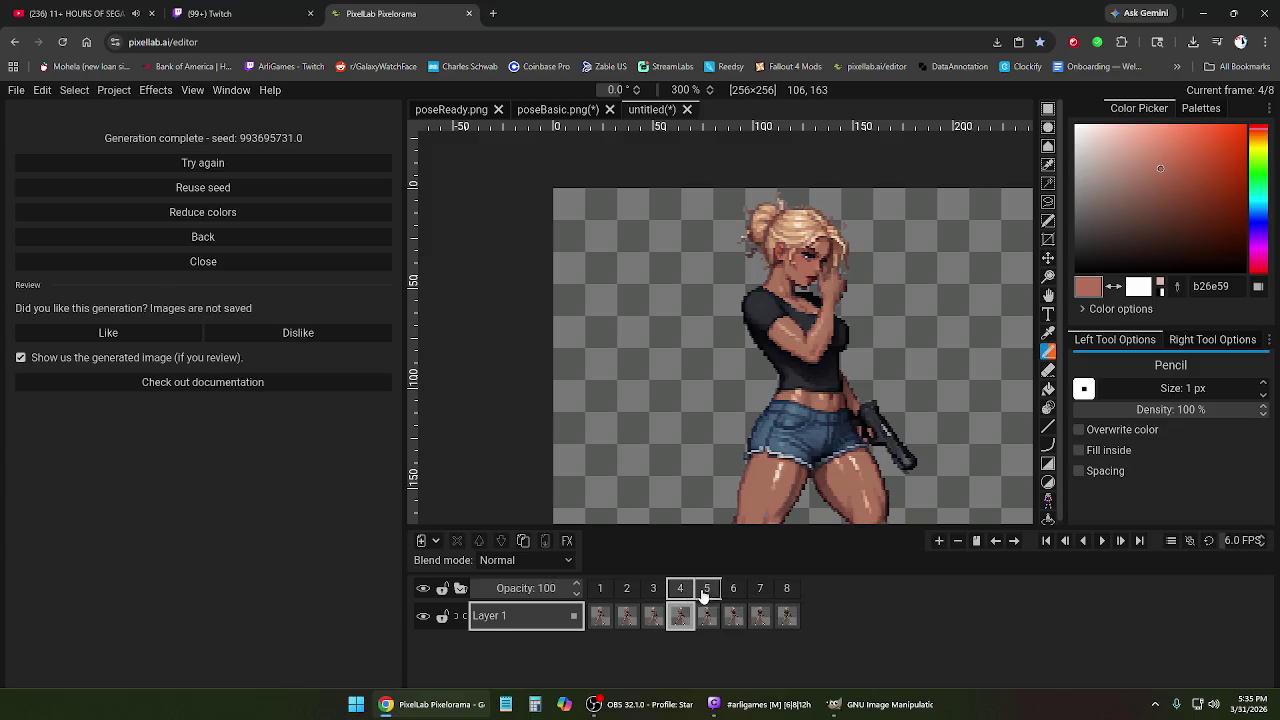
{"action": "left_click", "coordinate": [707, 590]}
{"action": "left_click", "coordinate": [733, 590]}
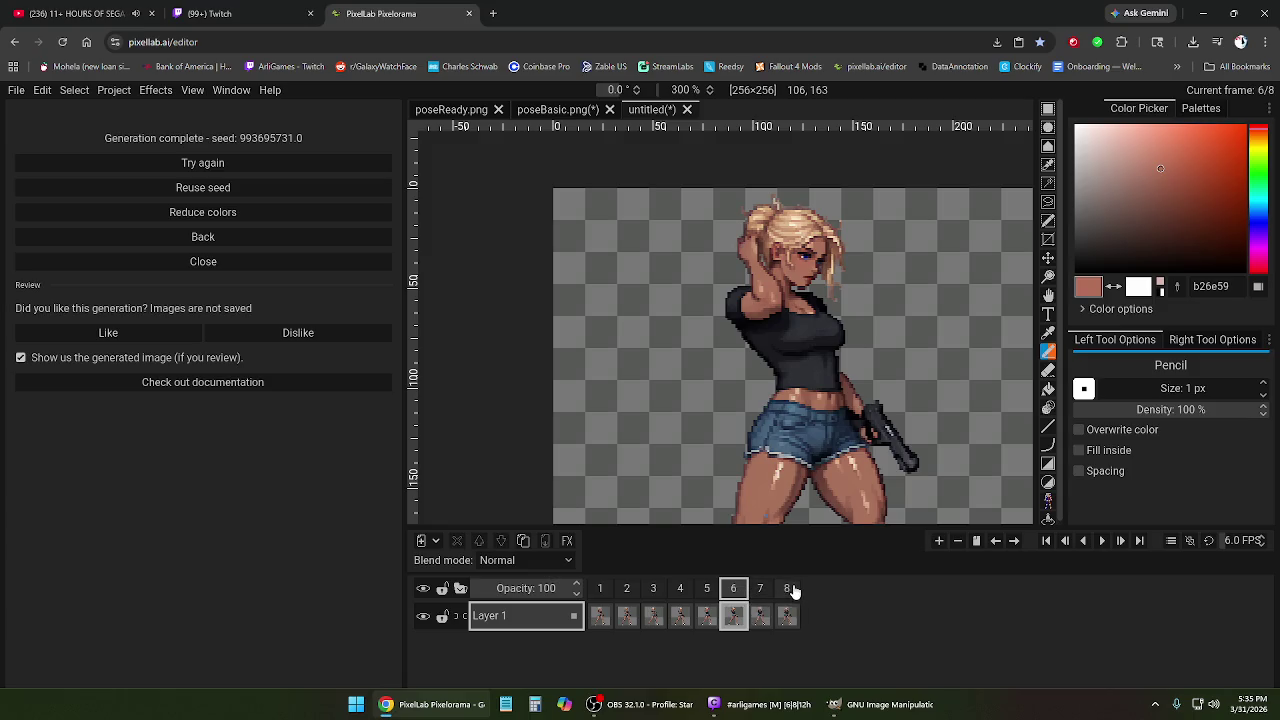
{"action": "left_click", "coordinate": [787, 592]}
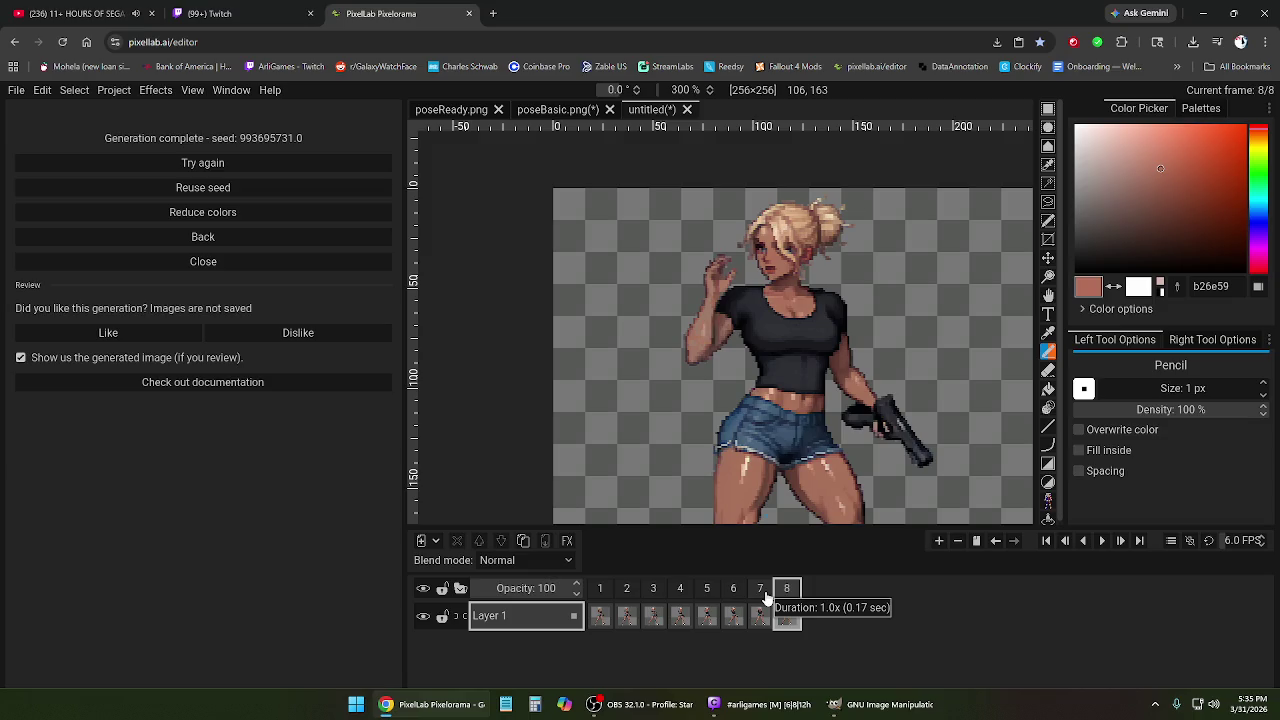
{"action": "left_click", "coordinate": [766, 597]}
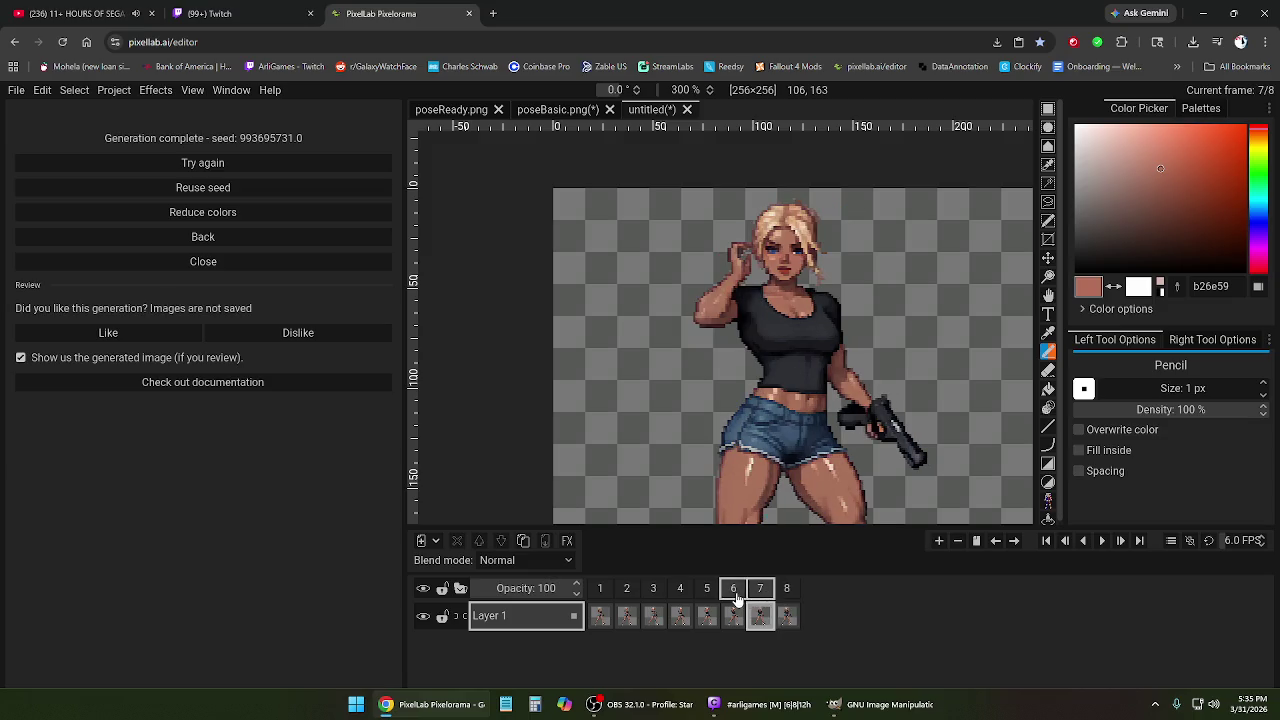
{"action": "left_click", "coordinate": [735, 594]}
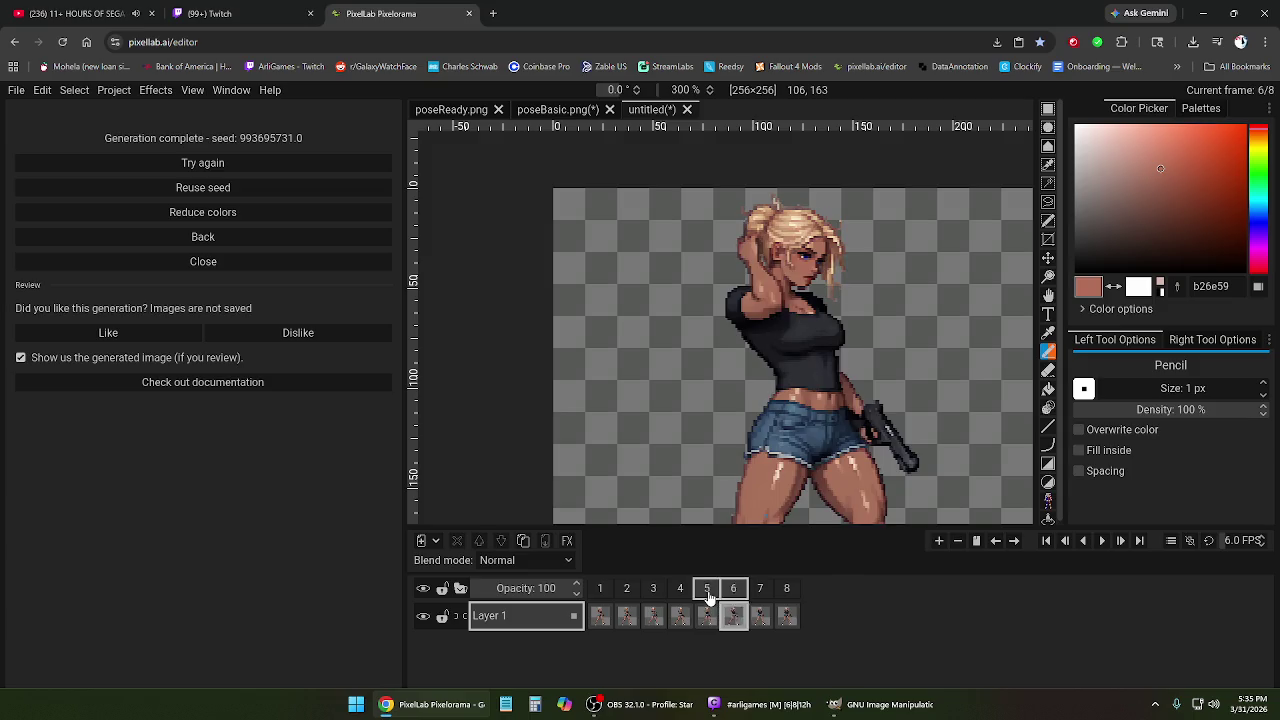
{"action": "left_click", "coordinate": [707, 594]}
{"action": "left_click", "coordinate": [680, 592]}
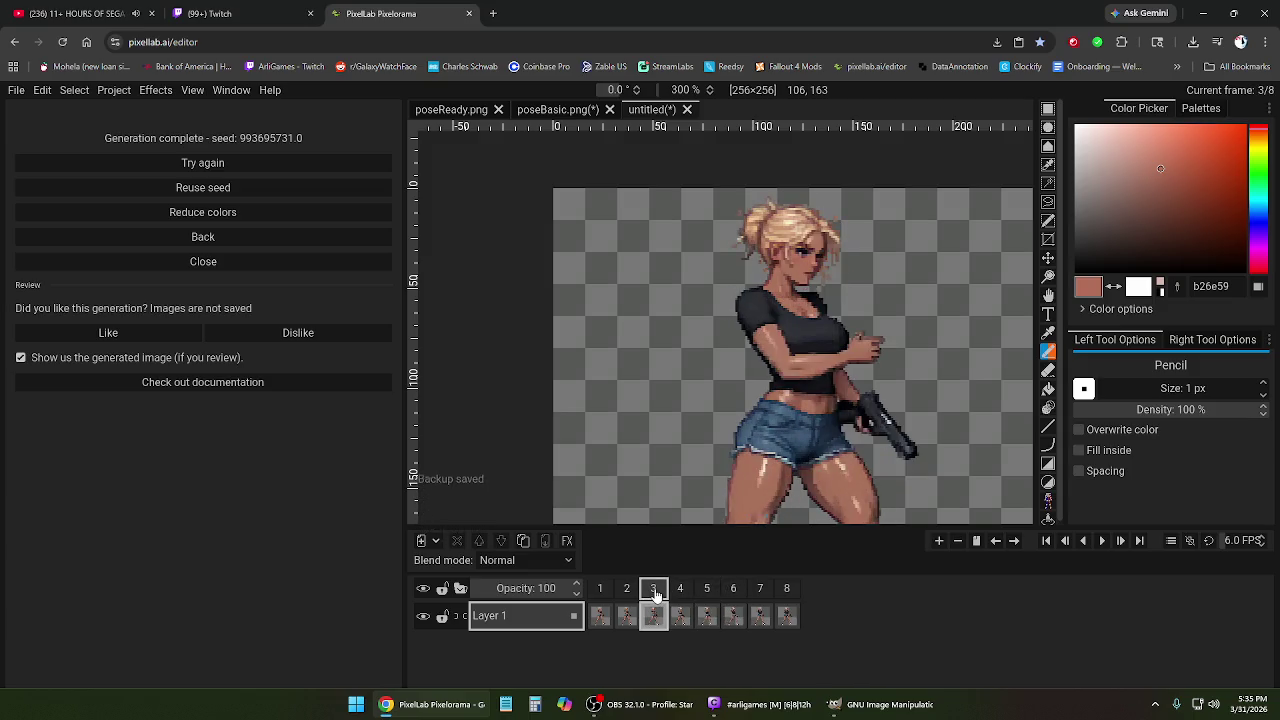
{"action": "left_click", "coordinate": [630, 594]}
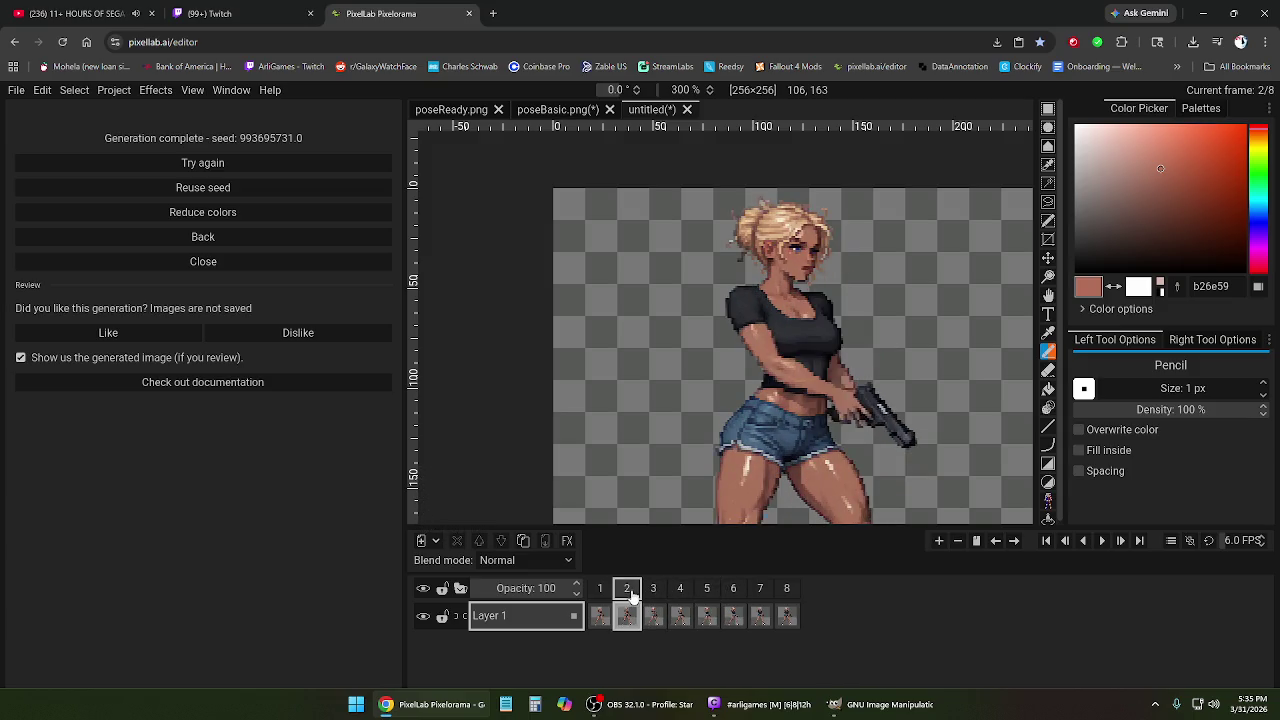
{"action": "left_click", "coordinate": [601, 592]}
{"action": "left_click", "coordinate": [626, 592]}
{"action": "right_click", "coordinate": [626, 592]}
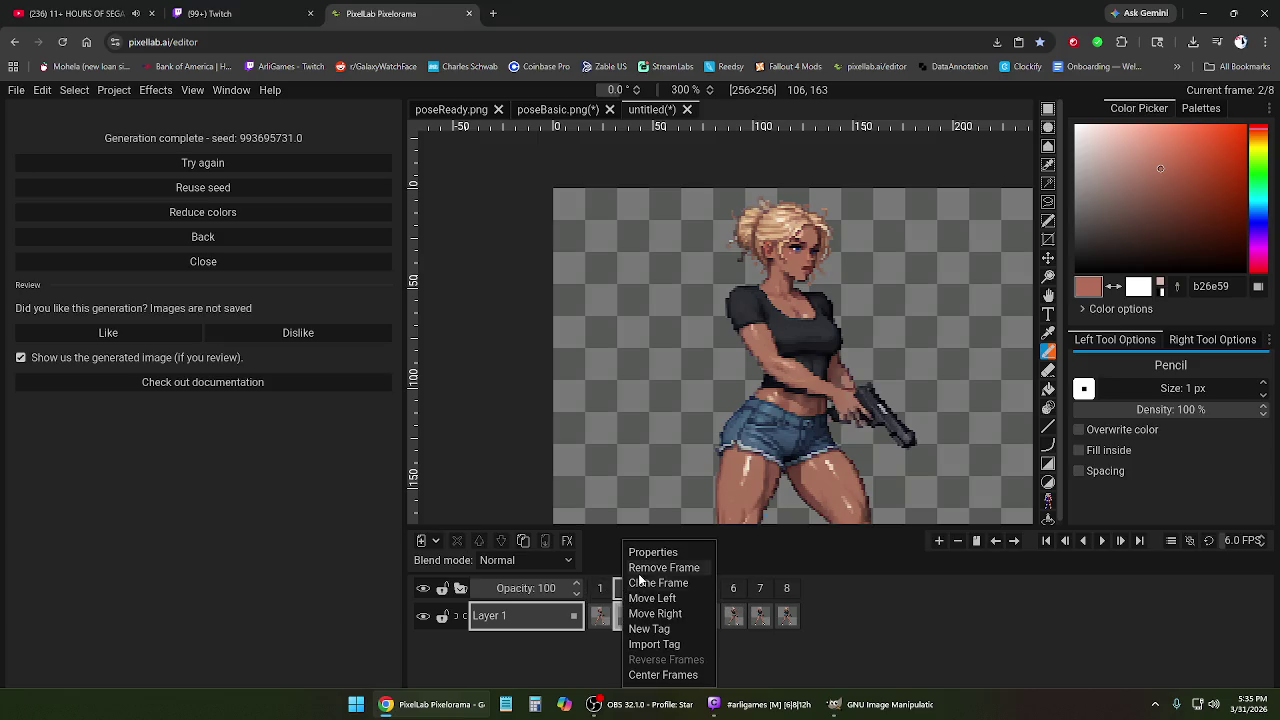
{"action": "left_click", "coordinate": [634, 566]}
{"action": "left_click", "coordinate": [600, 590]}
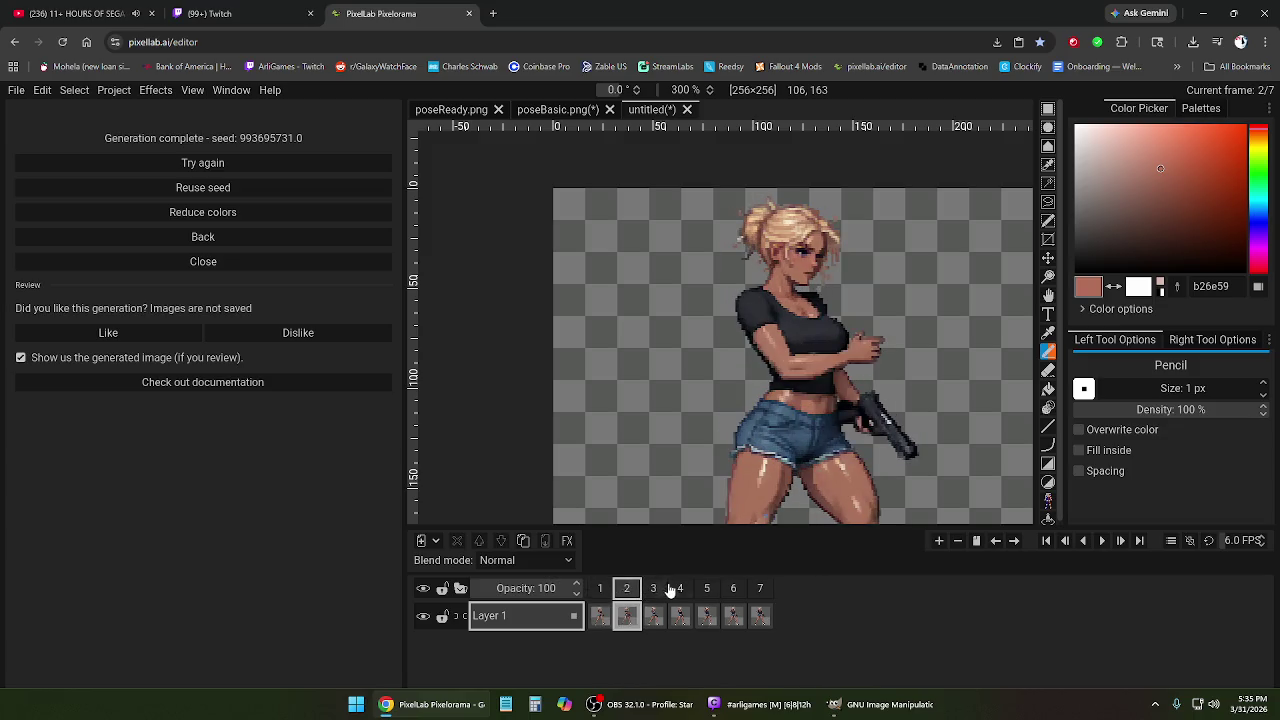
{"action": "left_click", "coordinate": [1102, 540]}
{"action": "scroll", "coordinate": [879, 430], "scroll_direction": "down", "scroll_amount": 1}
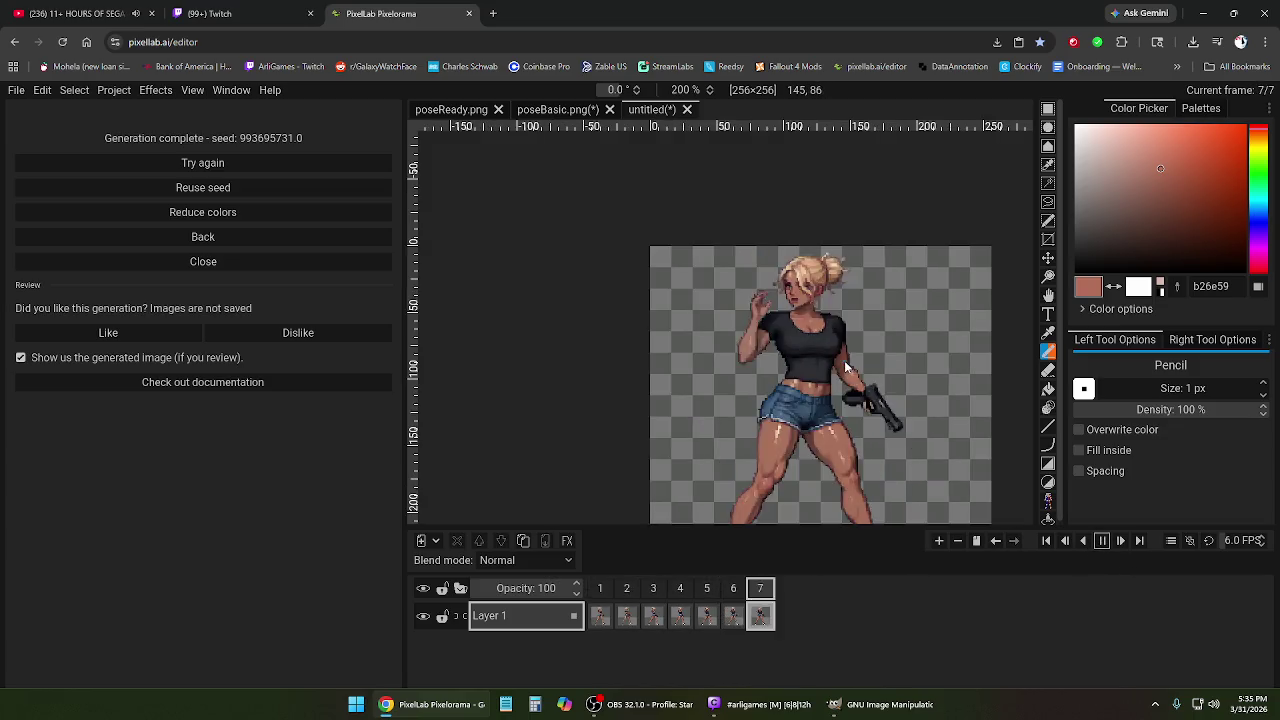
{"action": "scroll", "coordinate": [882, 428], "scroll_direction": "down", "scroll_amount": 1}
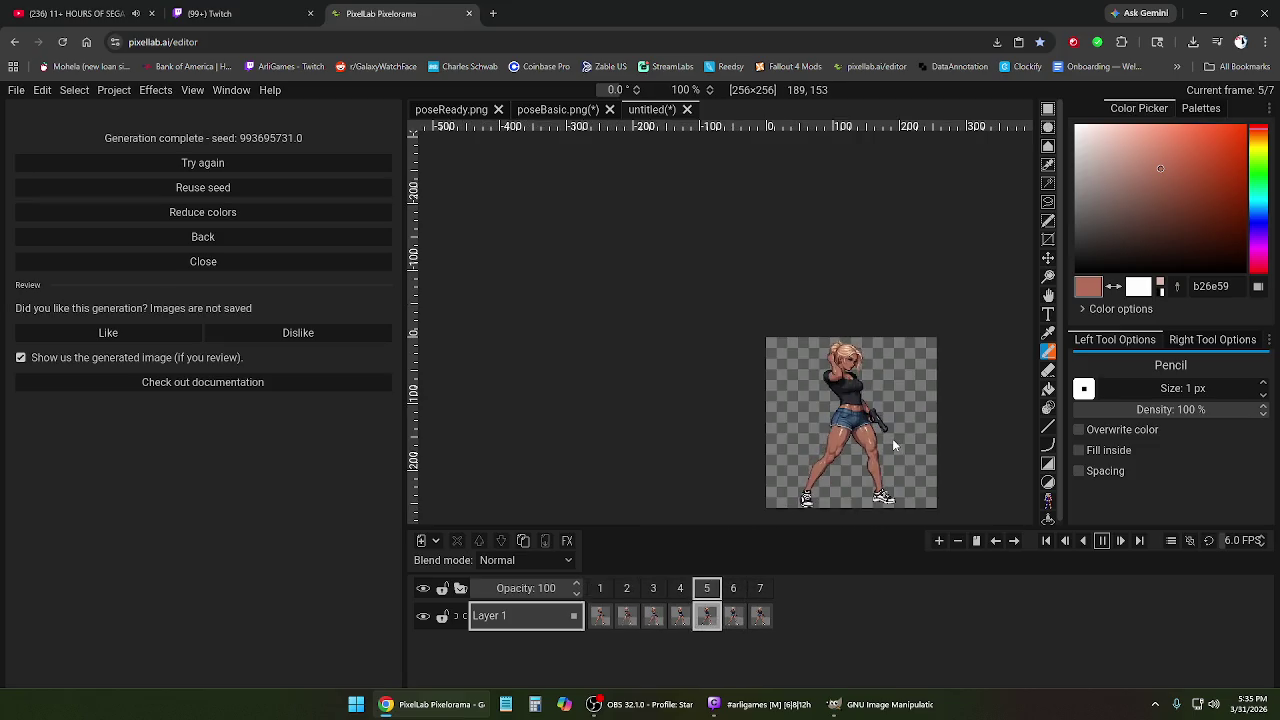
{"action": "scroll", "coordinate": [872, 421], "scroll_direction": "up", "scroll_amount": 1}
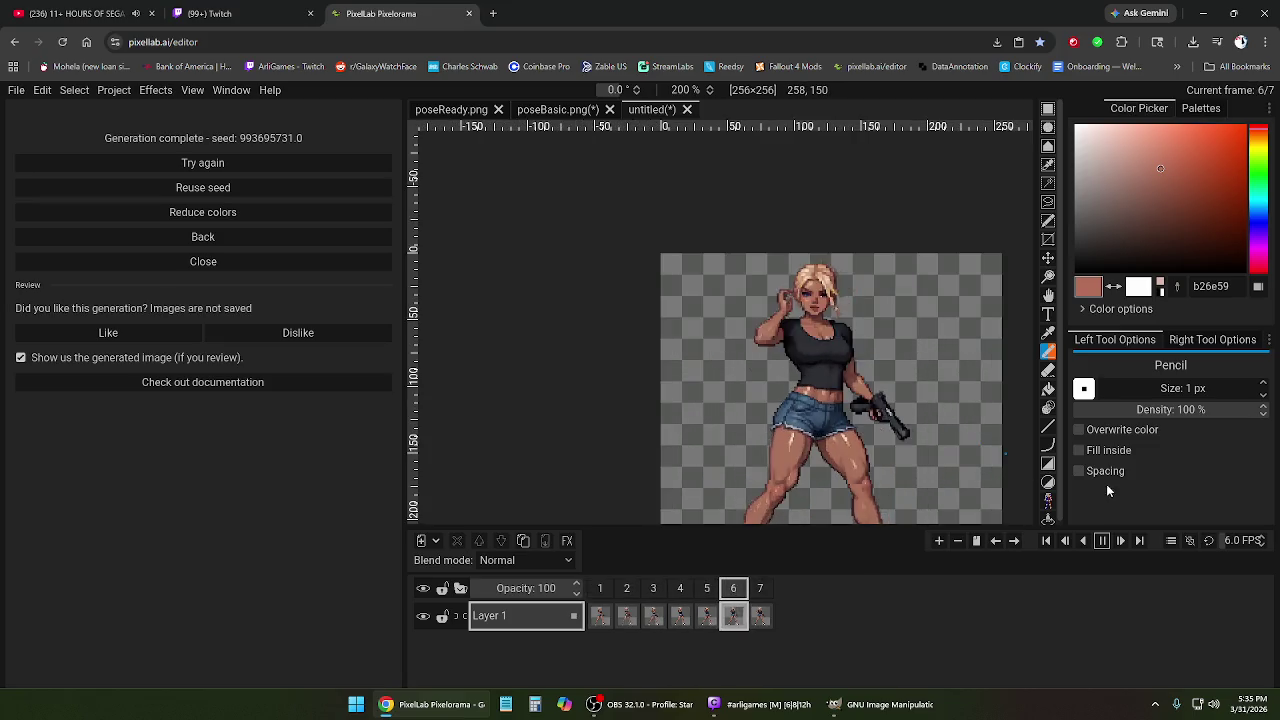
{"action": "left_click", "coordinate": [1102, 540]}
{"action": "left_click", "coordinate": [680, 590]}
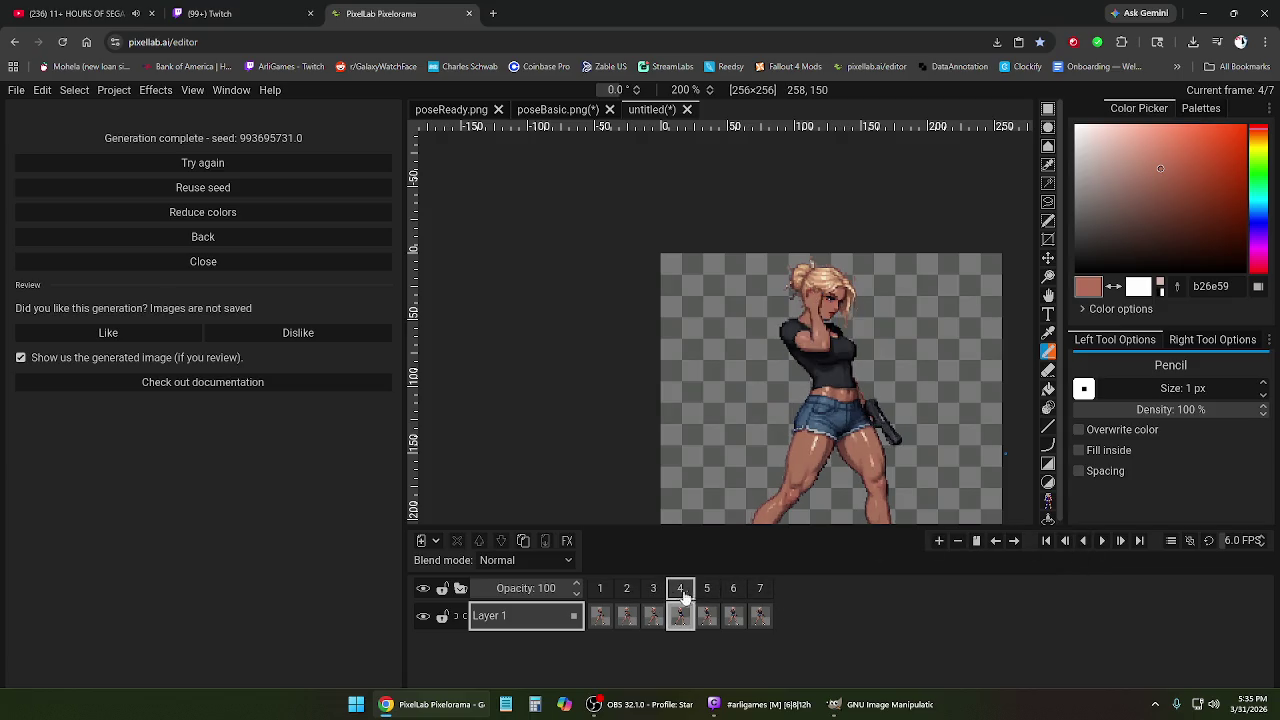
{"action": "left_click", "coordinate": [735, 594]}
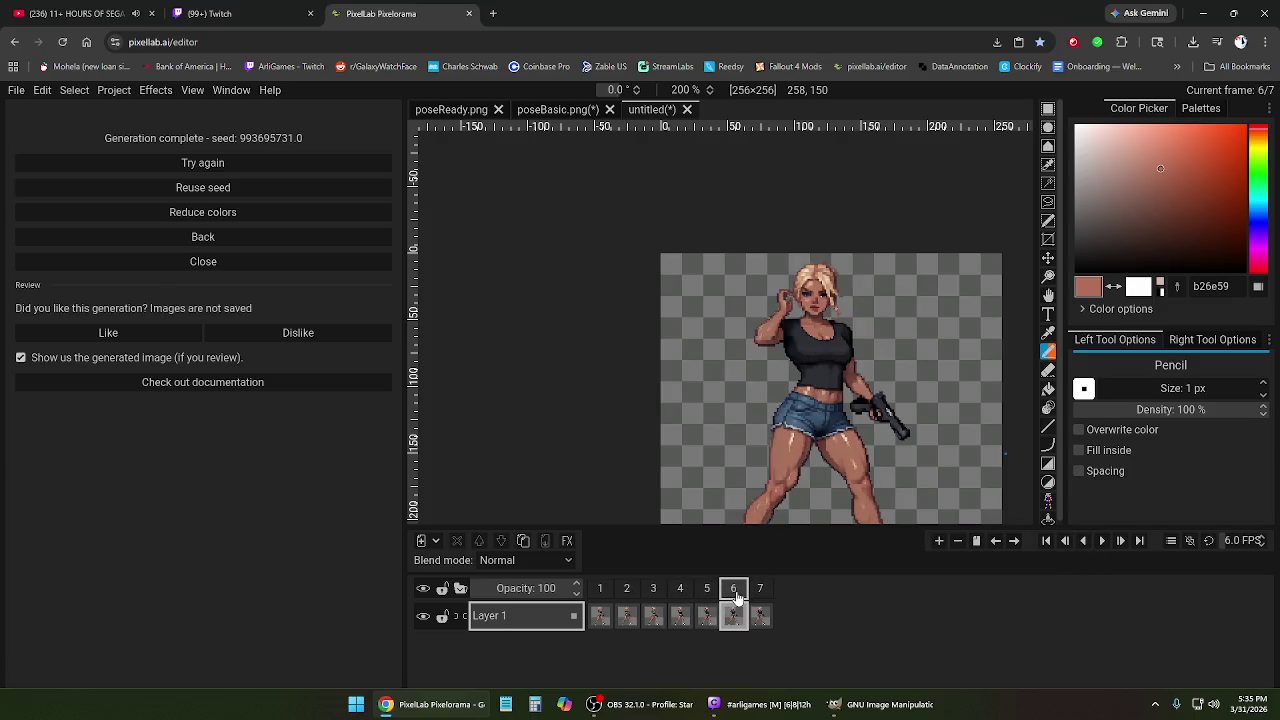
{"action": "left_click", "coordinate": [760, 592]}
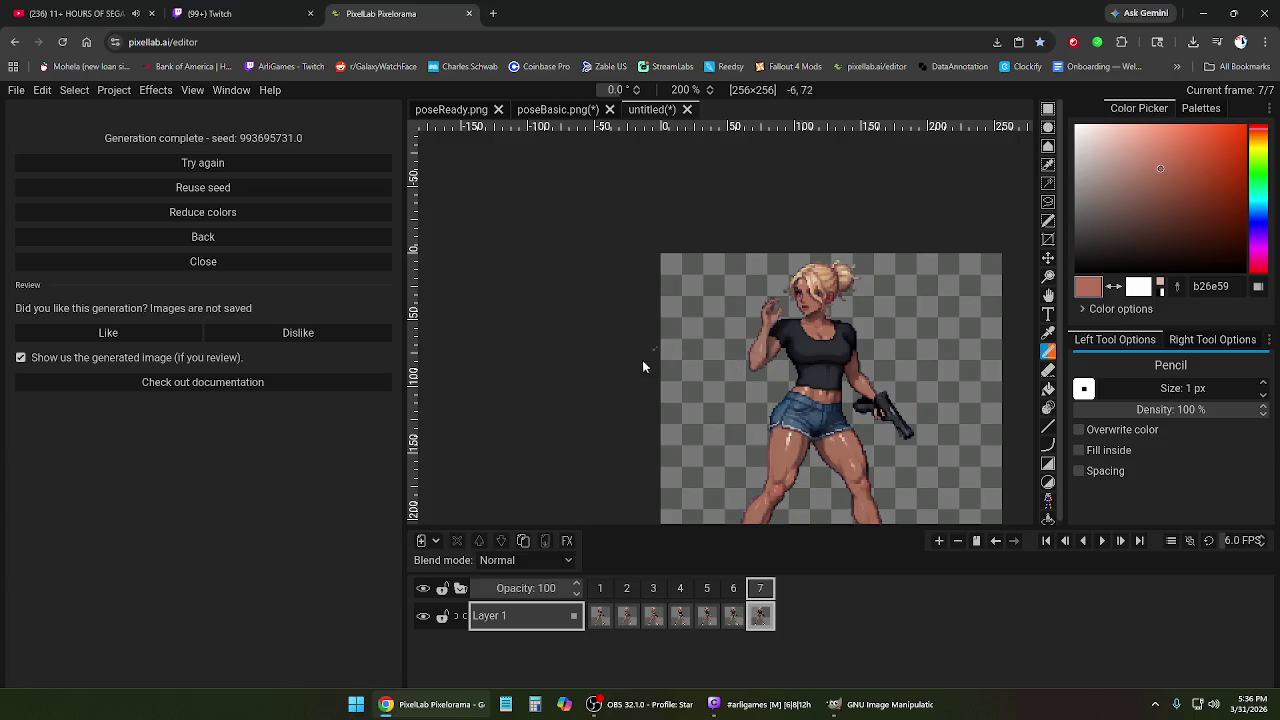
{"action": "left_click", "coordinate": [625, 590]}
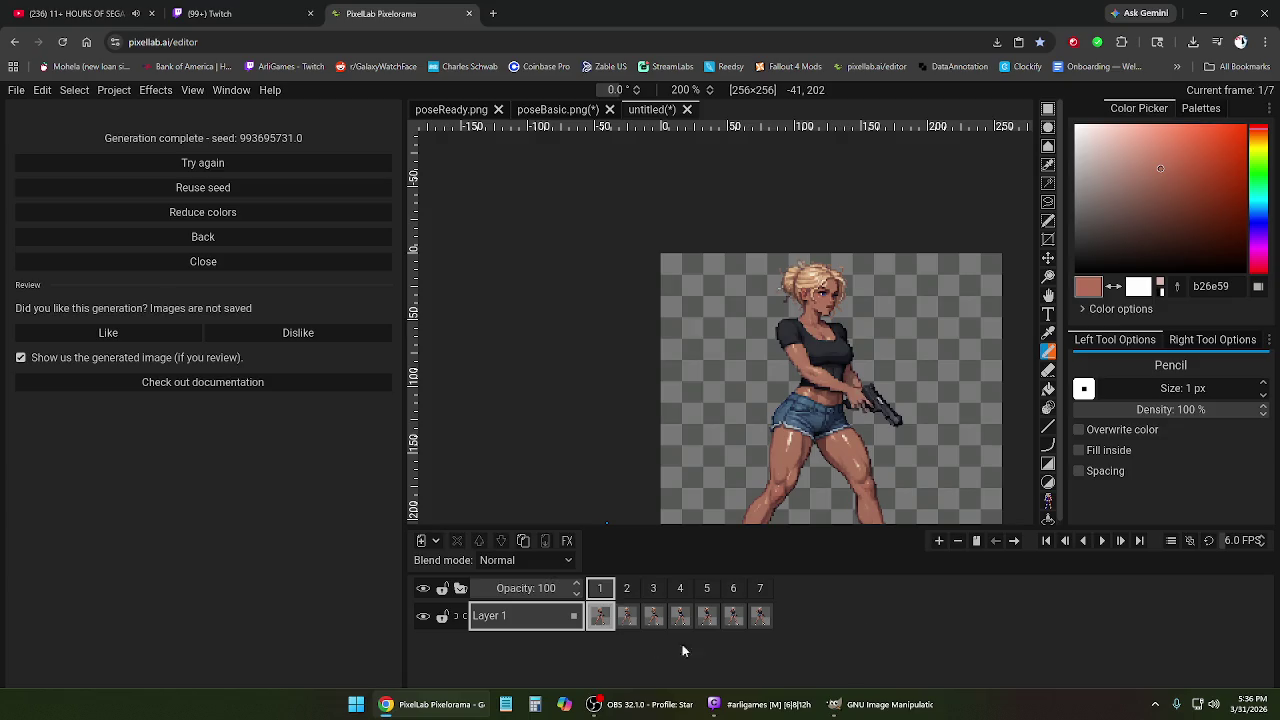
{"action": "left_click", "coordinate": [619, 591]}
{"action": "left_click", "coordinate": [626, 588]}
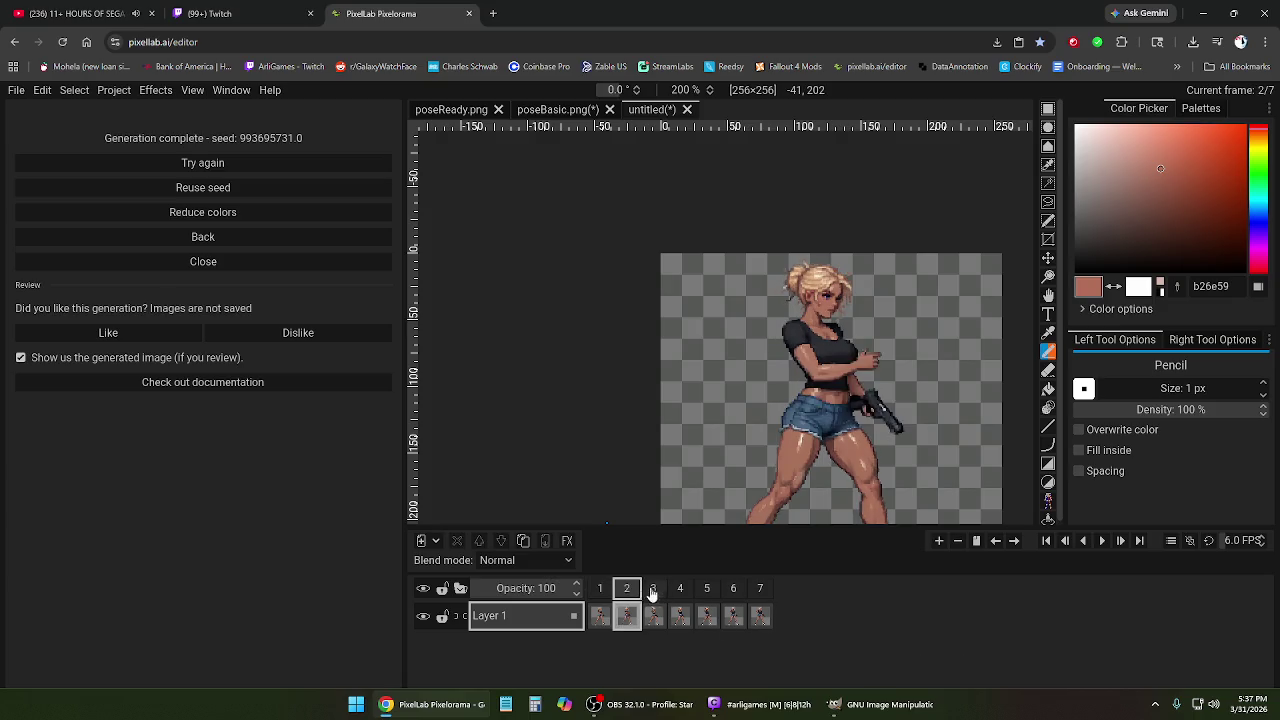
{"action": "left_click", "coordinate": [680, 590]}
{"action": "left_click", "coordinate": [733, 590]}
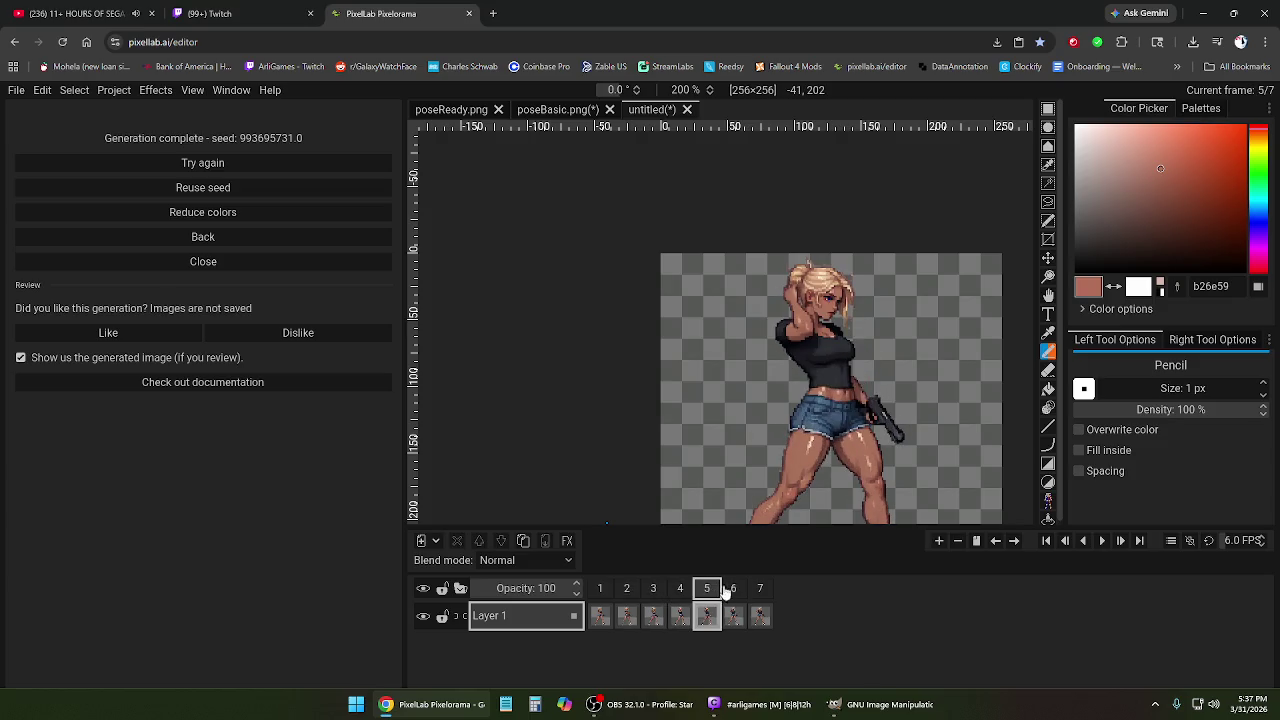
{"action": "left_click", "coordinate": [760, 590]}
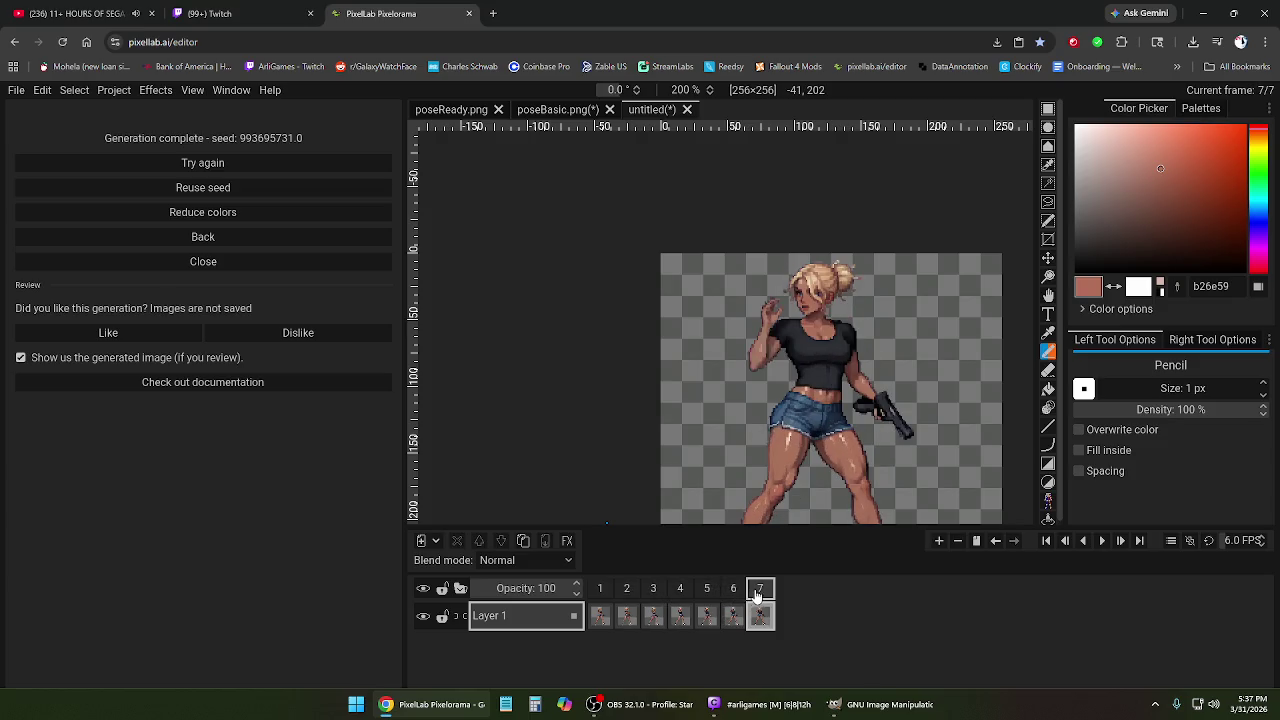
{"action": "left_click", "coordinate": [680, 590]}
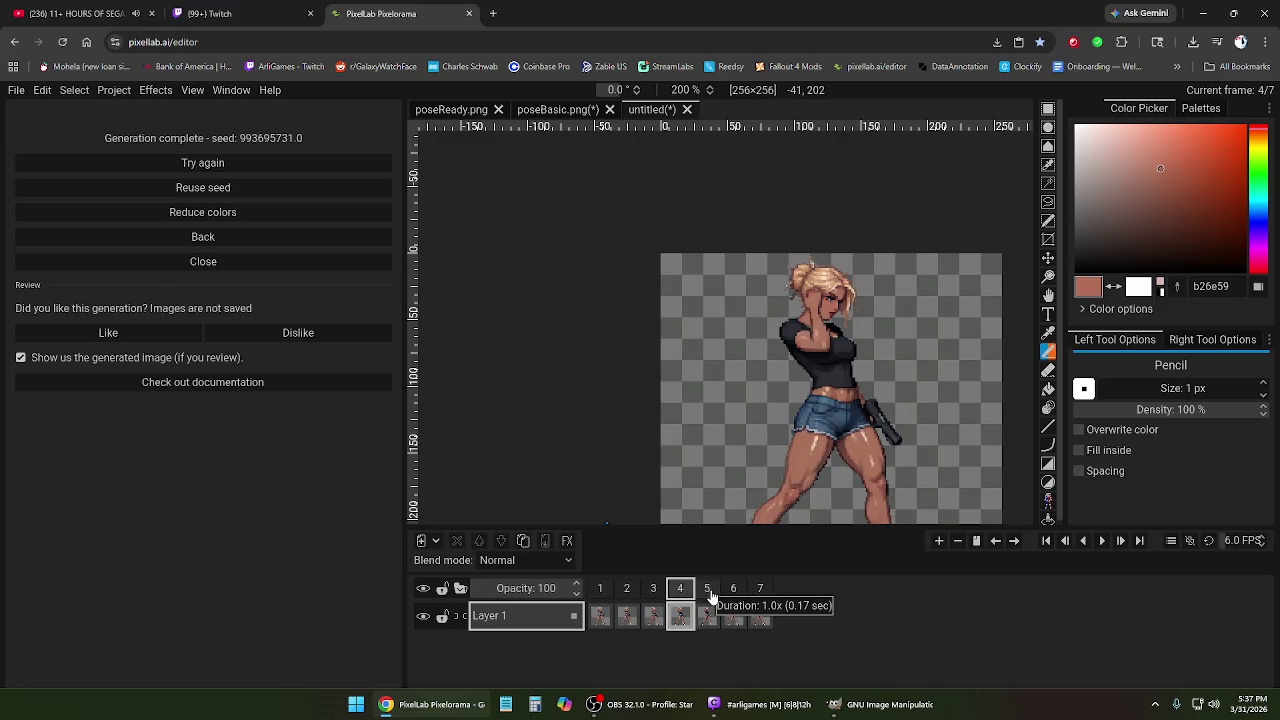
{"action": "left_click", "coordinate": [708, 592]}
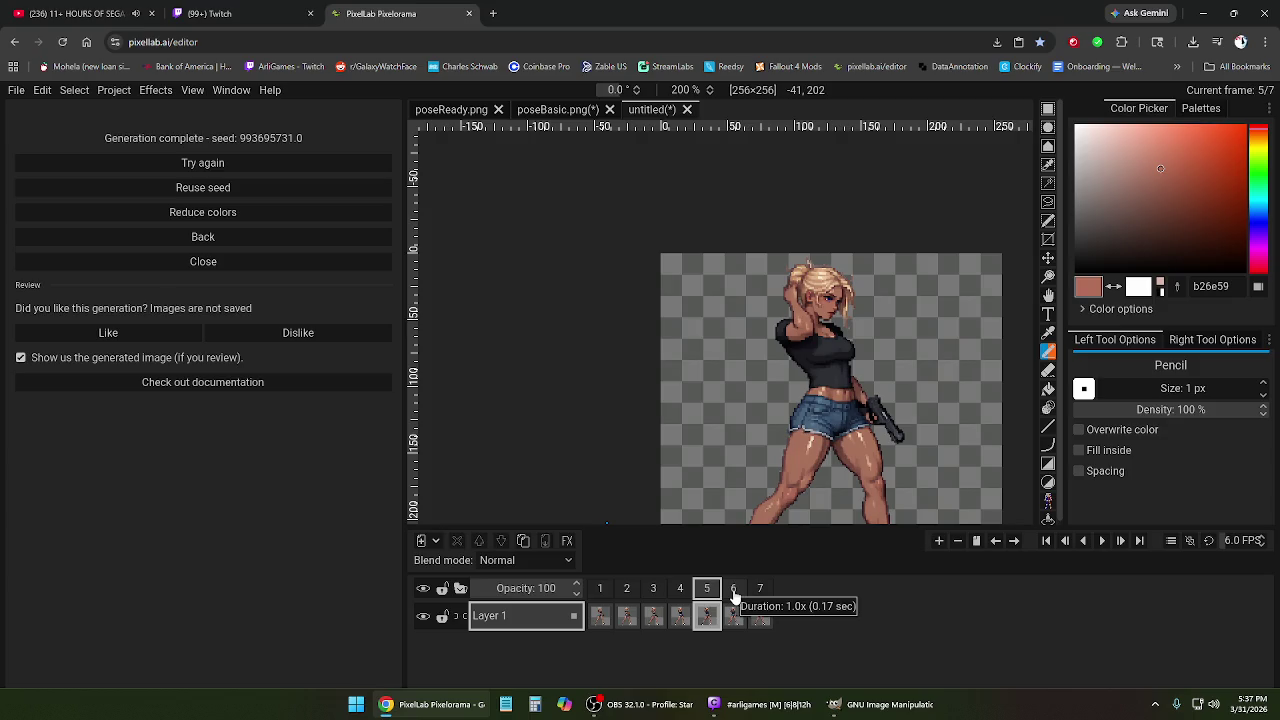
{"action": "left_click", "coordinate": [734, 592]}
{"action": "left_click", "coordinate": [680, 592]}
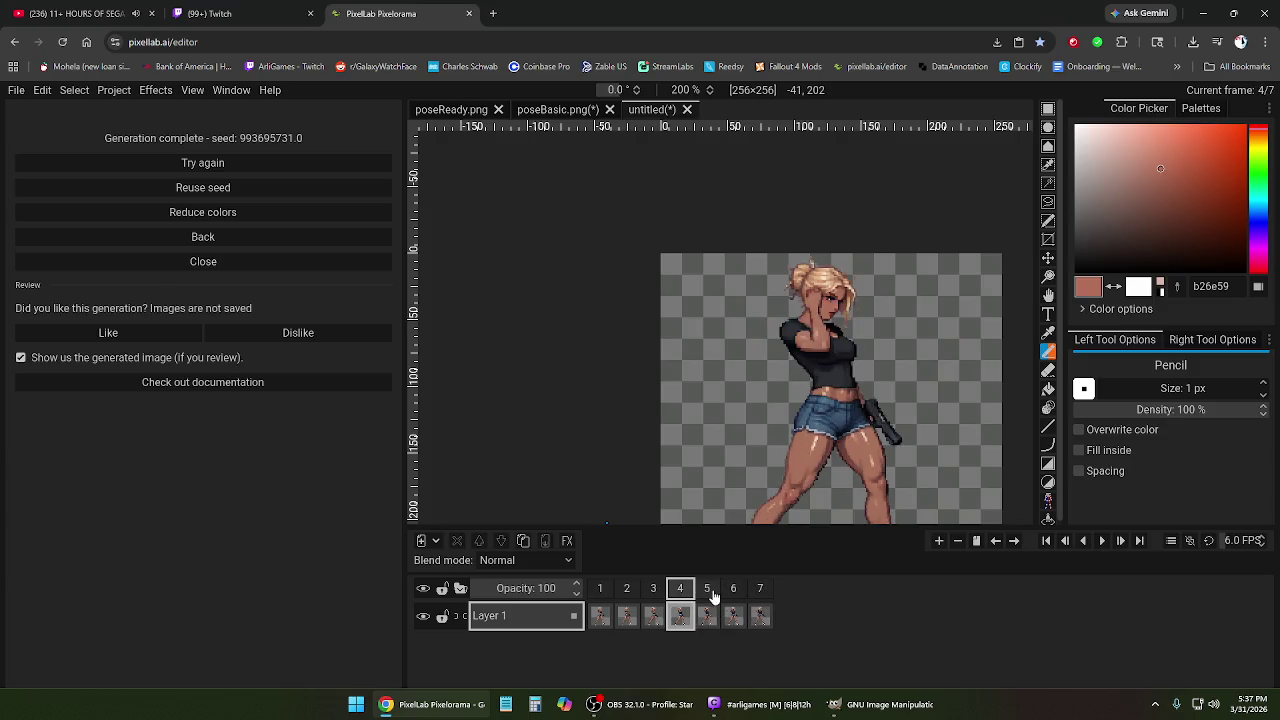
{"action": "left_click", "coordinate": [712, 594]}
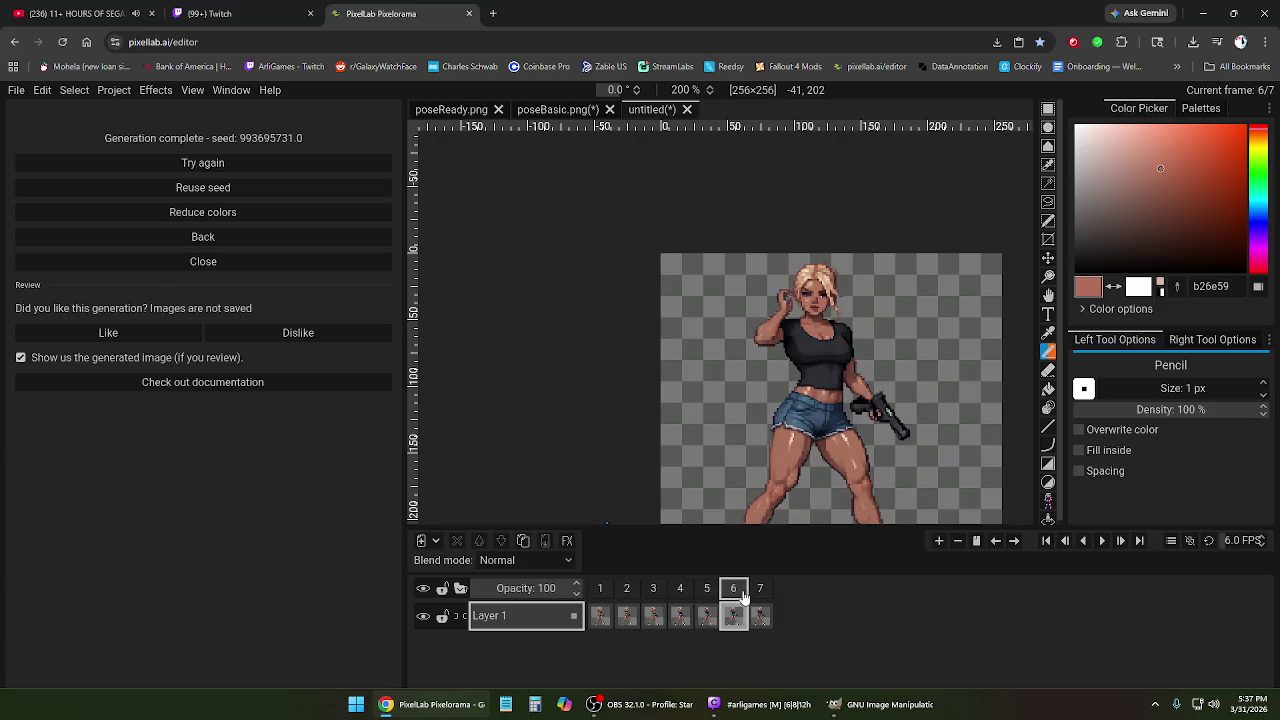
{"action": "left_click", "coordinate": [762, 596]}
{"action": "left_click", "coordinate": [653, 592]}
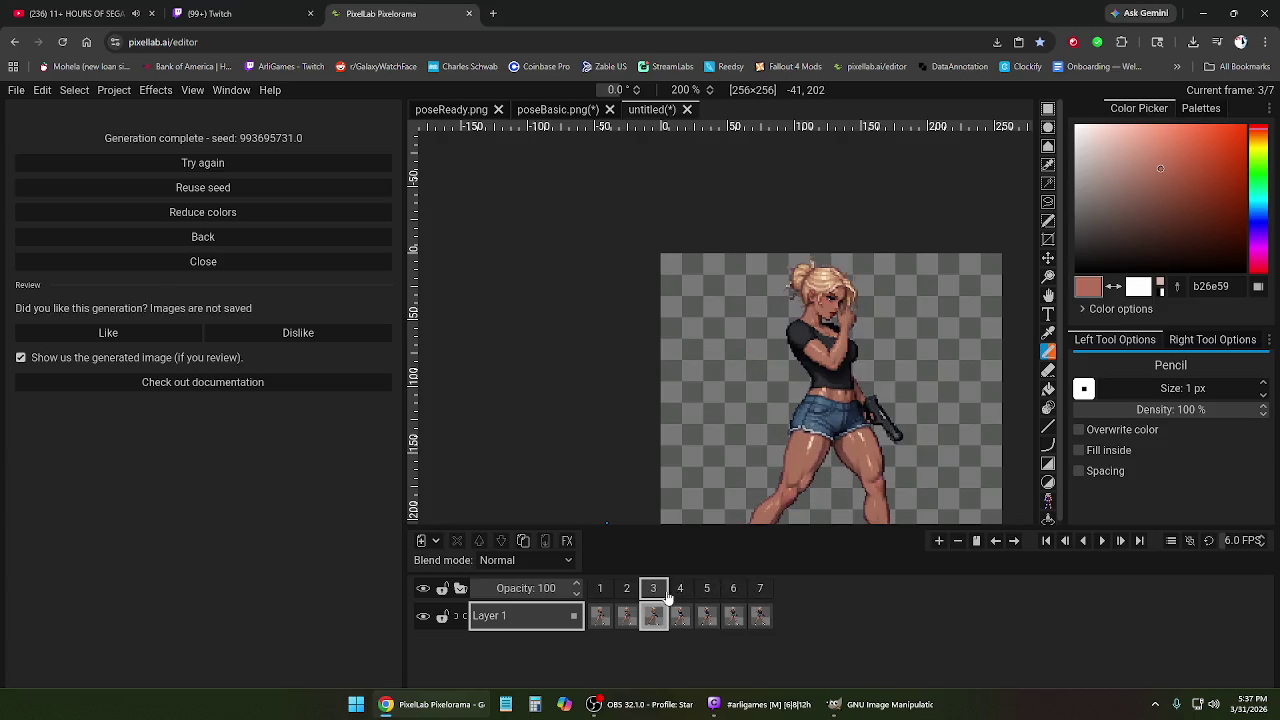
{"action": "left_click", "coordinate": [681, 594]}
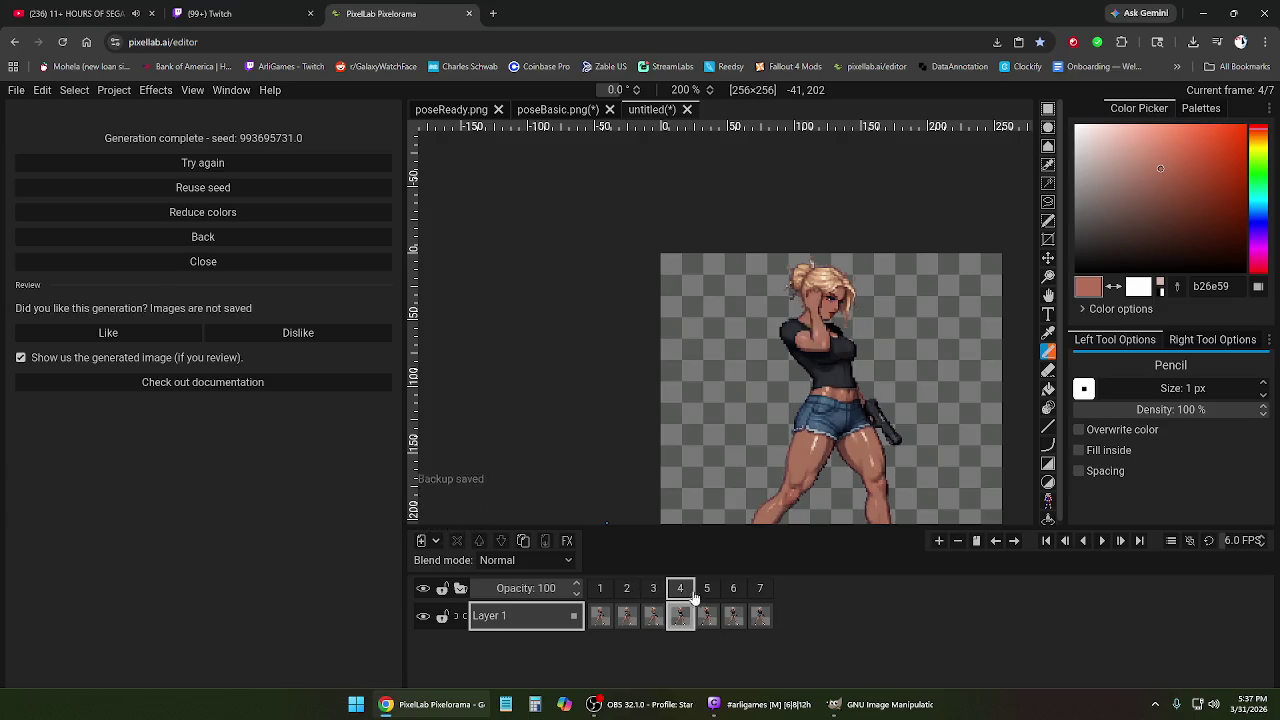
{"action": "left_click", "coordinate": [708, 594]}
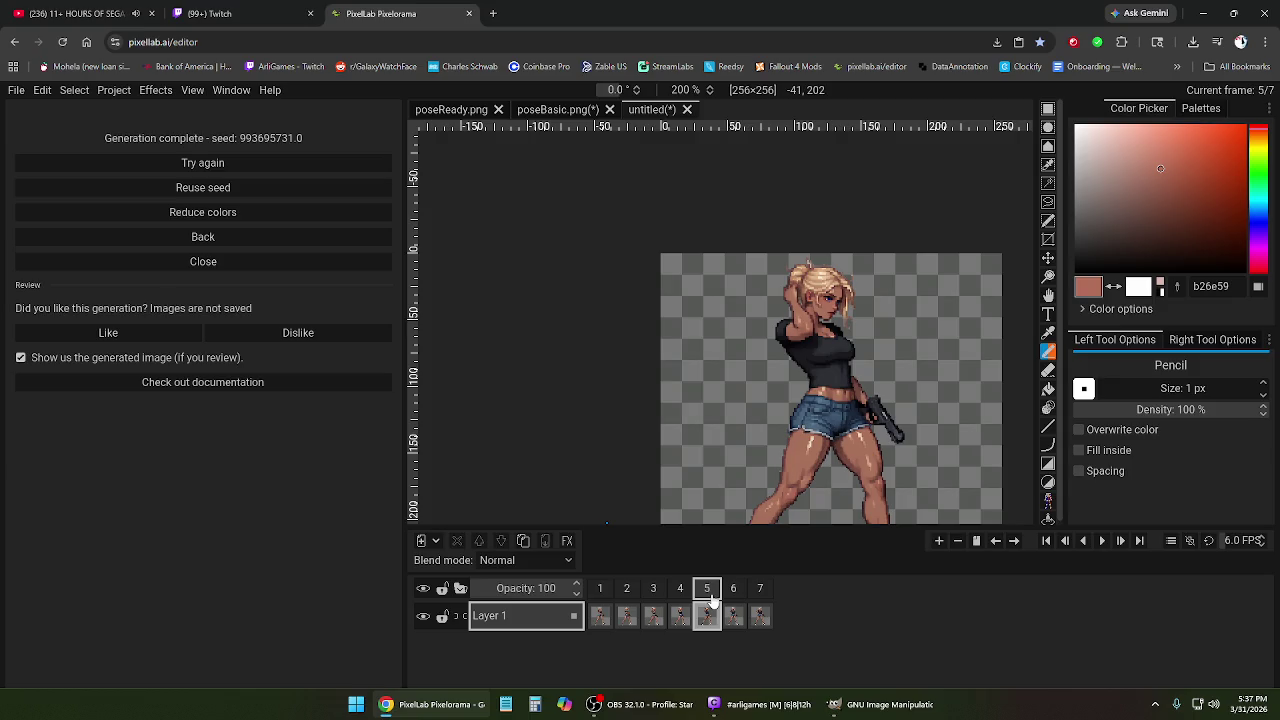
{"action": "left_click", "coordinate": [600, 592]}
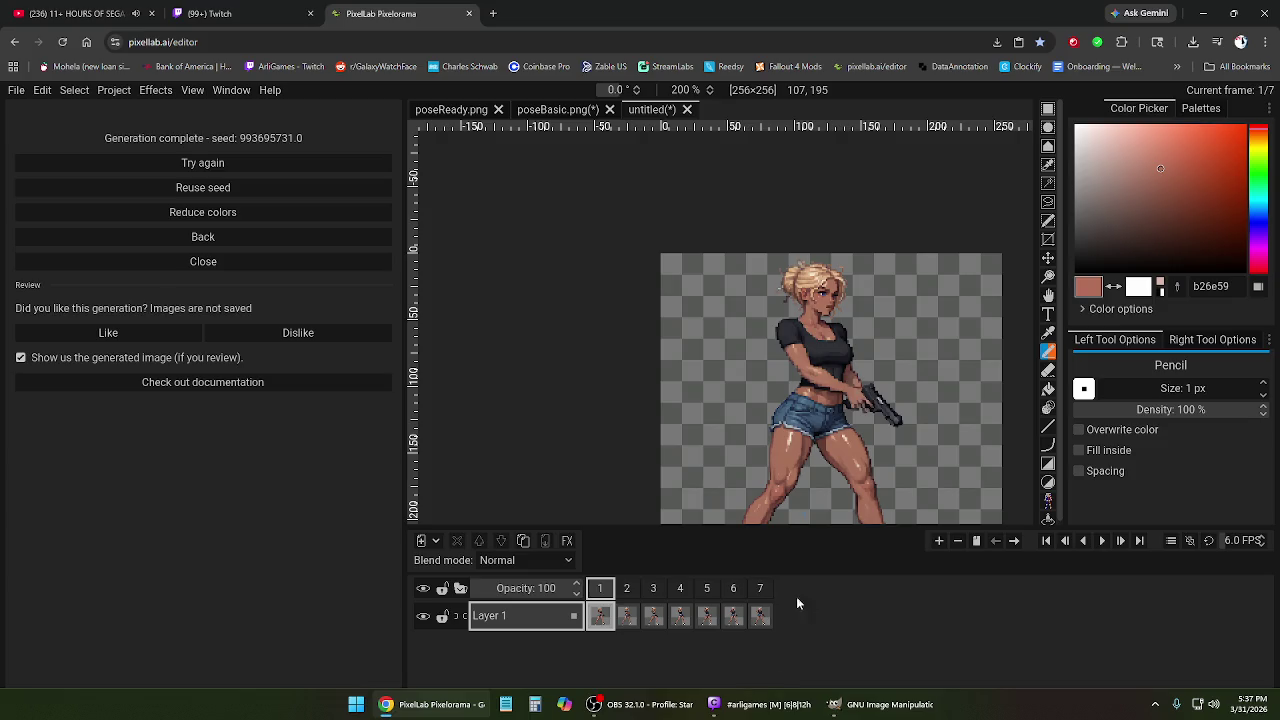
{"action": "left_click", "coordinate": [627, 588]}
{"action": "left_click", "coordinate": [680, 588]}
{"action": "left_click", "coordinate": [733, 590]}
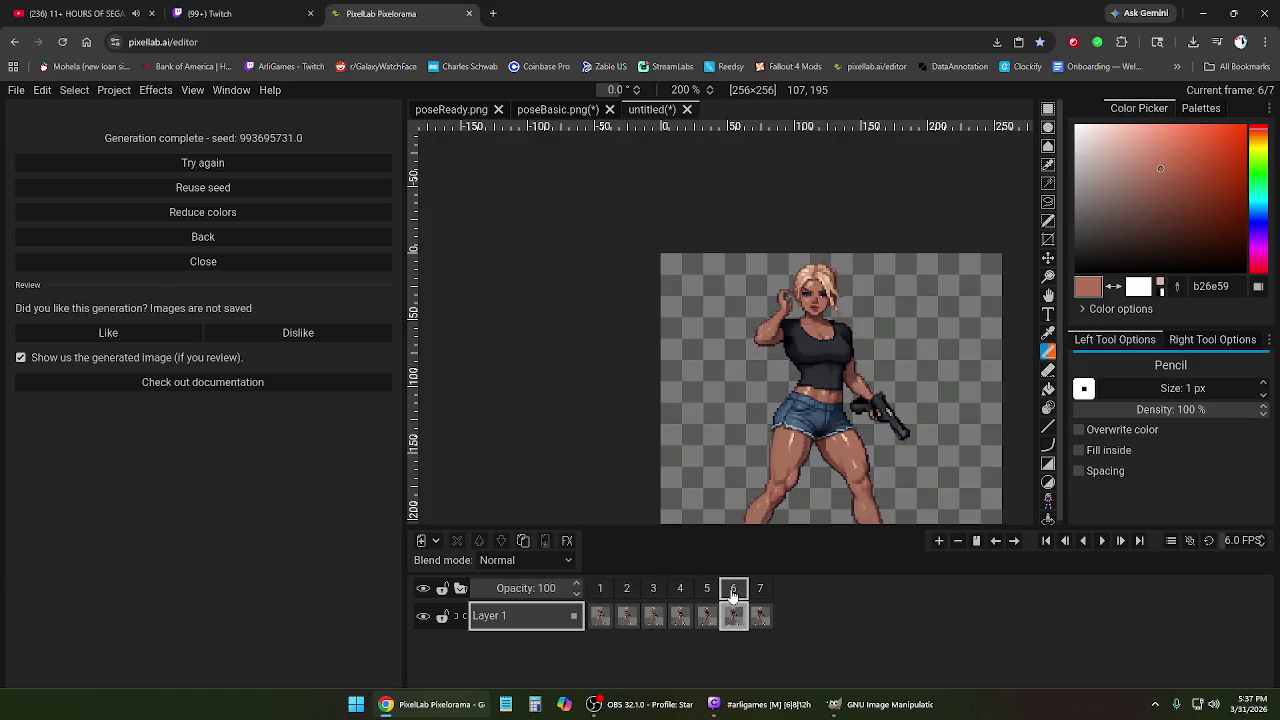
{"action": "left_click", "coordinate": [760, 588]}
{"action": "left_click", "coordinate": [653, 588]}
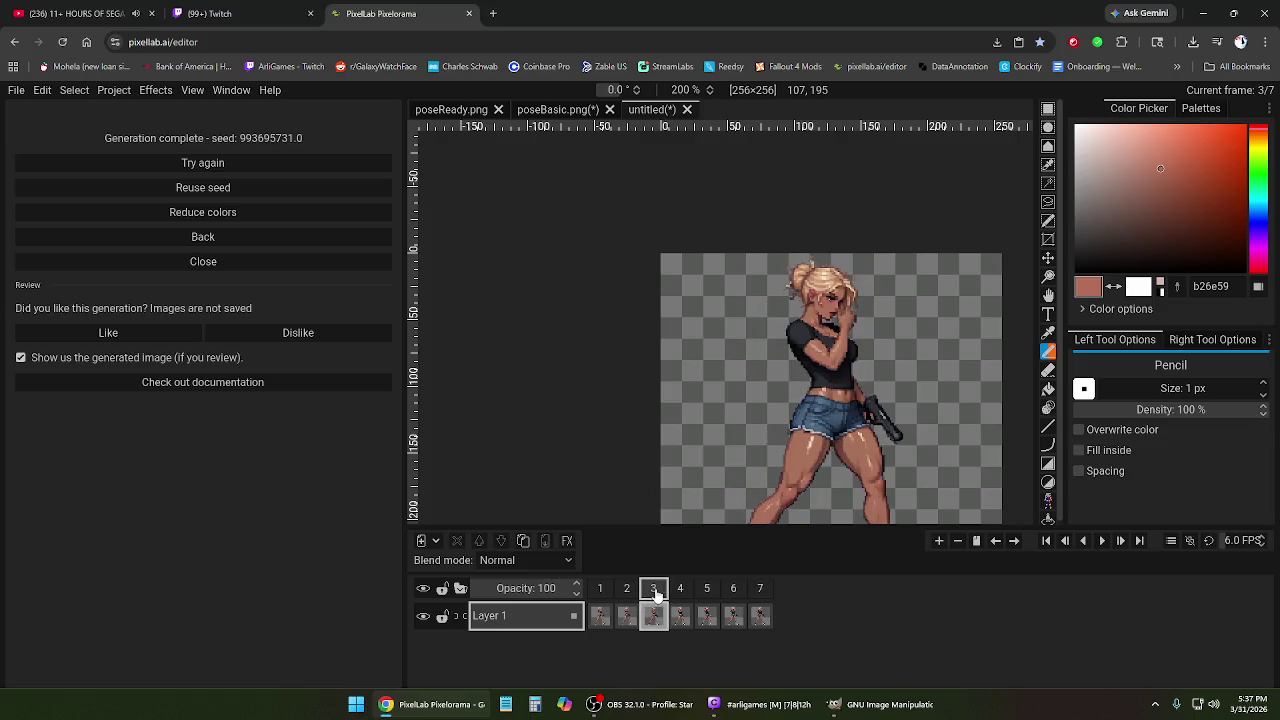
{"action": "left_click", "coordinate": [600, 590]}
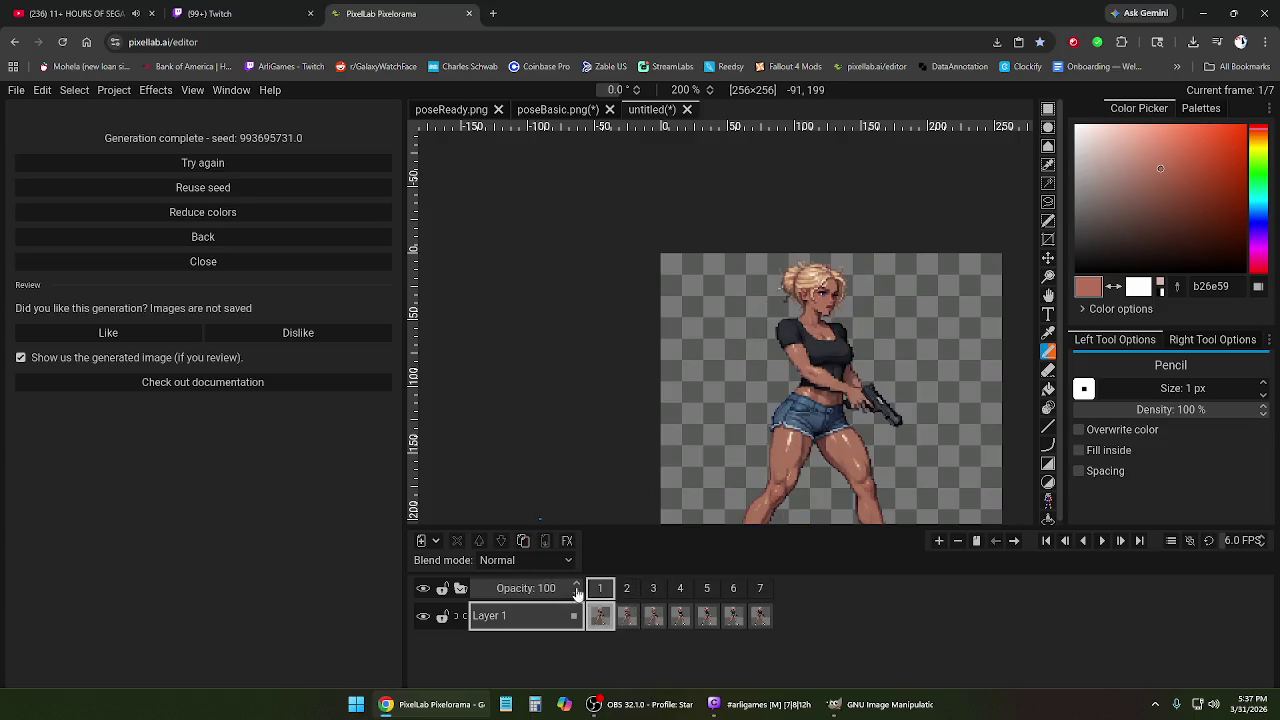
Export all frames as idleHair PNGs, changing 'Looking' to 'Hair' in the file name, then minimize the browser.
{"action": "left_click", "coordinate": [217, 242]}
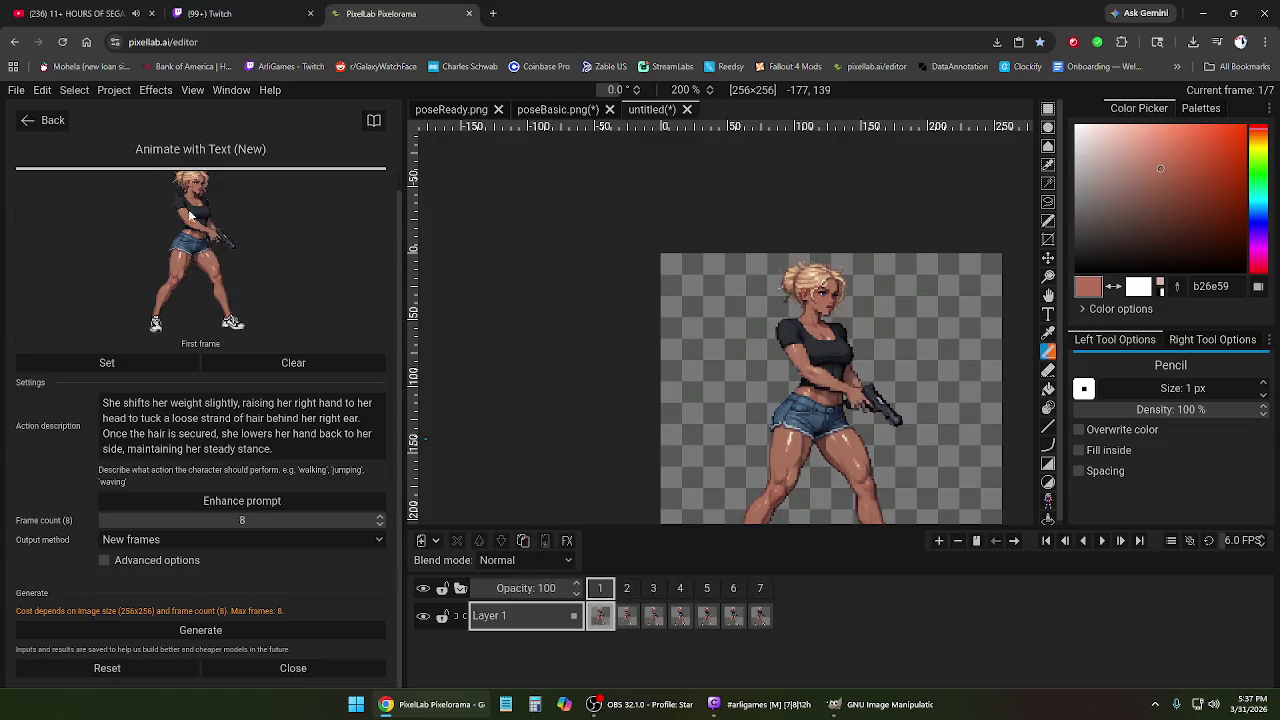
{"action": "left_click", "coordinate": [18, 92]}
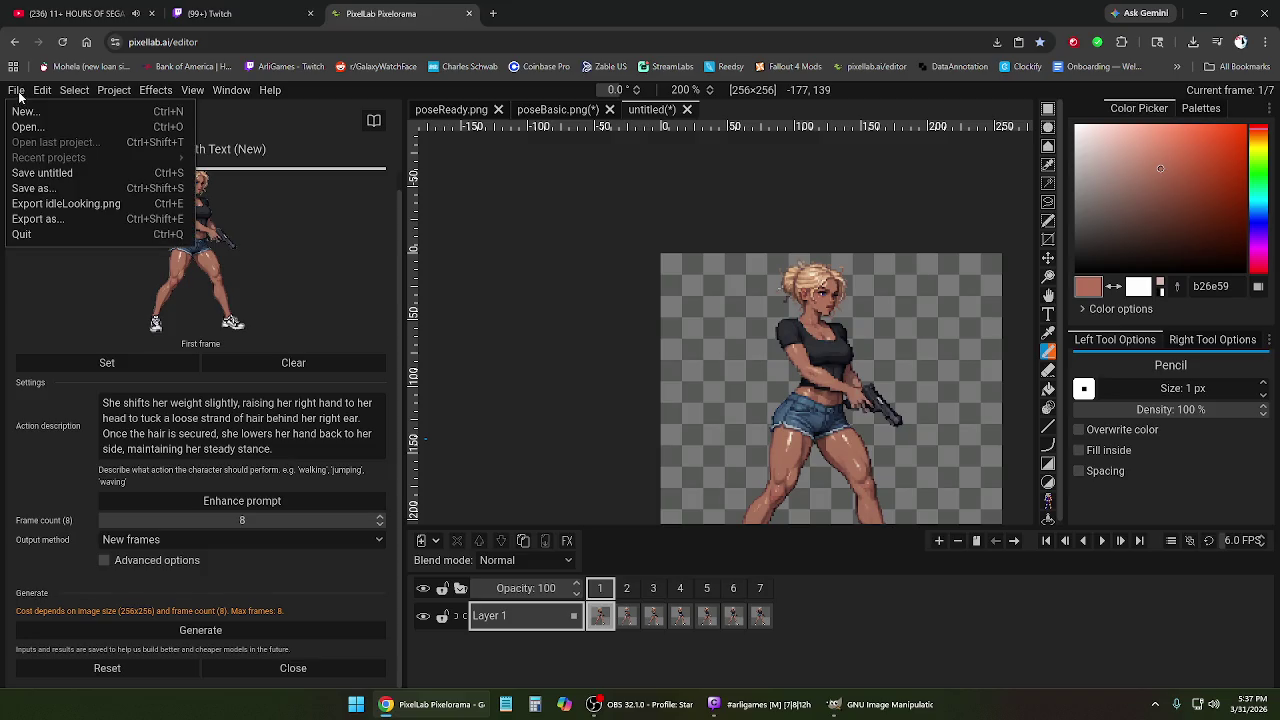
{"action": "left_click", "coordinate": [47, 220]}
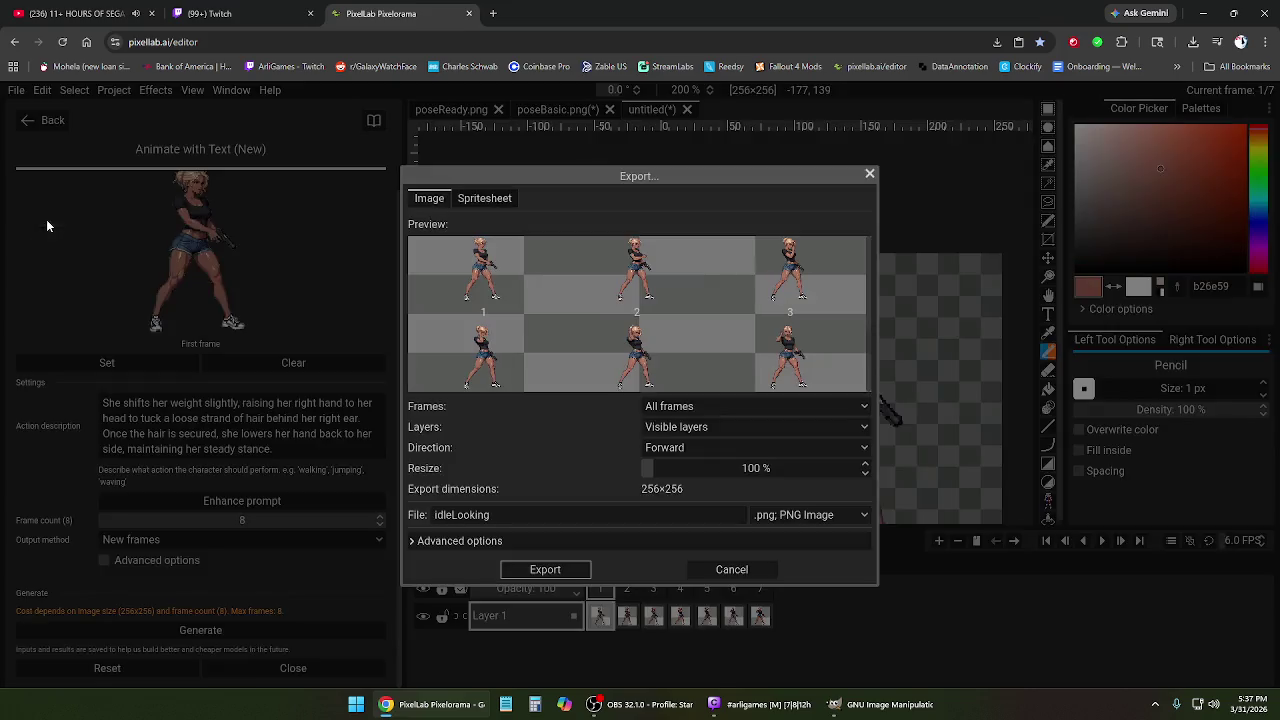
{"action": "left_click", "coordinate": [499, 515]}
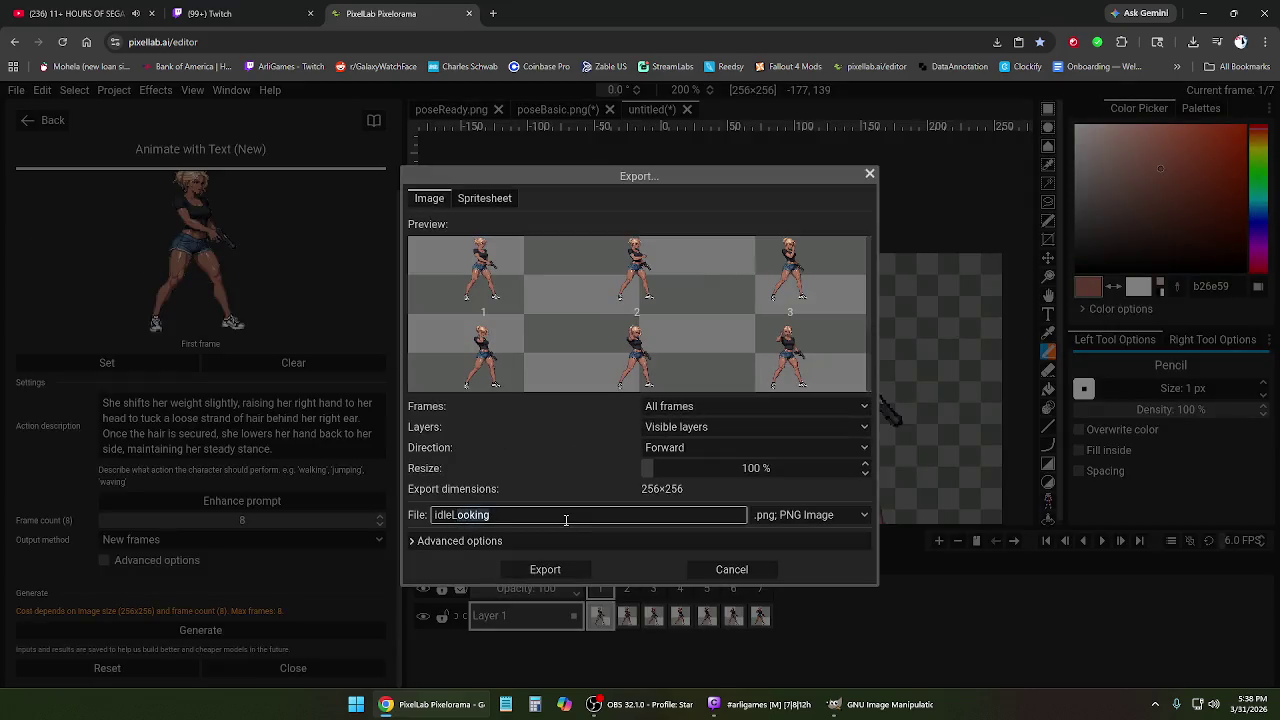
{"action": "key", "text": "ctrl+Delete"}
{"action": "type", "text": "Hair"}
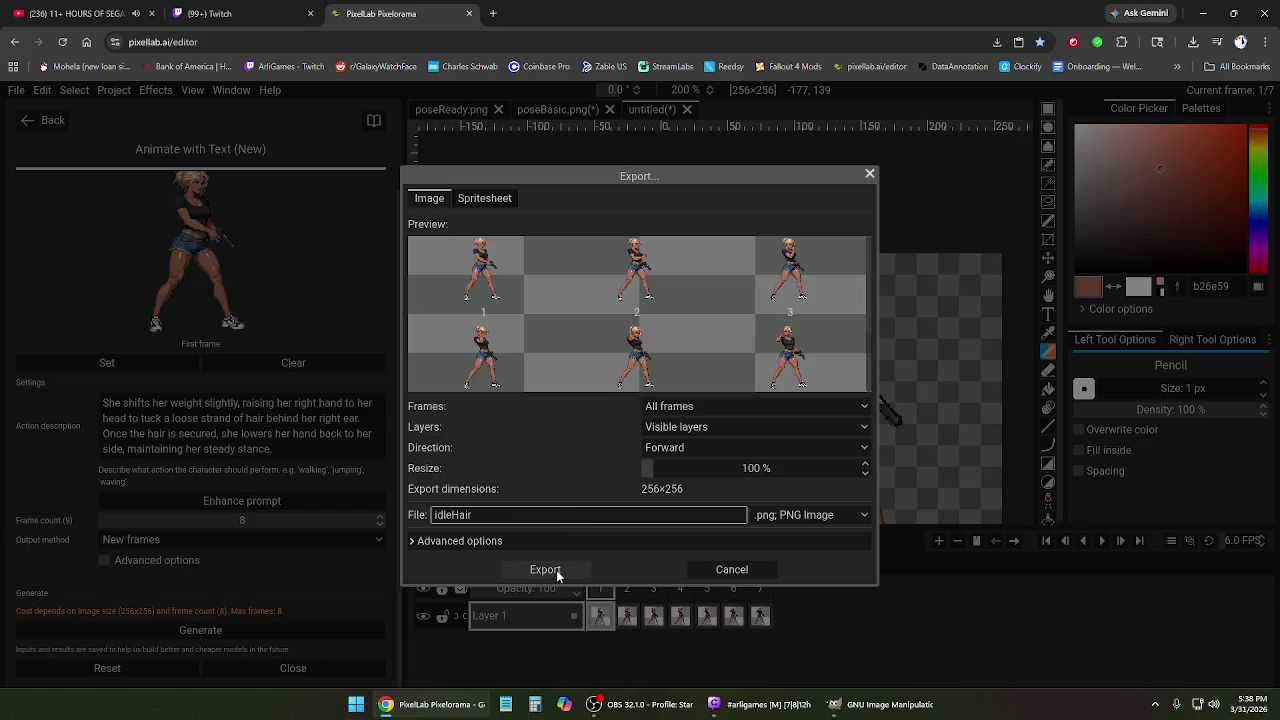
{"action": "left_click", "coordinate": [556, 570]}
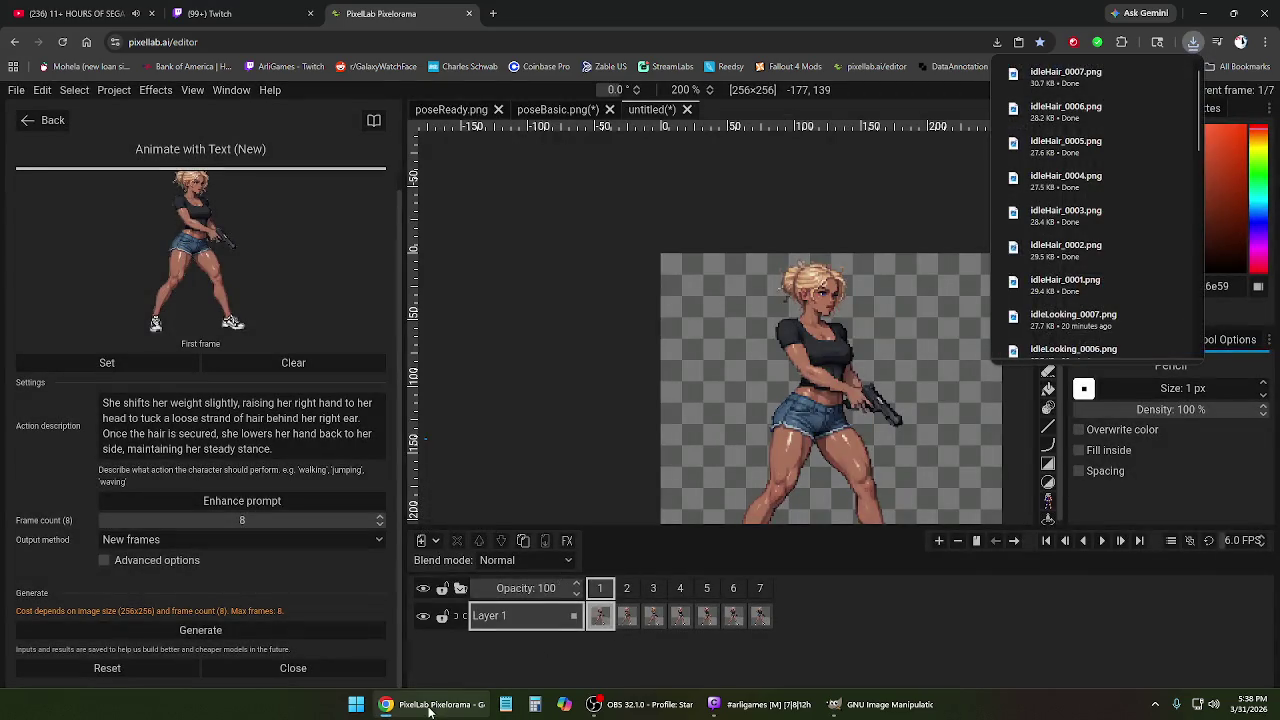
{"action": "left_click", "coordinate": [440, 704]}
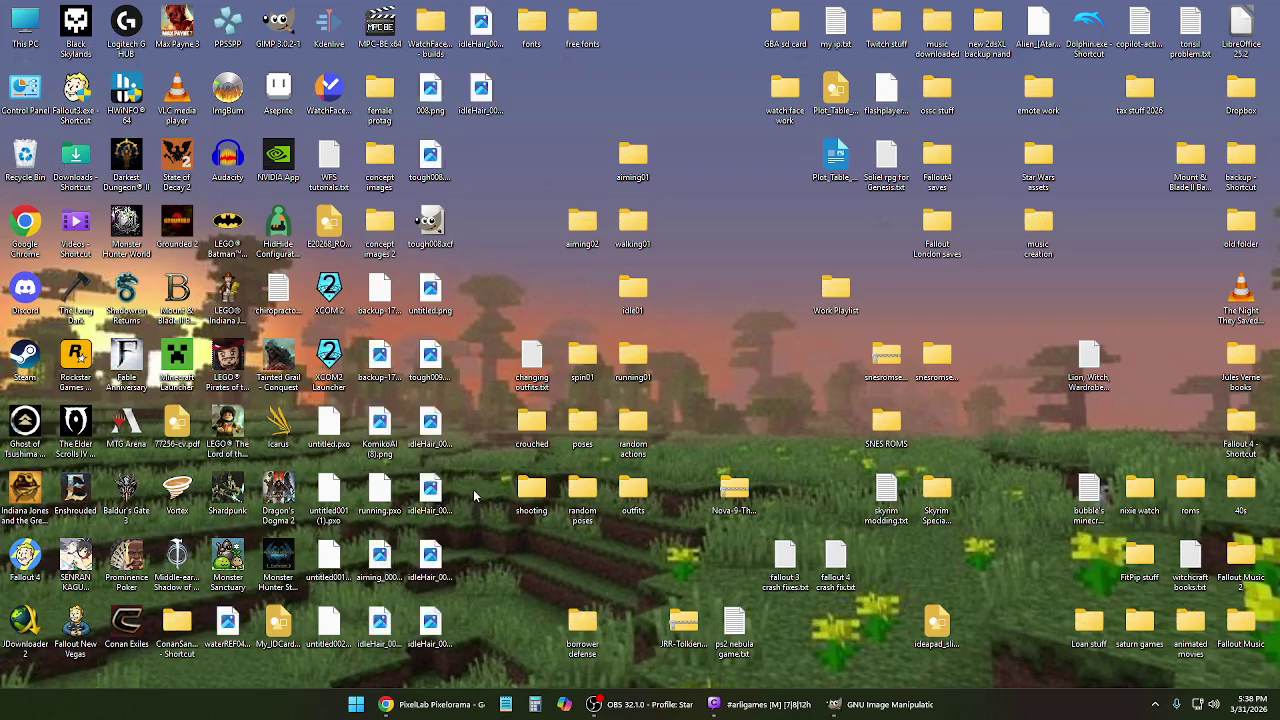
Create a new desktop folder named idleHair.
{"action": "right_click", "coordinate": [490, 445]}
{"action": "mouse_move", "coordinate": [540, 302]}
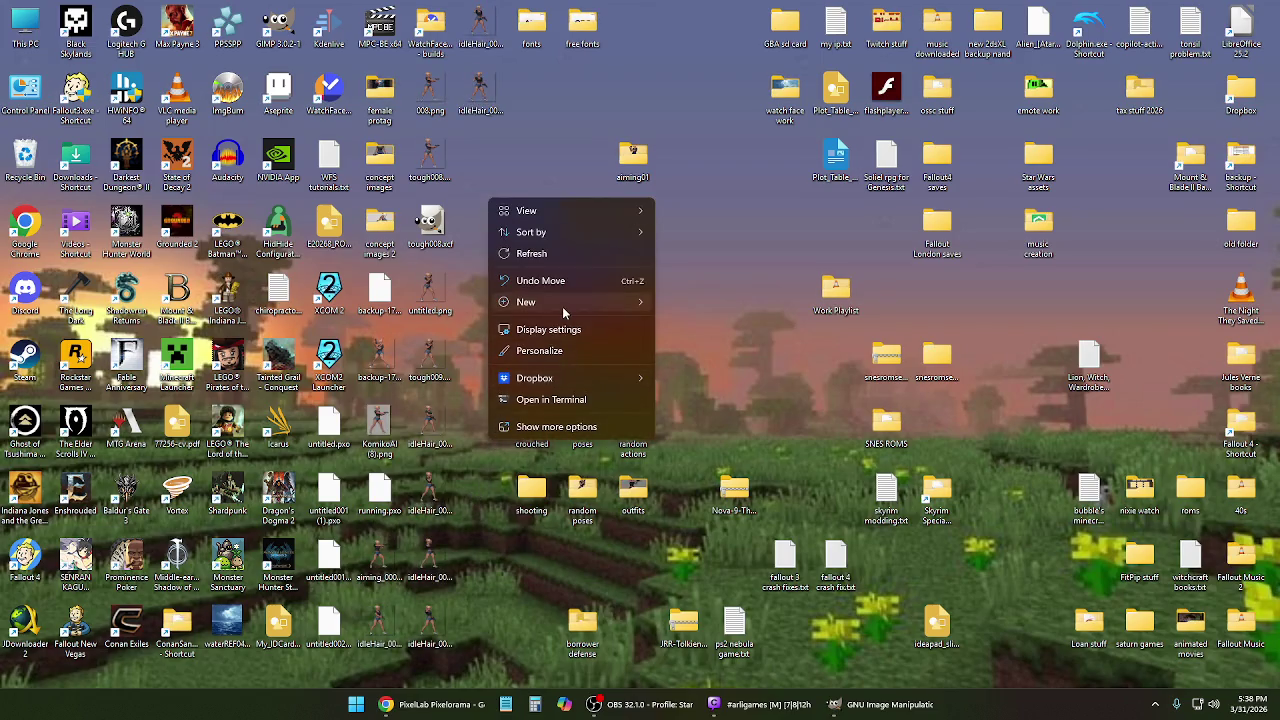
{"action": "left_click", "coordinate": [729, 311]}
{"action": "type", "text": "idleHair"}
{"action": "key", "text": "Return"}
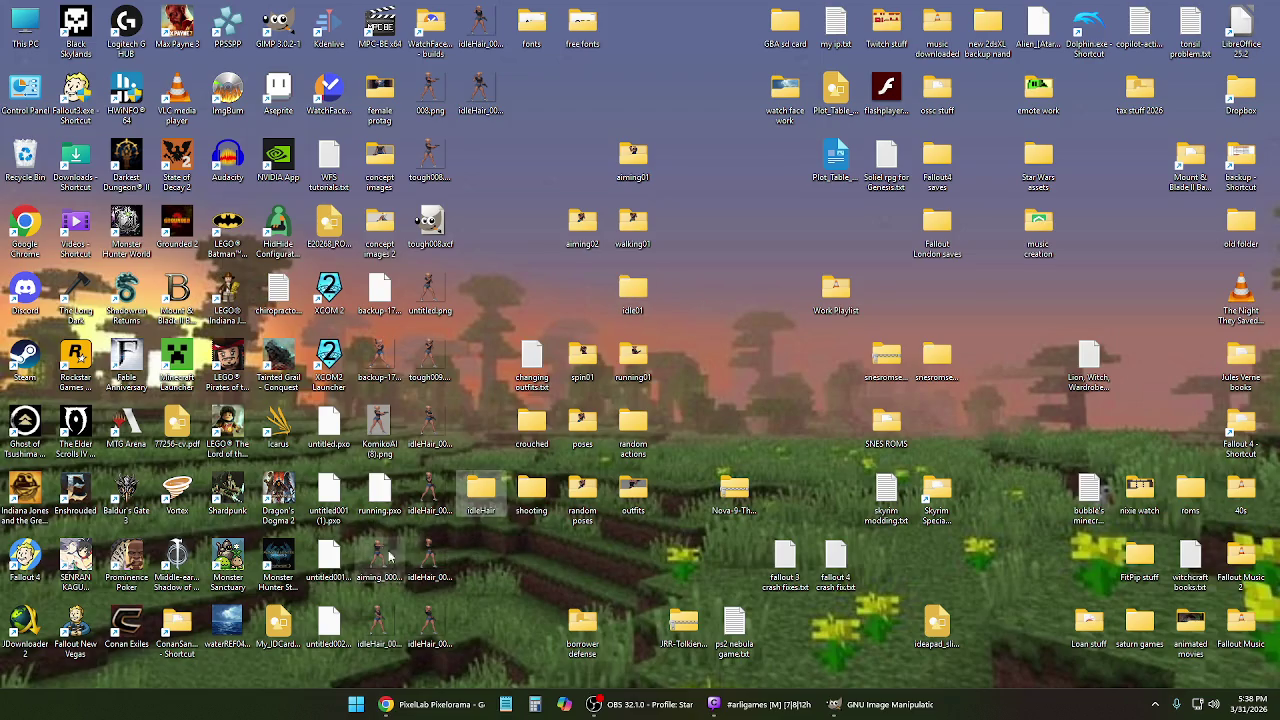
Move the exported idleHair PNG frames into the idleHair folder and restore the PixelLab editor.
{"action": "left_click", "coordinate": [380, 625]}
{"action": "left_click", "coordinate": [430, 625], "text": "ctrl"}
{"action": "left_click", "coordinate": [433, 567], "text": "ctrl"}
{"action": "left_click", "coordinate": [430, 497], "text": "ctrl"}
{"action": "left_click", "coordinate": [430, 430], "text": "ctrl"}
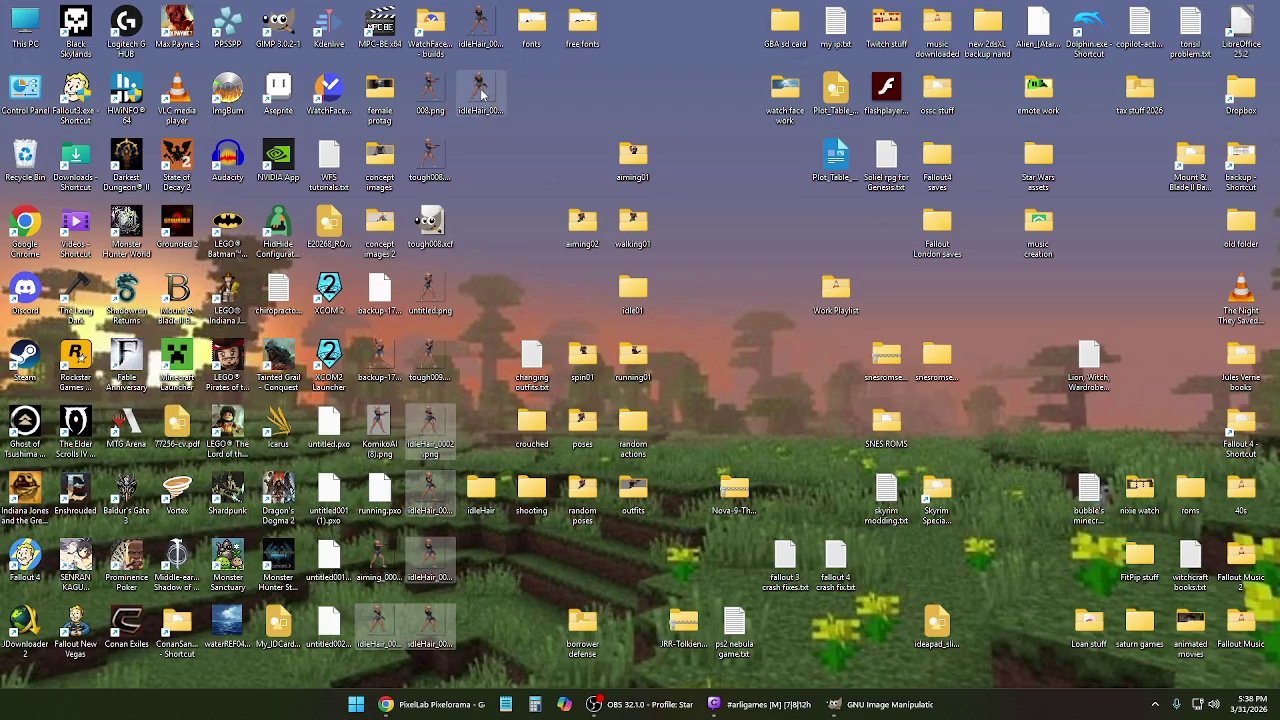
{"action": "left_click", "coordinate": [480, 22], "text": "ctrl"}
{"action": "mouse_move", "coordinate": [482, 25]}
{"action": "left_mouse_down"}
{"action": "mouse_move", "coordinate": [499, 372]}
{"action": "mouse_move", "coordinate": [481, 490]}
{"action": "left_mouse_up"}
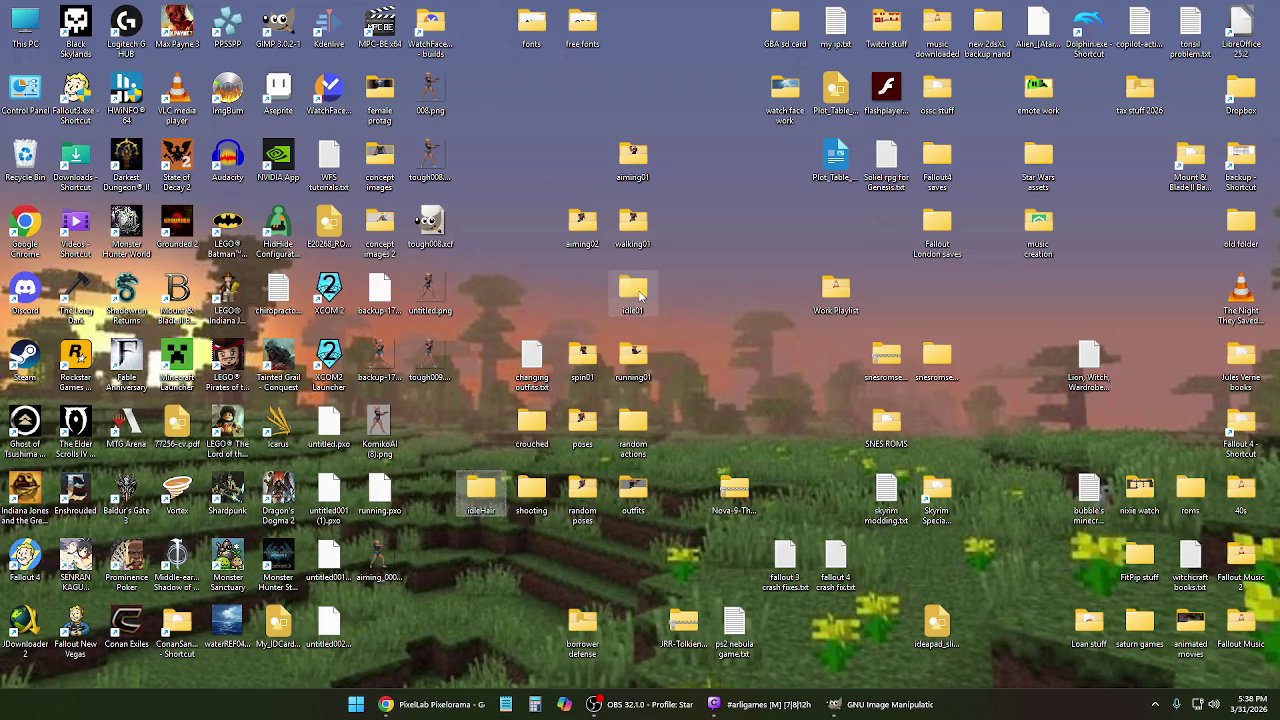
{"action": "left_click", "coordinate": [698, 306]}
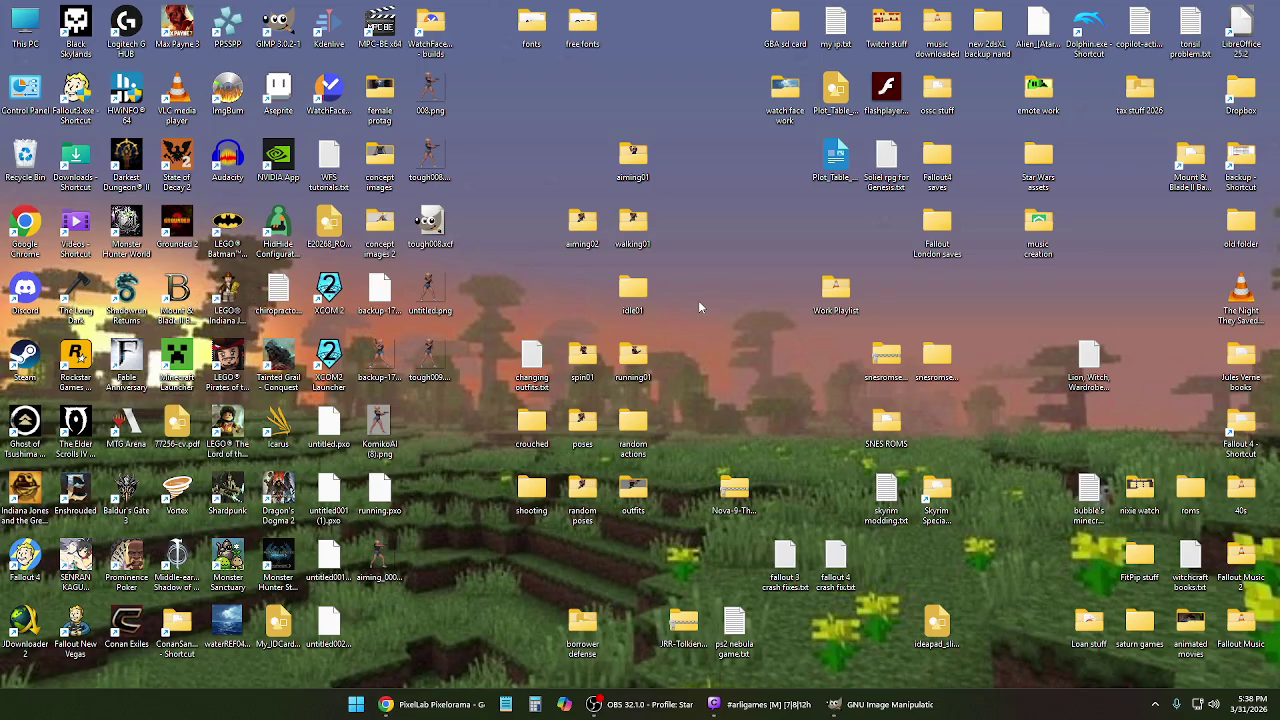
{"action": "left_click", "coordinate": [435, 704]}
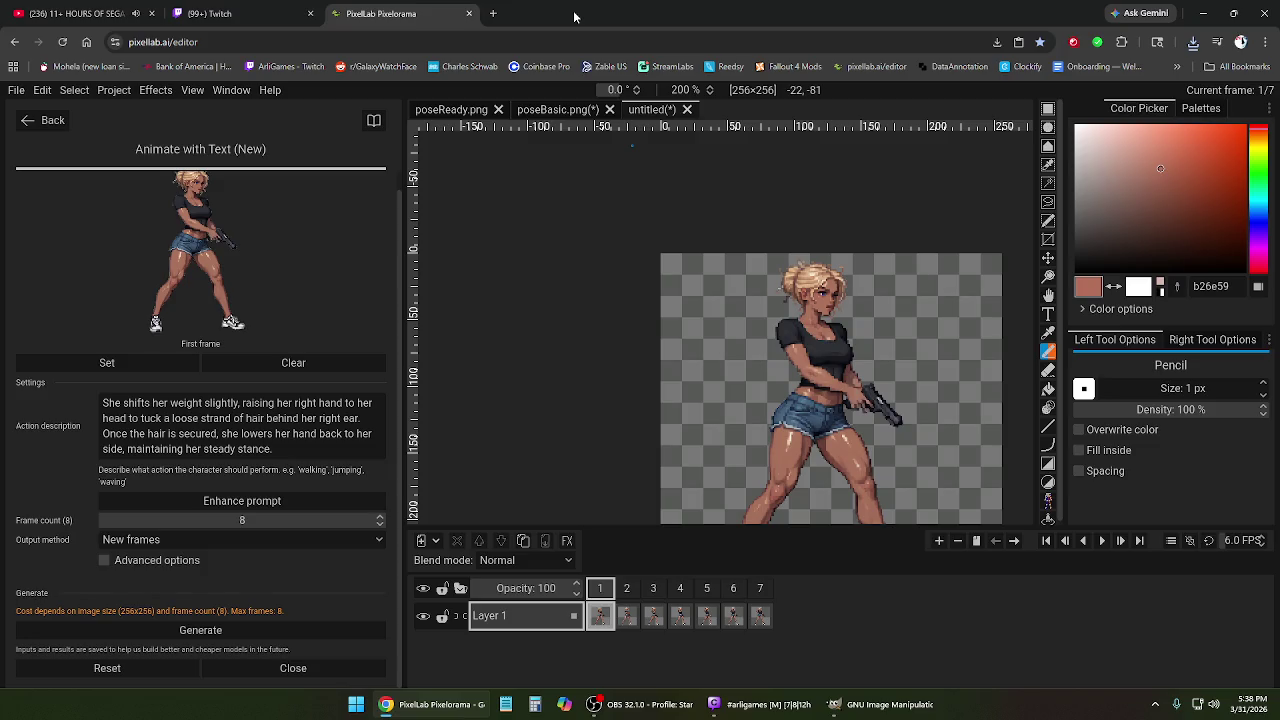
{"action": "scroll", "coordinate": [342, 292], "scroll_direction": "up", "scroll_amount": 1}
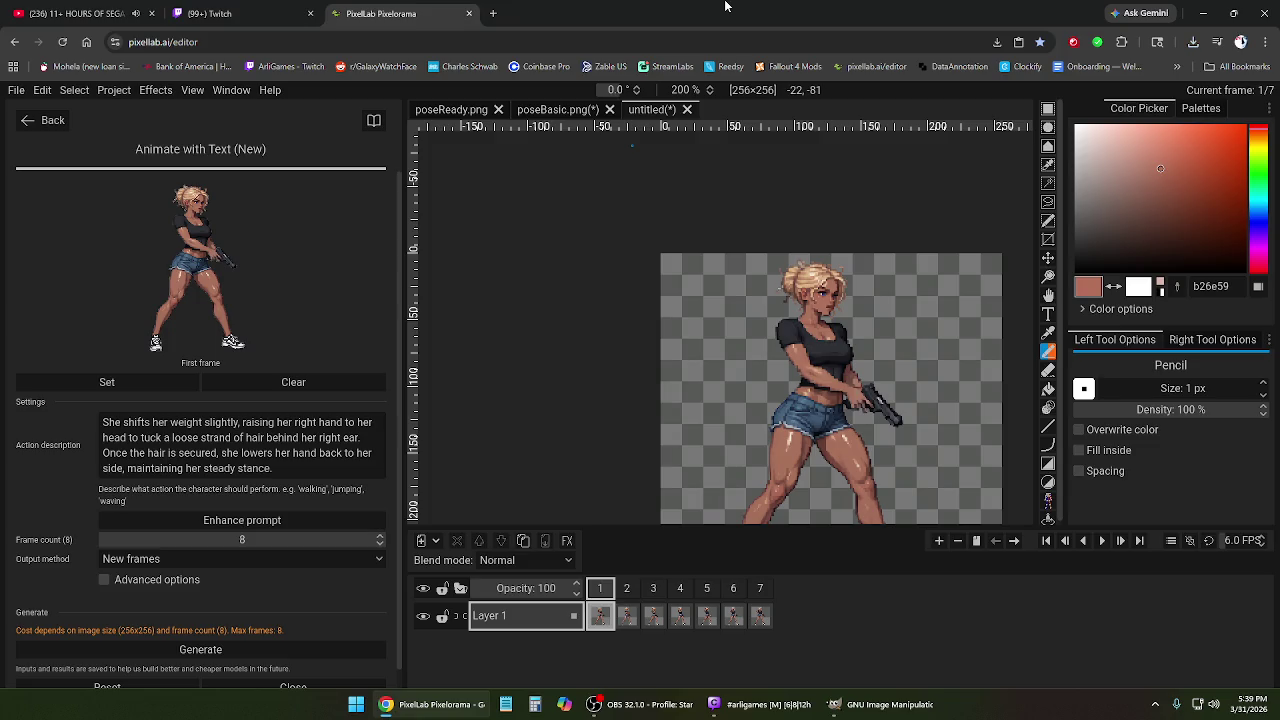
{"action": "scroll", "coordinate": [584, 214], "scroll_direction": "down", "scroll_amount": 2}
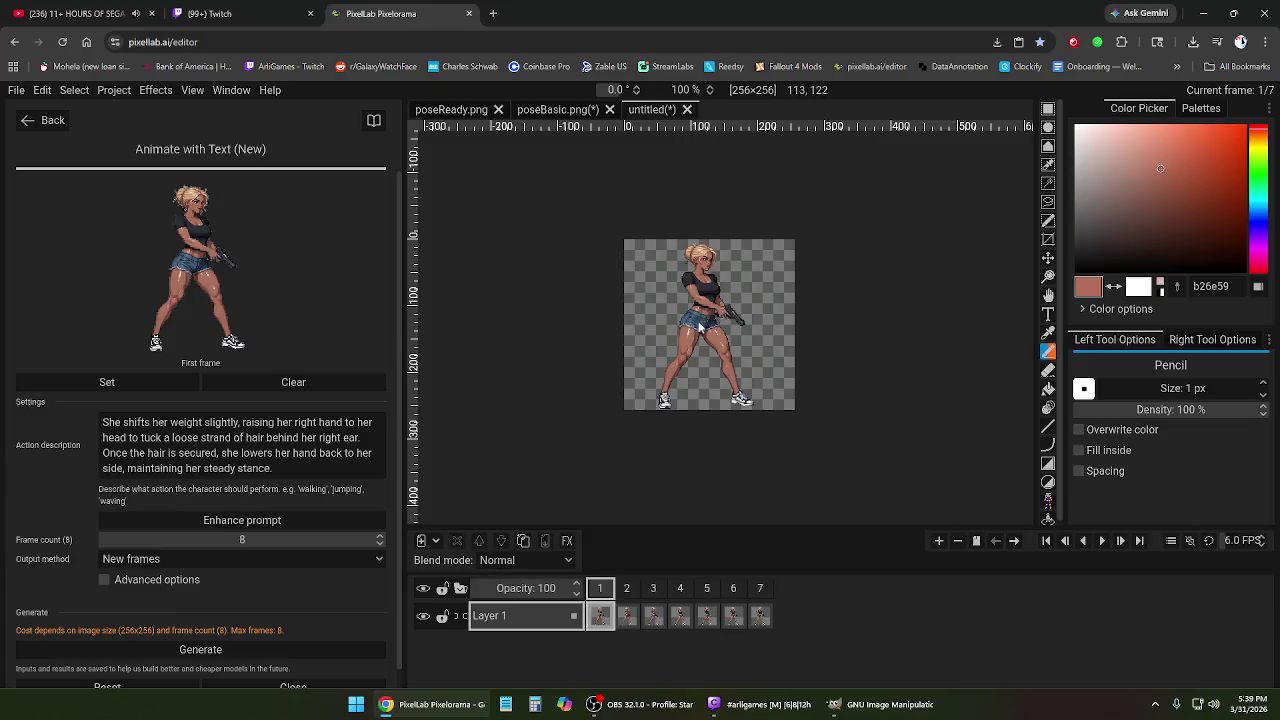
{"action": "scroll", "coordinate": [693, 310], "scroll_direction": "up", "scroll_amount": 2}
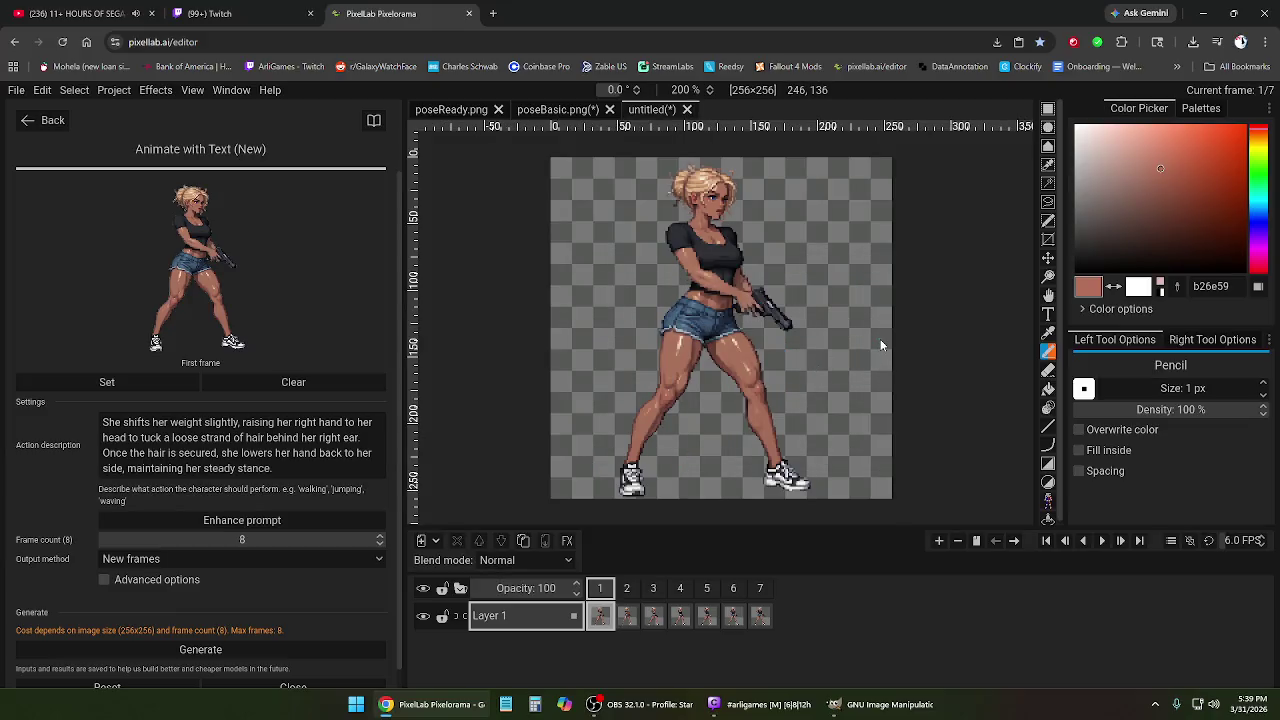
{"action": "scroll", "coordinate": [751, 314], "scroll_direction": "down", "scroll_amount": 2}
{"action": "scroll", "coordinate": [733, 327], "scroll_direction": "up", "scroll_amount": 2}
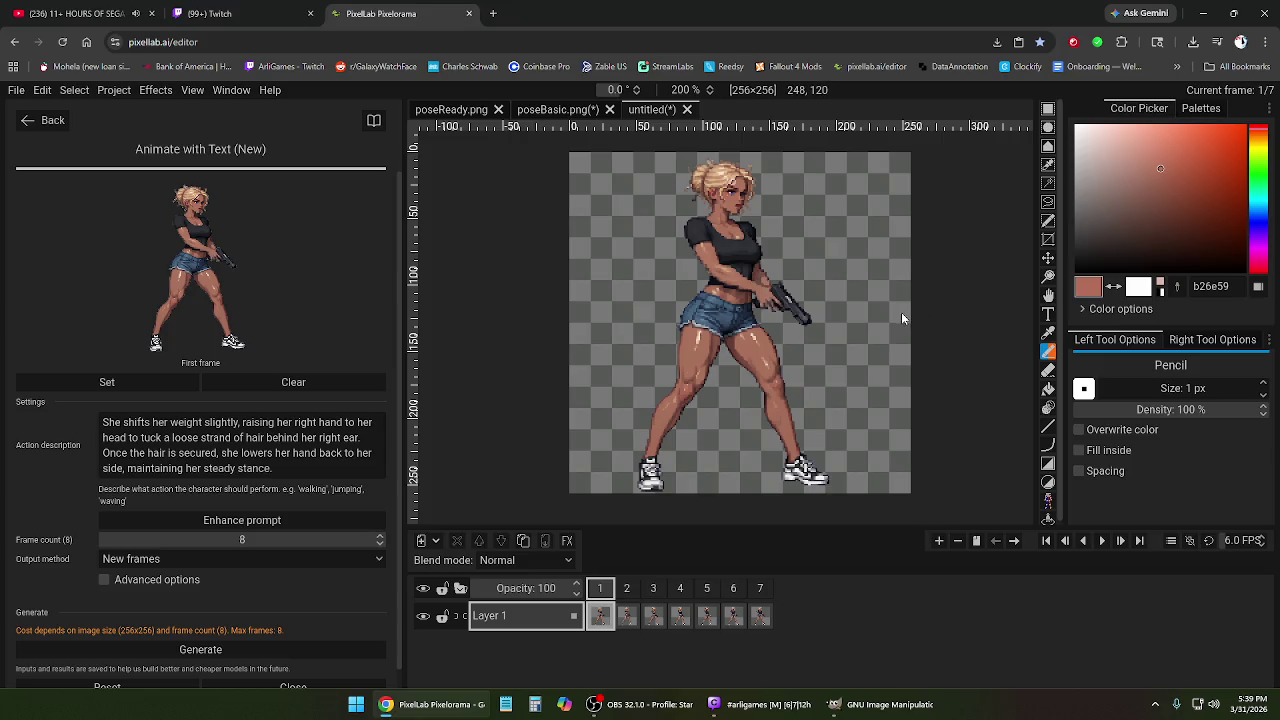
{"action": "scroll", "coordinate": [752, 280], "scroll_direction": "down", "scroll_amount": 1}
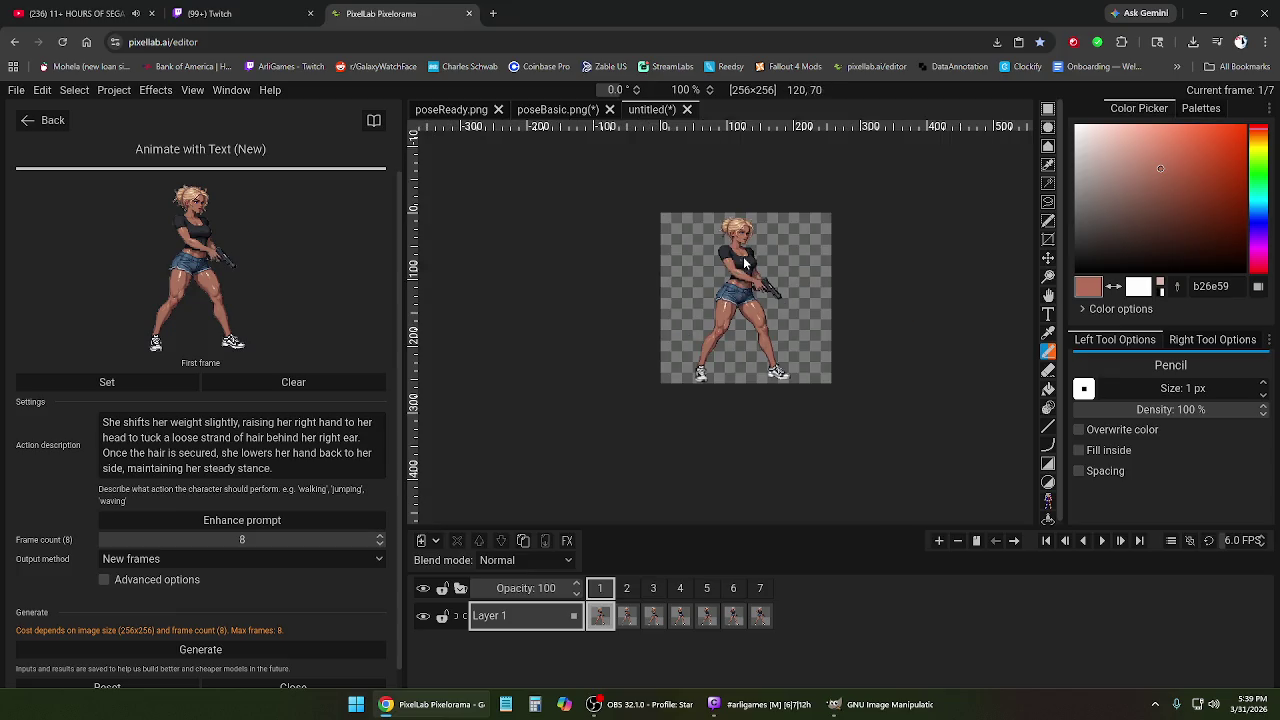
{"action": "scroll", "coordinate": [737, 264], "scroll_direction": "up", "scroll_amount": 1}
{"action": "scroll", "coordinate": [745, 310], "scroll_direction": "down", "scroll_amount": 1}
{"action": "scroll", "coordinate": [736, 303], "scroll_direction": "up", "scroll_amount": 1}
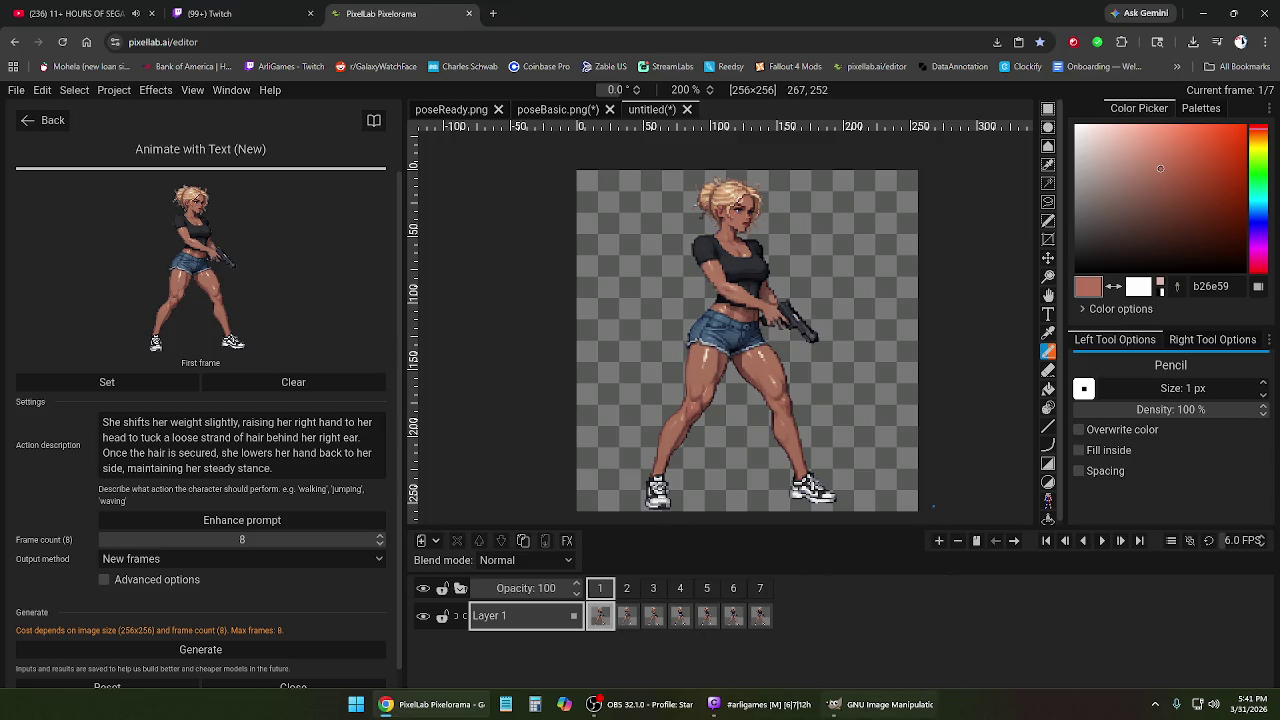
{"action": "left_click", "coordinate": [450, 708]}
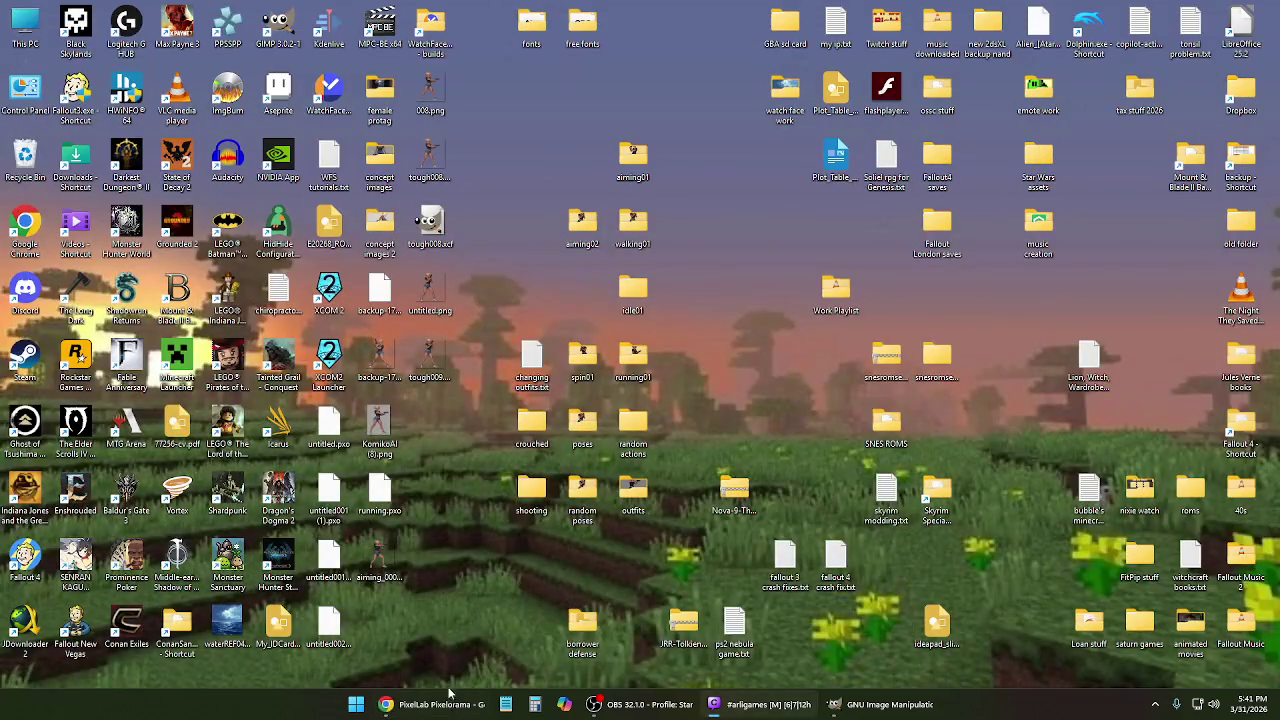
Minimize the editor again, look over the running01 and aiming02 folders, and open the shooting folder.
{"action": "left_click", "coordinate": [448, 708]}
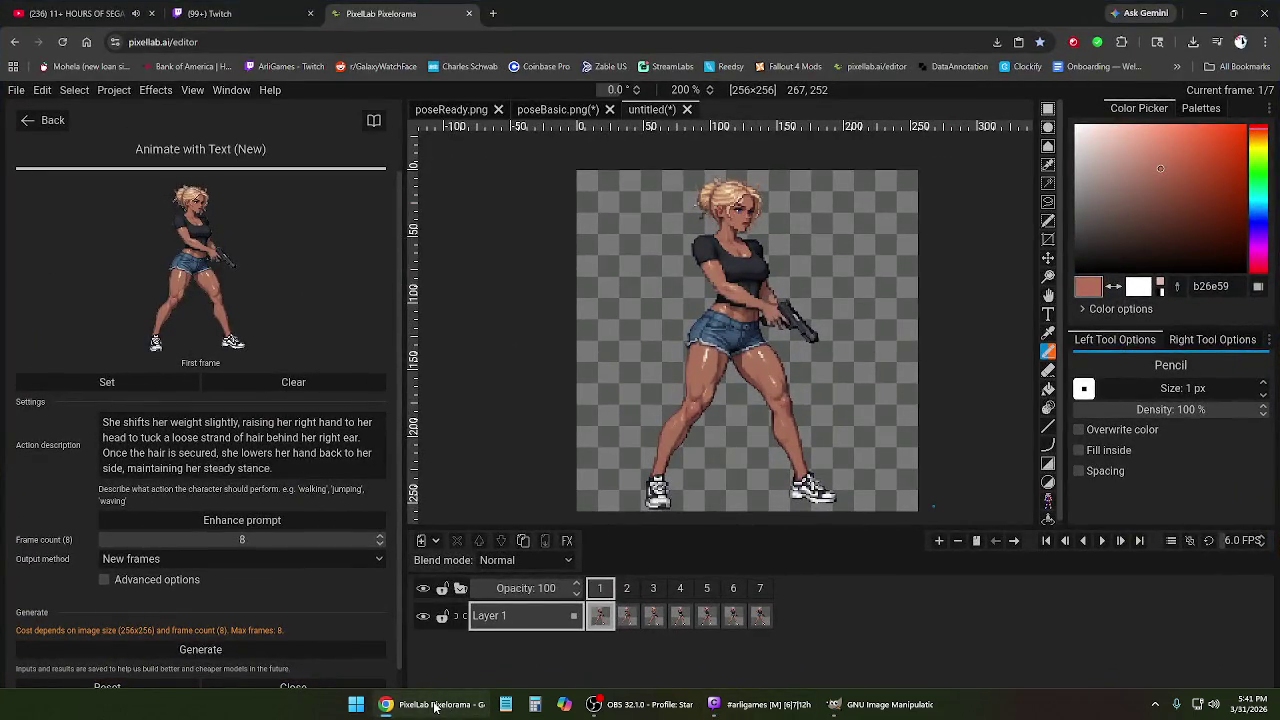
{"action": "left_click", "coordinate": [436, 707]}
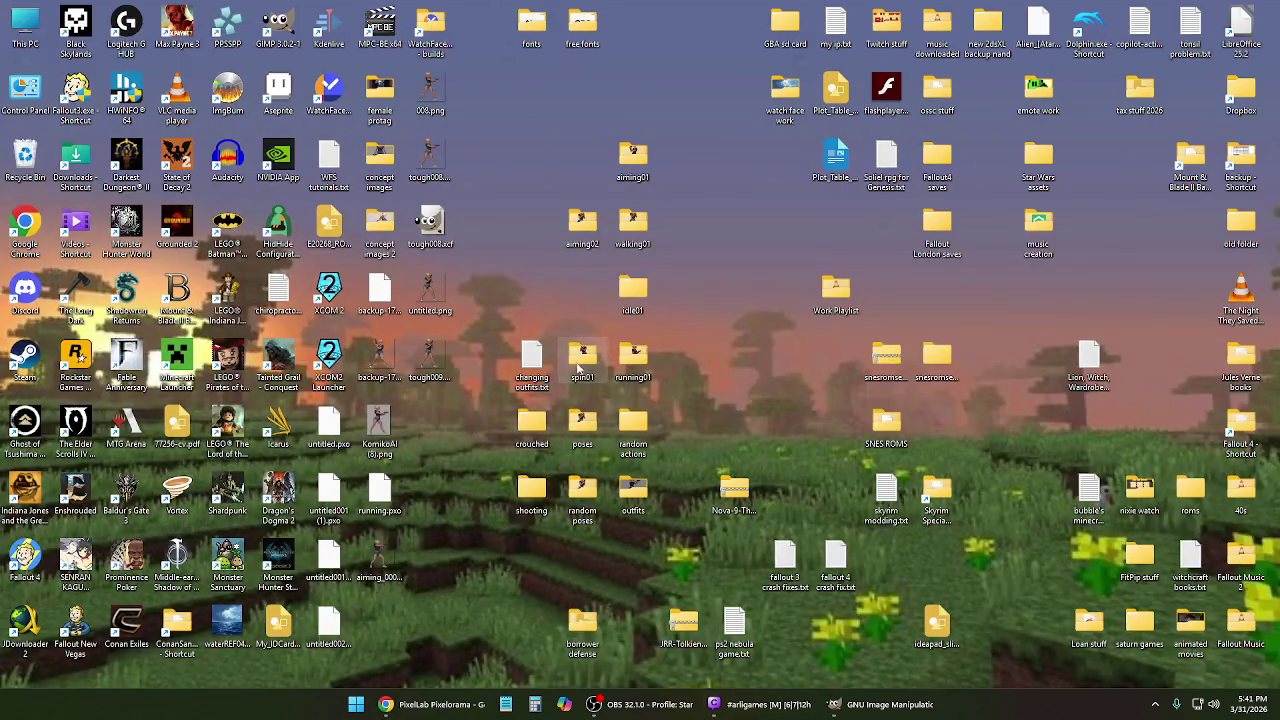
{"action": "left_click", "coordinate": [638, 360]}
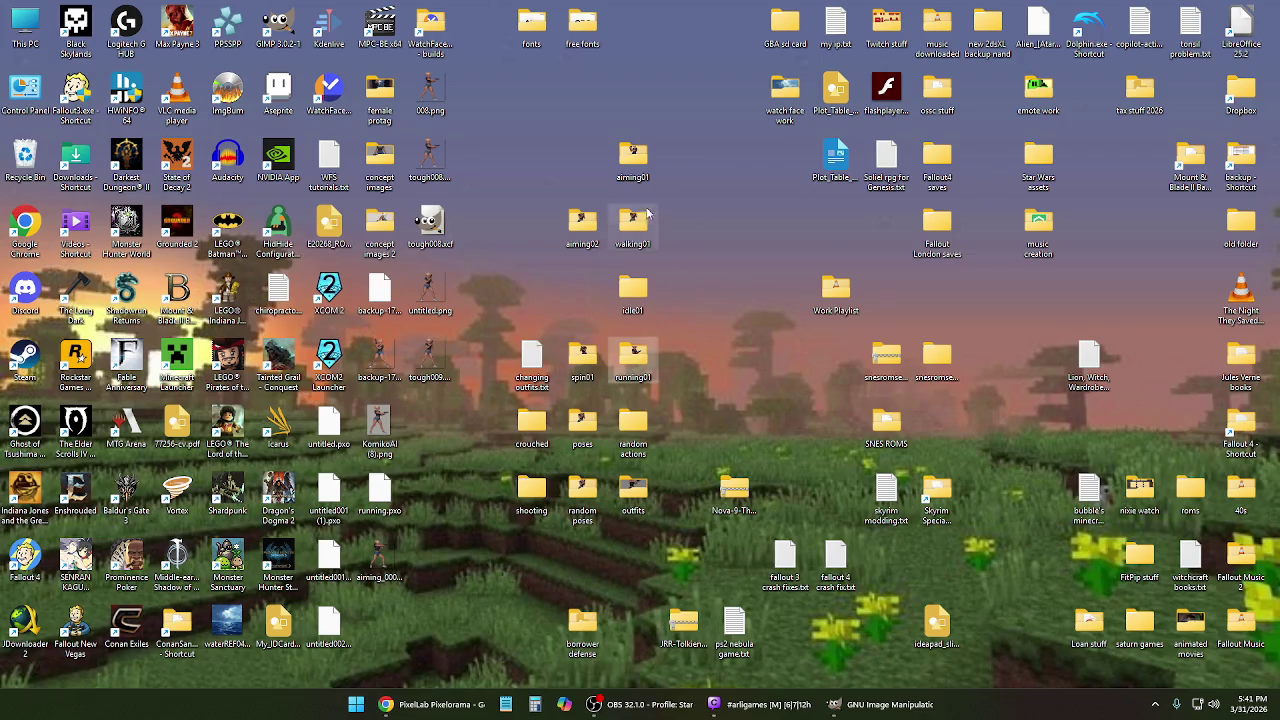
{"action": "left_click", "coordinate": [583, 222]}
{"action": "left_click", "coordinate": [698, 274]}
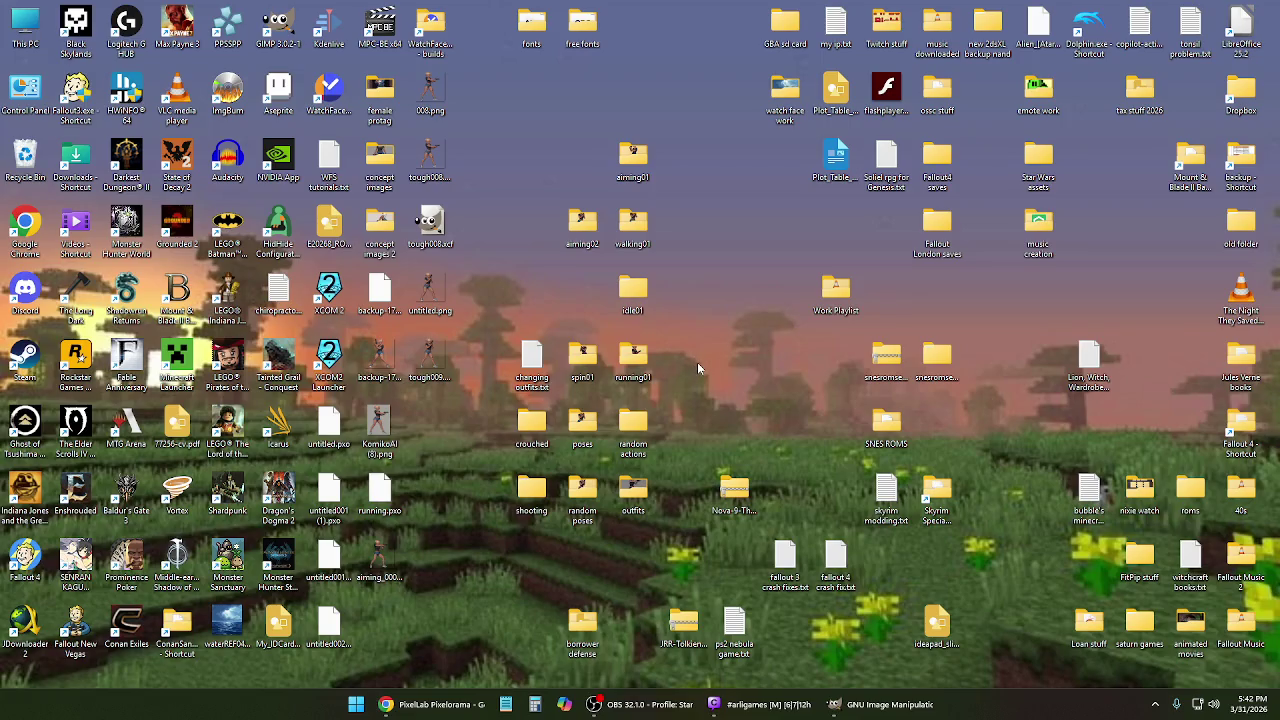
{"action": "double_click", "coordinate": [550, 494]}
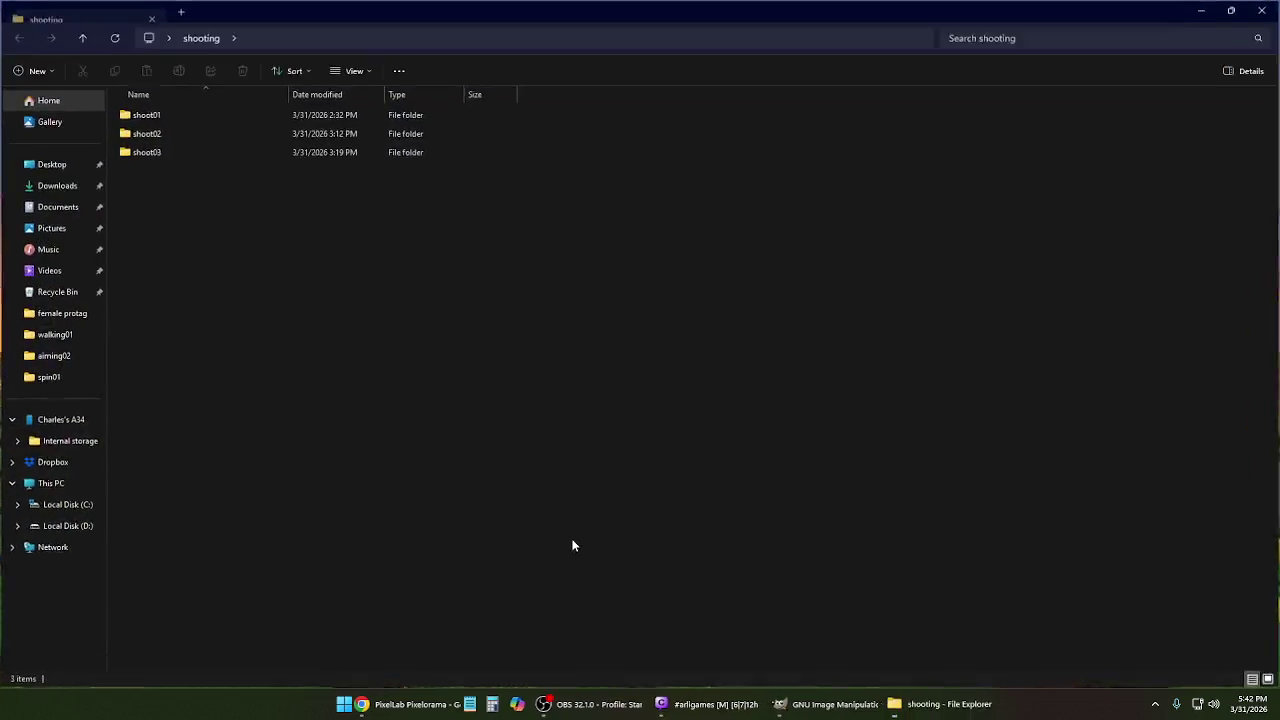
{"action": "double_click", "coordinate": [136, 152]}
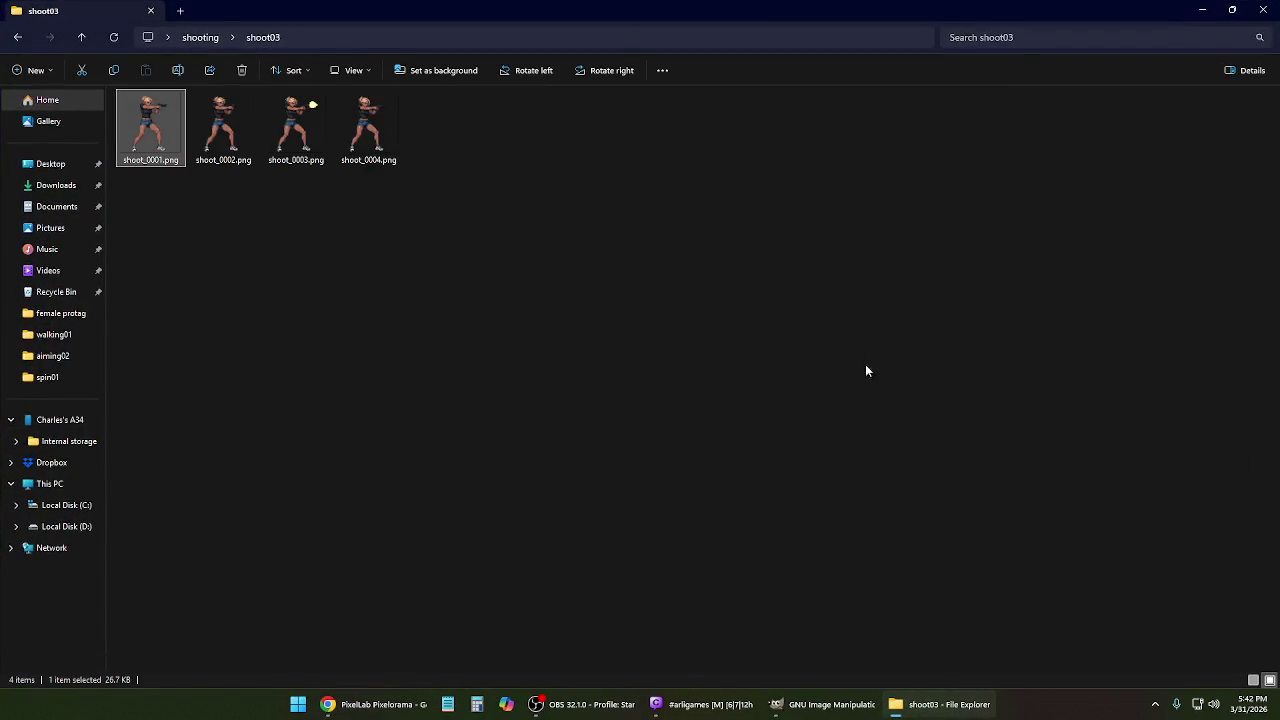
{"action": "key", "text": "Return"}
{"action": "key", "text": "Right"}
{"action": "key", "text": "Right"}
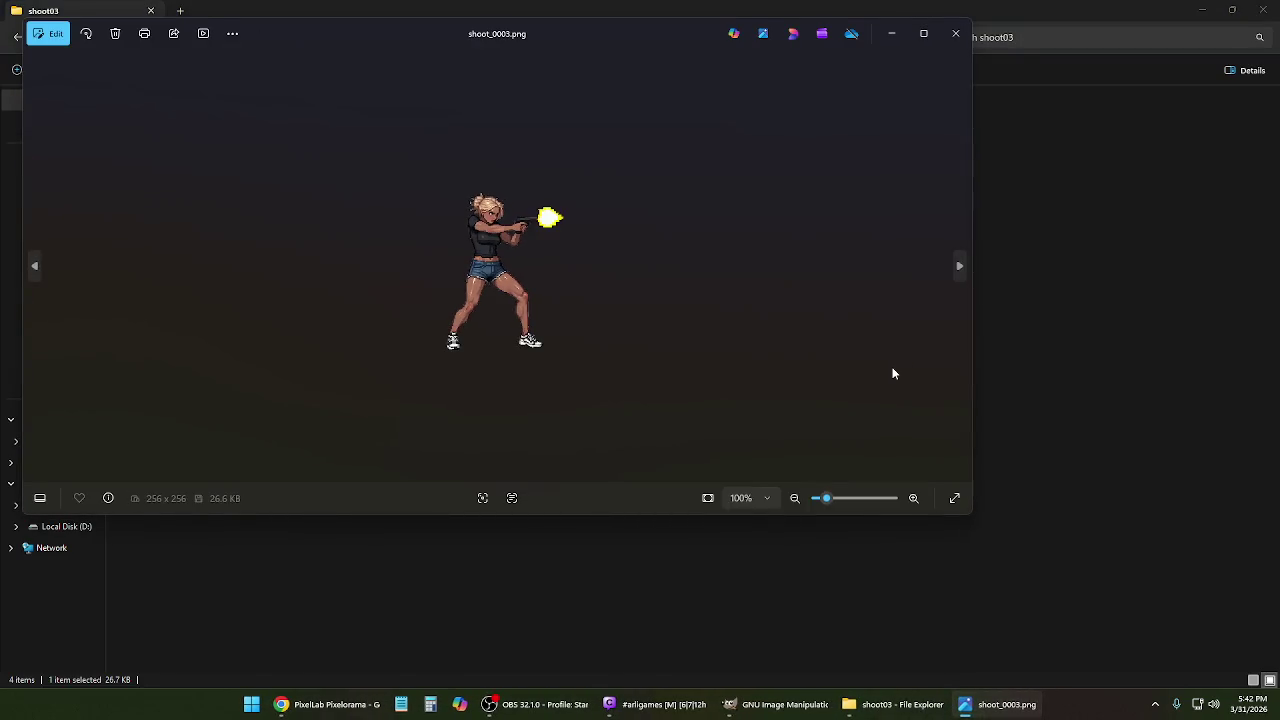
{"action": "key", "text": "Right"}
{"action": "key", "text": "Left"}
{"action": "key", "text": "Right"}
{"action": "key", "text": "Left"}
{"action": "key", "text": "Right"}
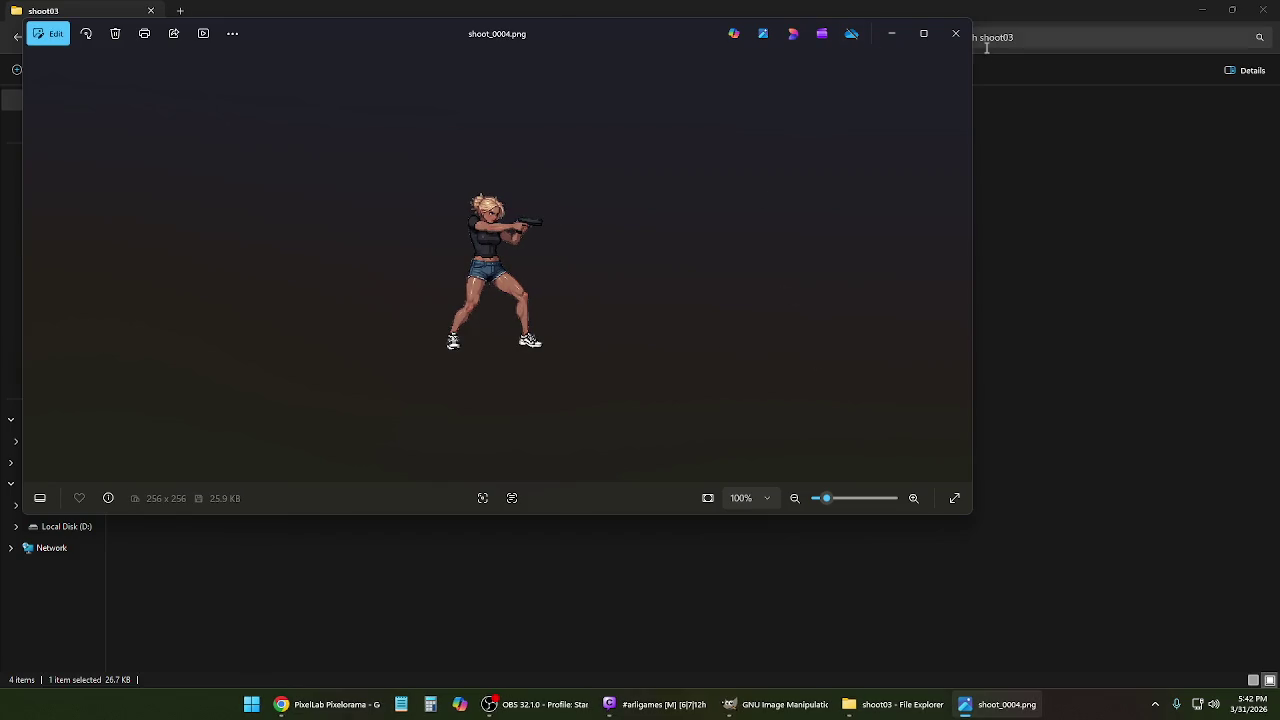
{"action": "left_click", "coordinate": [955, 33]}
{"action": "left_click", "coordinate": [1263, 10]}
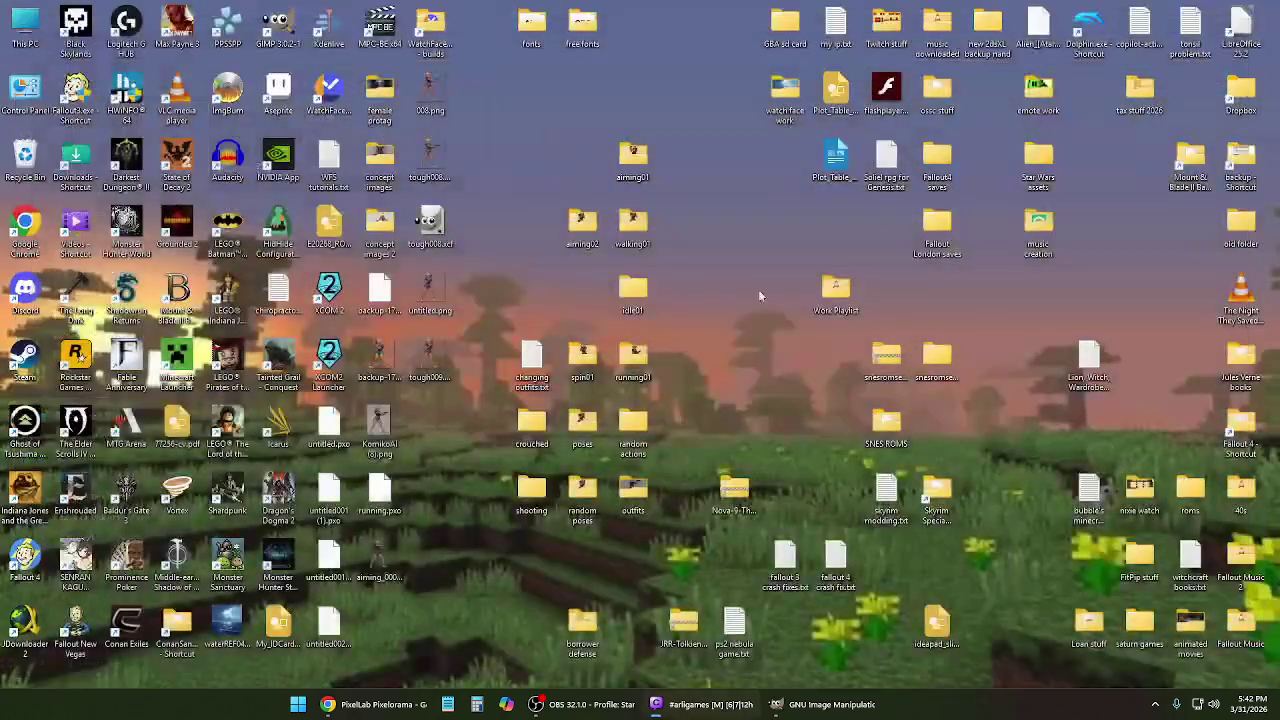
{"action": "left_click", "coordinate": [446, 710]}
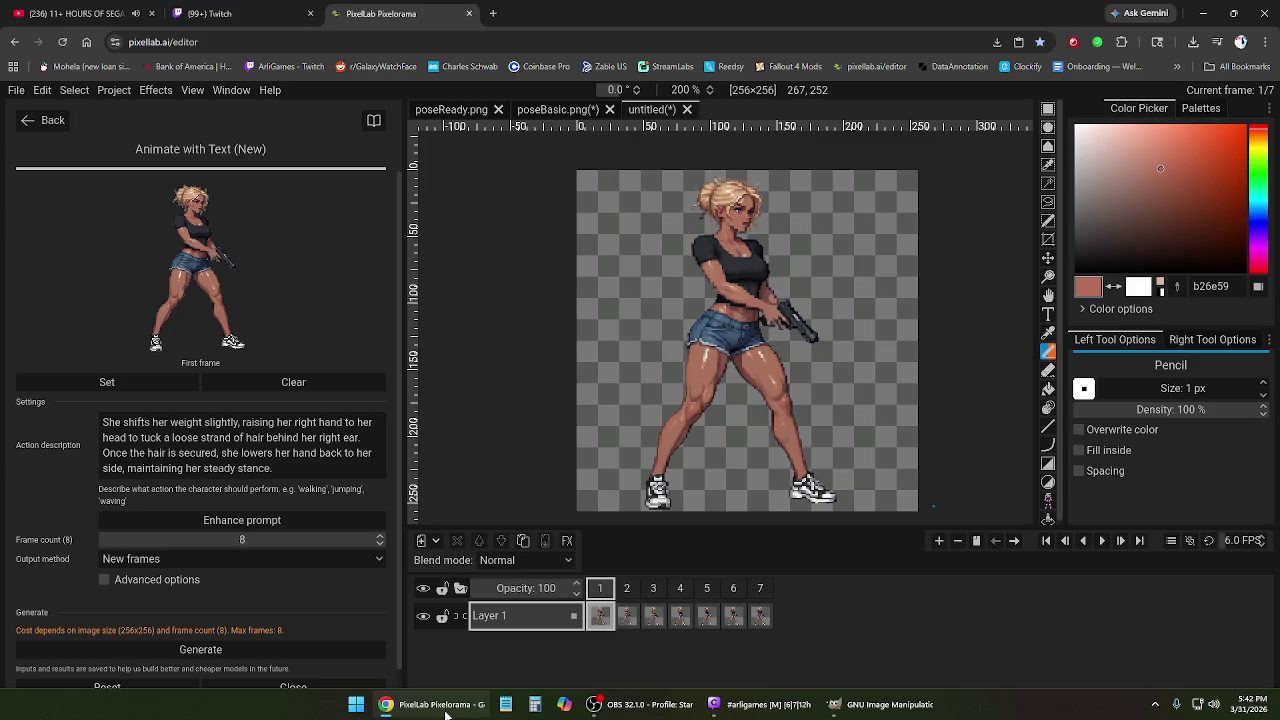
Review frames 7, 1, 2 and 5, then minimize the editor to reveal the desktop.
{"action": "left_click", "coordinate": [761, 589]}
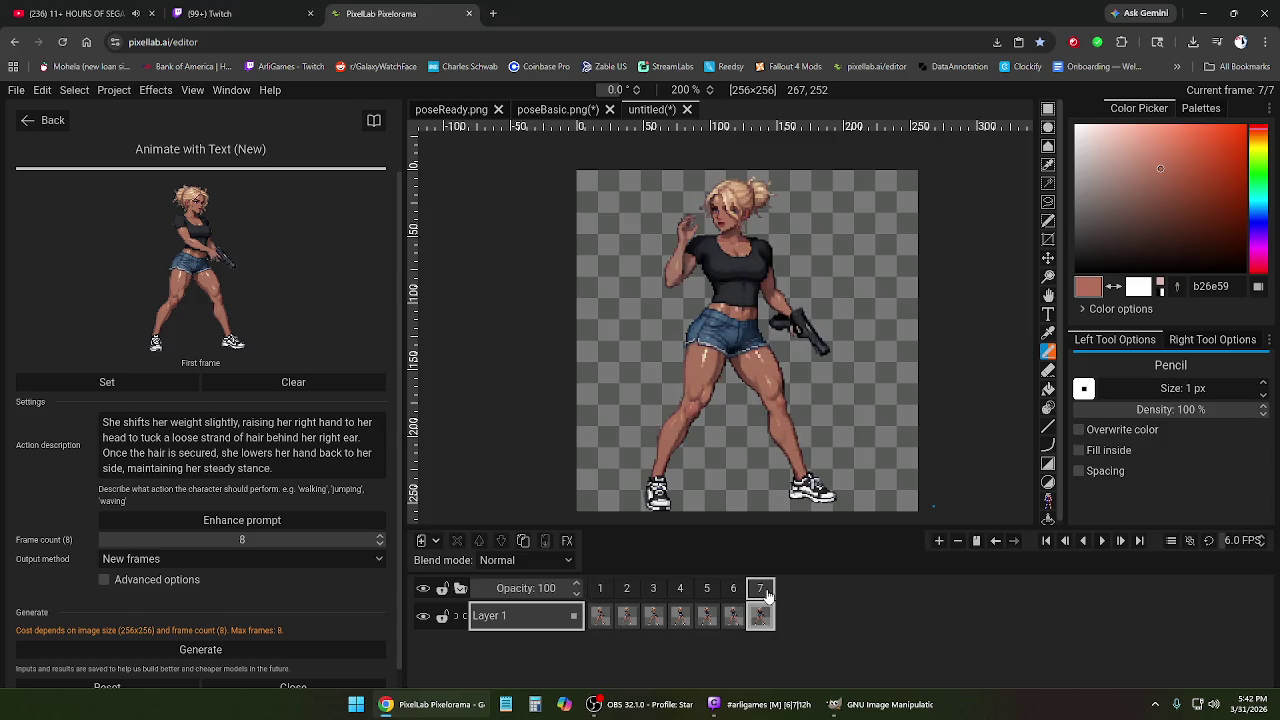
{"action": "left_click", "coordinate": [600, 592]}
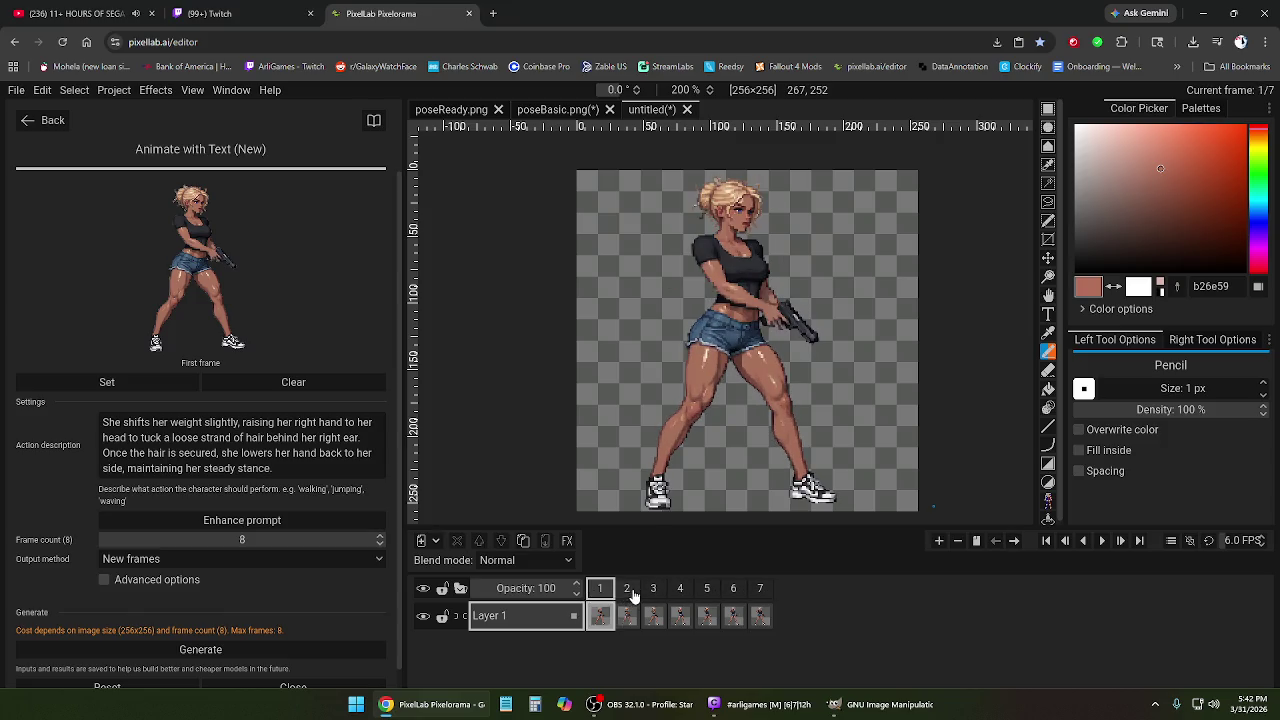
{"action": "left_click", "coordinate": [627, 590]}
{"action": "left_click", "coordinate": [707, 590]}
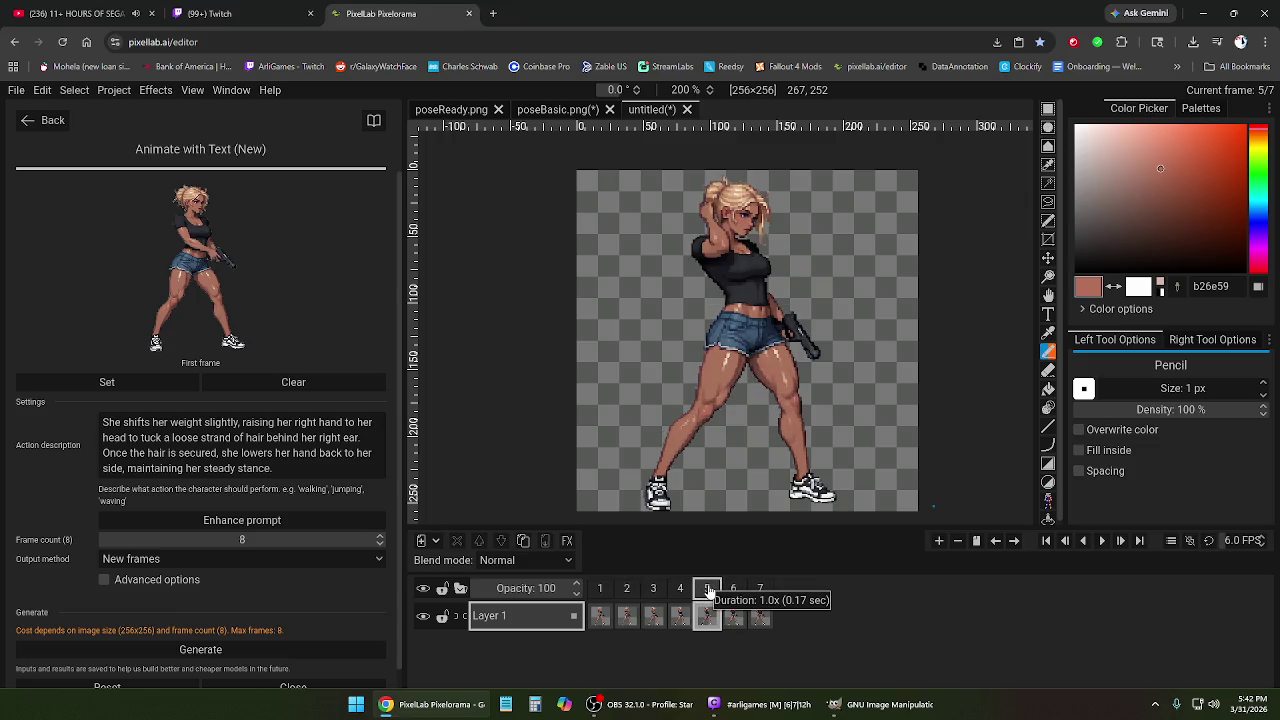
{"action": "left_click", "coordinate": [455, 704]}
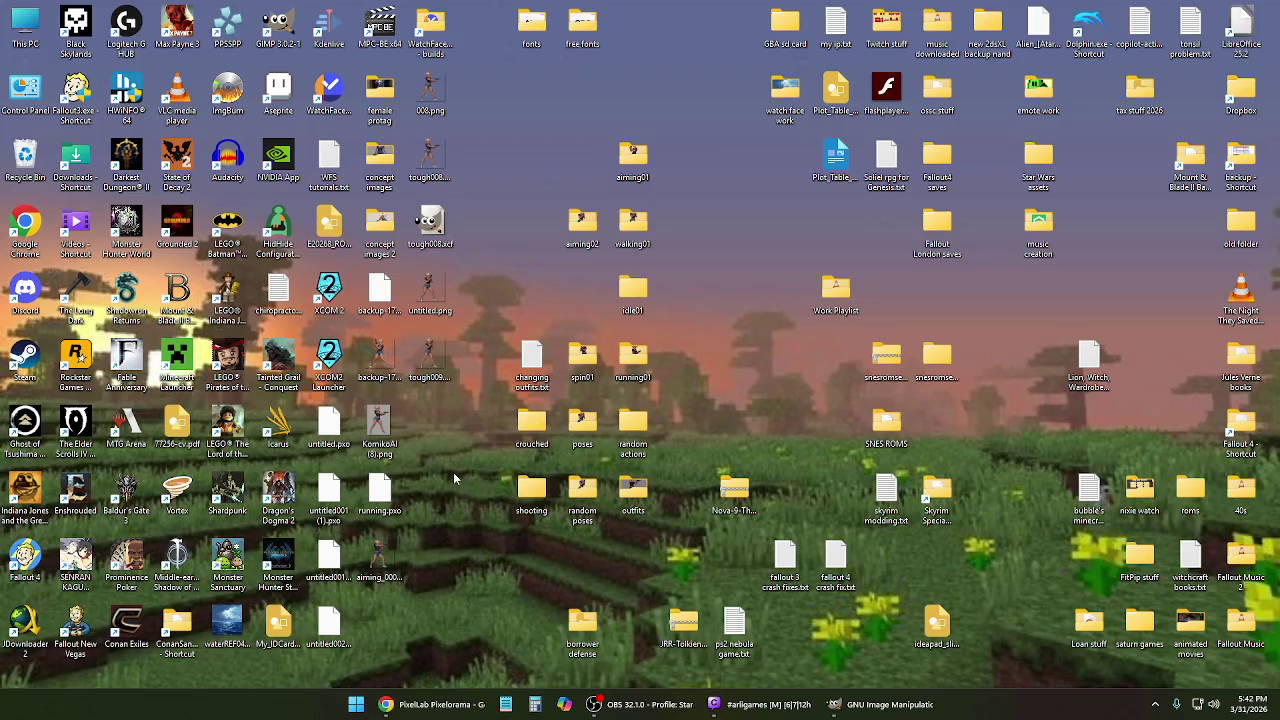
{"action": "left_click", "coordinate": [538, 432]}
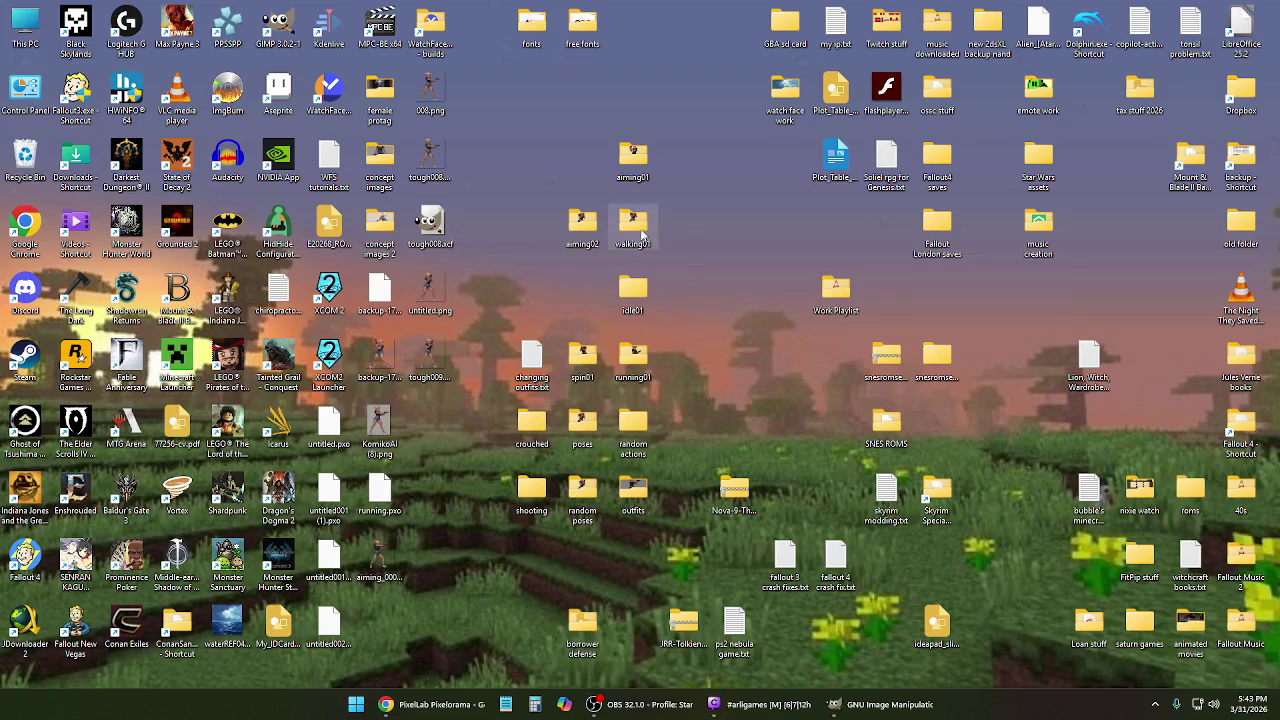
{"action": "double_click", "coordinate": [632, 355]}
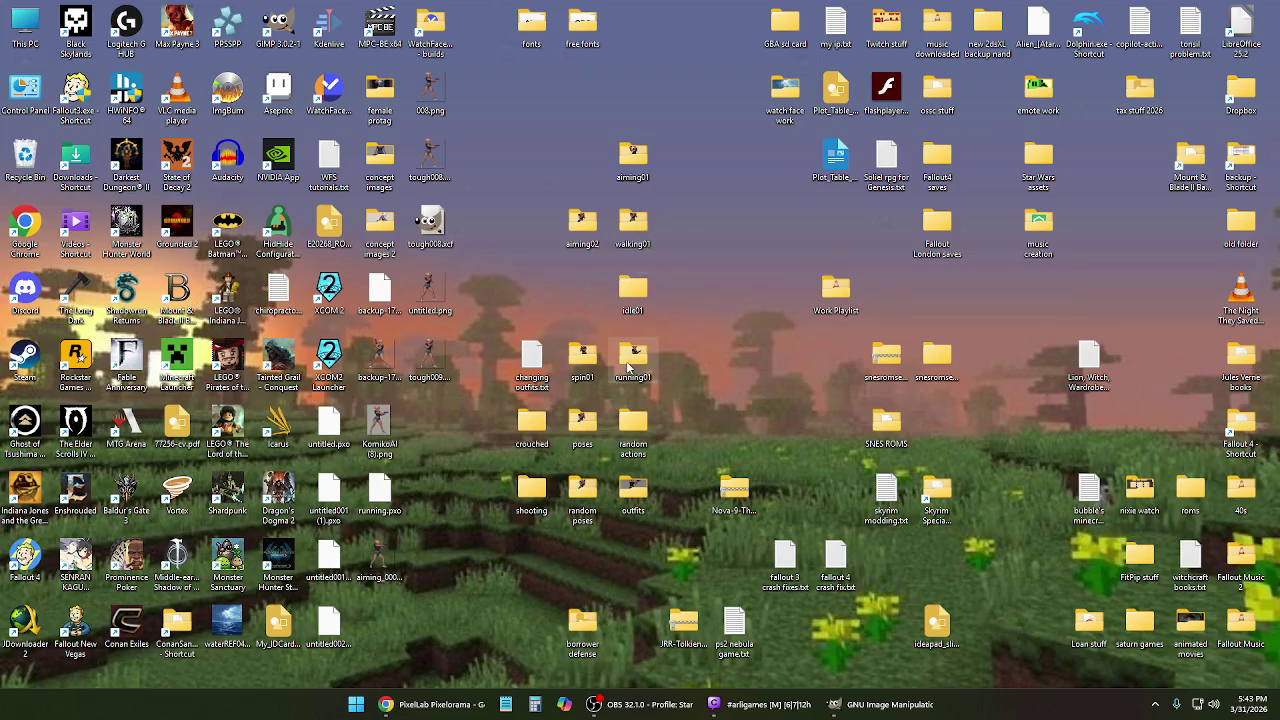
{"action": "double_click", "coordinate": [152, 128]}
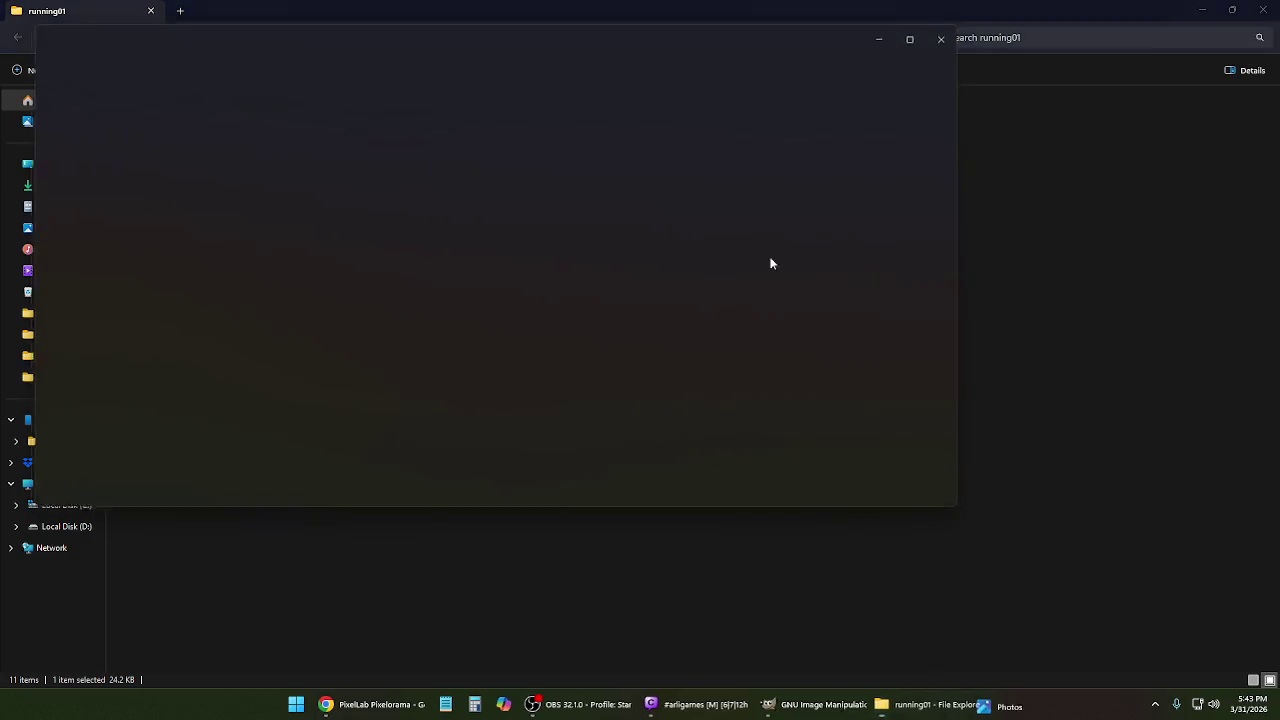
{"action": "key", "text": "Right"}
{"action": "key", "text": "Right"}
{"action": "key", "text": "Right"}
{"action": "key", "text": "Right"}
{"action": "key", "text": "Right"}
{"action": "key", "text": "Right"}
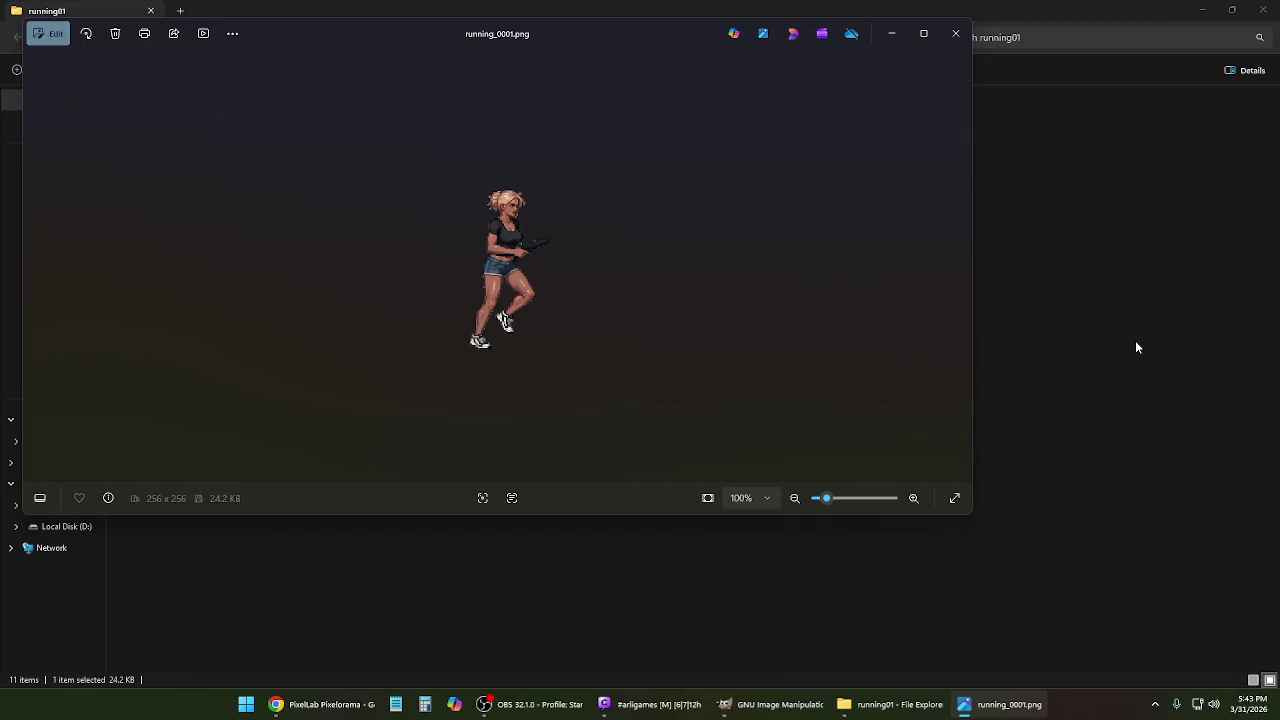
{"action": "key", "text": "Left"}
{"action": "key", "text": "Left"}
{"action": "key", "text": "Left"}
{"action": "key", "text": "Right"}
{"action": "key", "text": "Left"}
{"action": "key", "text": "Left"}
{"action": "key", "text": "Left"}
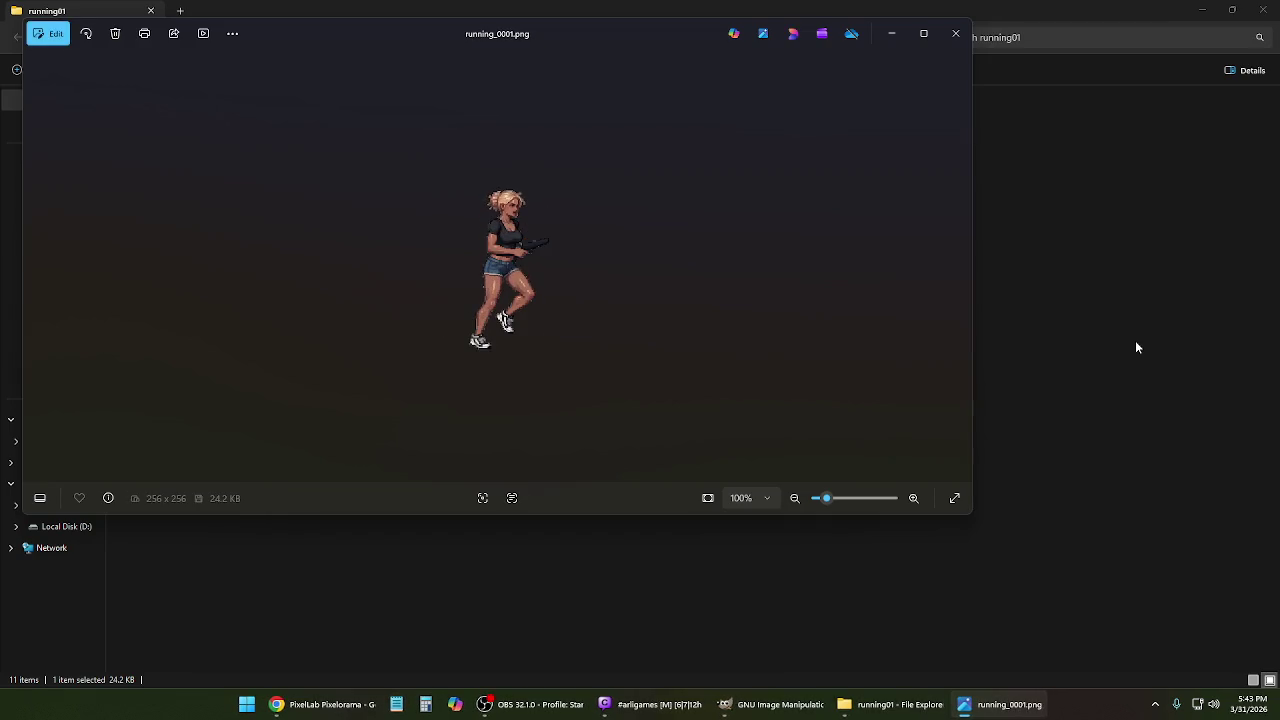
{"action": "left_click", "coordinate": [956, 33]}
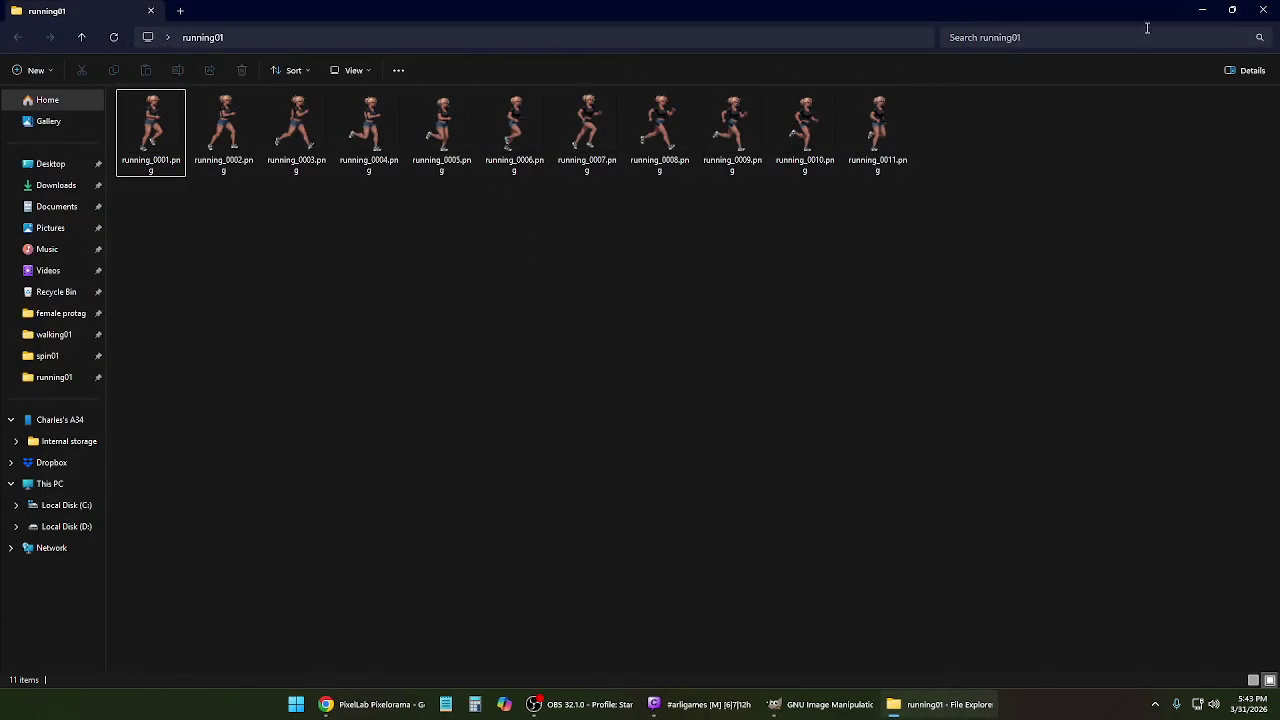
{"action": "left_click", "coordinate": [1261, 12]}
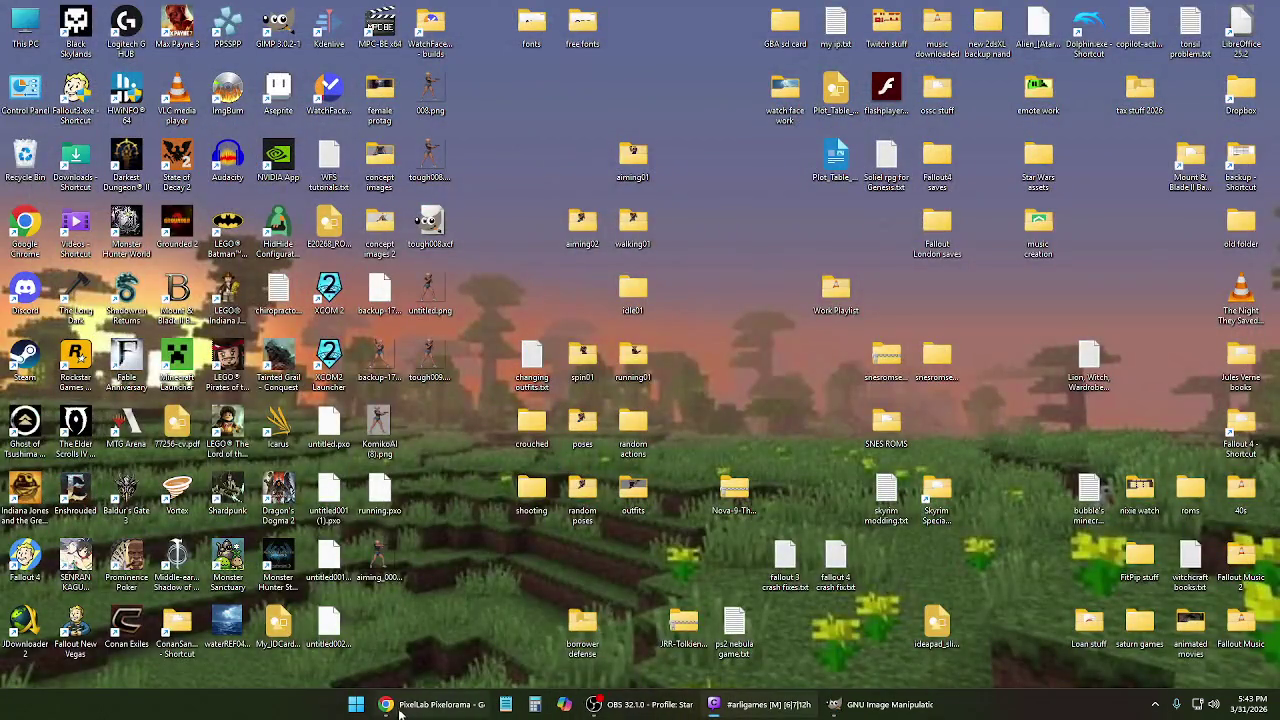
Restore the editor, remove frames 2–7 leaving frame 1, and clear the old first-frame reference.
{"action": "left_click", "coordinate": [430, 704]}
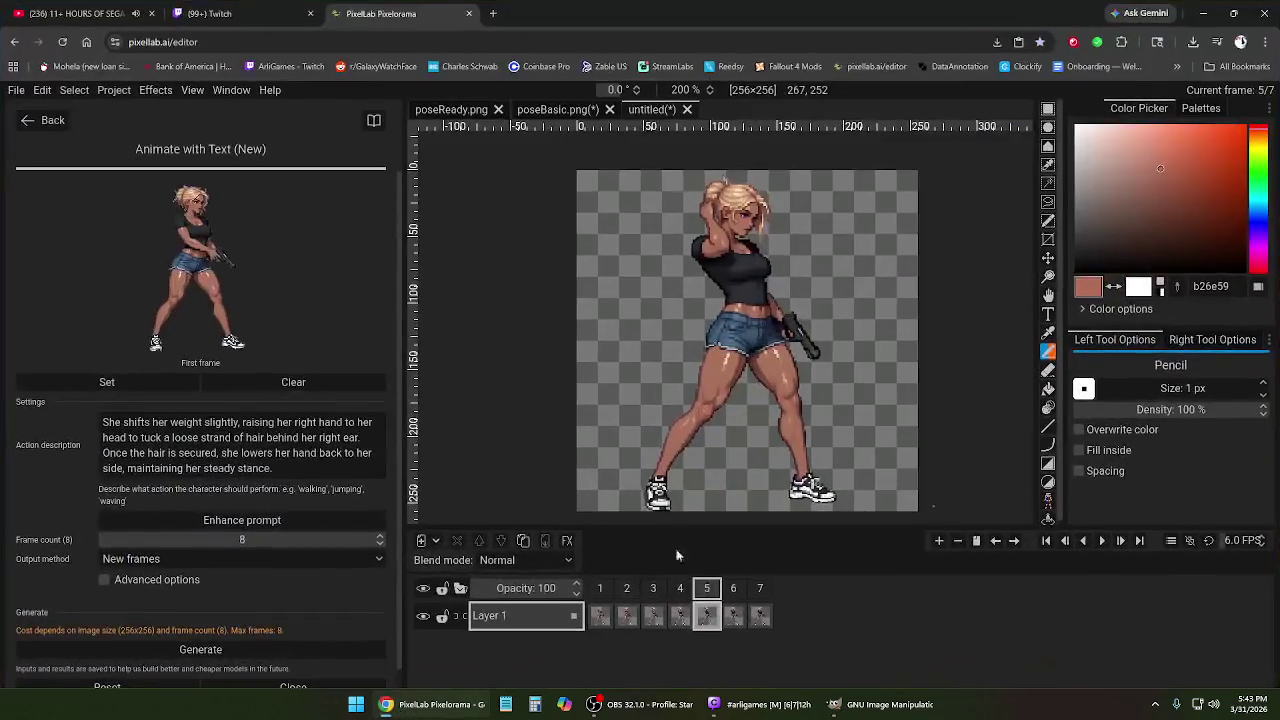
{"action": "left_click", "coordinate": [603, 590]}
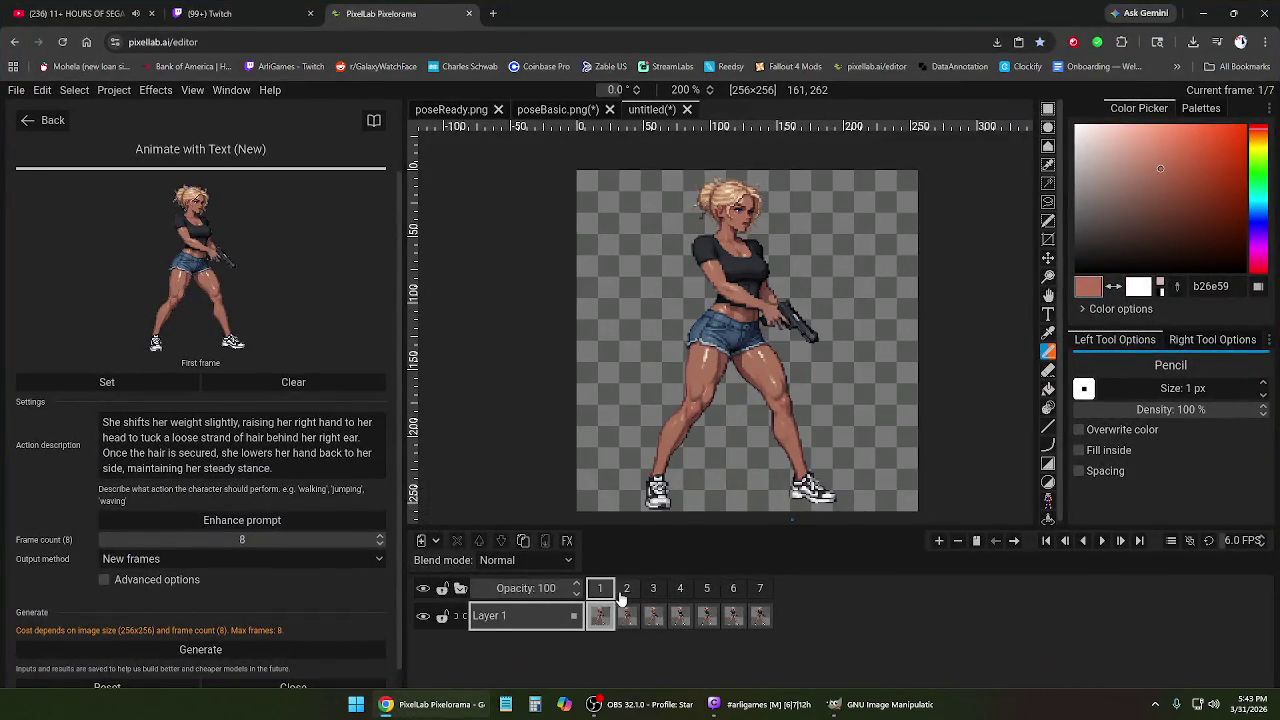
{"action": "mouse_move", "coordinate": [626, 589]}
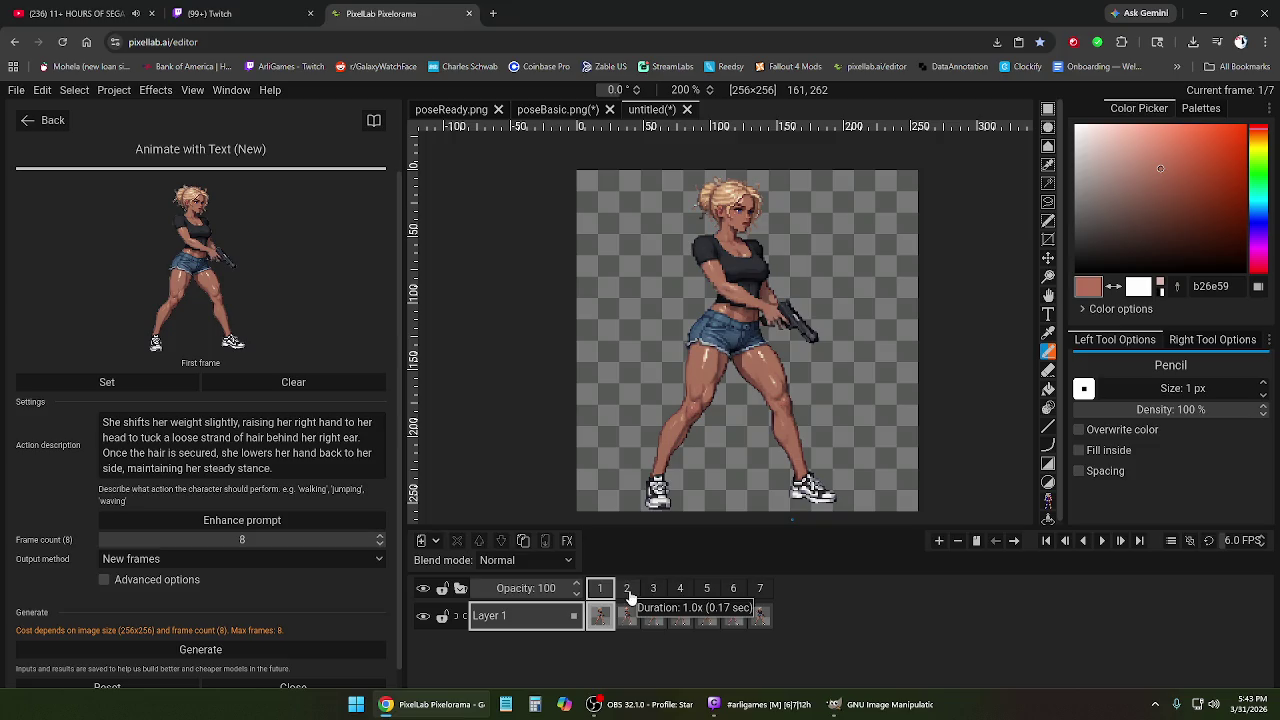
{"action": "left_click", "coordinate": [628, 592]}
{"action": "left_click", "coordinate": [762, 592], "text": "shift"}
{"action": "right_click", "coordinate": [762, 598]}
{"action": "left_click", "coordinate": [800, 571]}
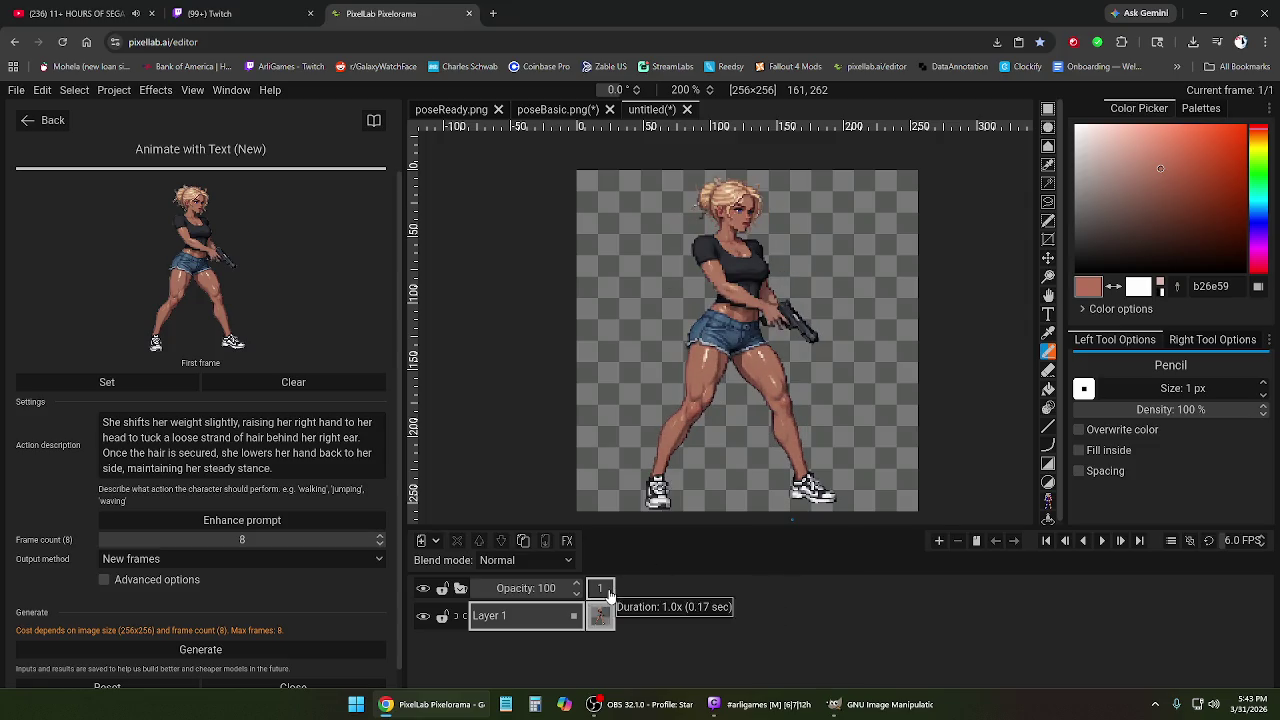
{"action": "left_click", "coordinate": [266, 384]}
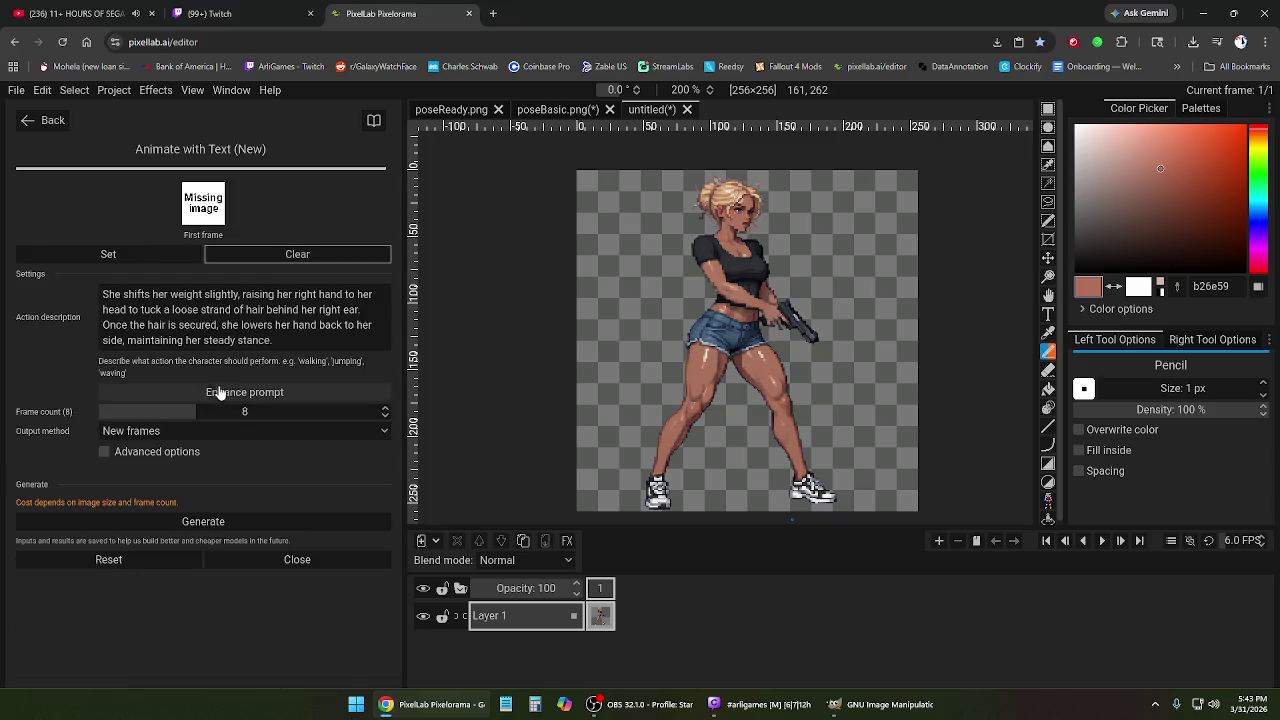
Set the current frame as first frame and rewrite the action as 'running forward quickly intensely'.
{"action": "left_click", "coordinate": [110, 255]}
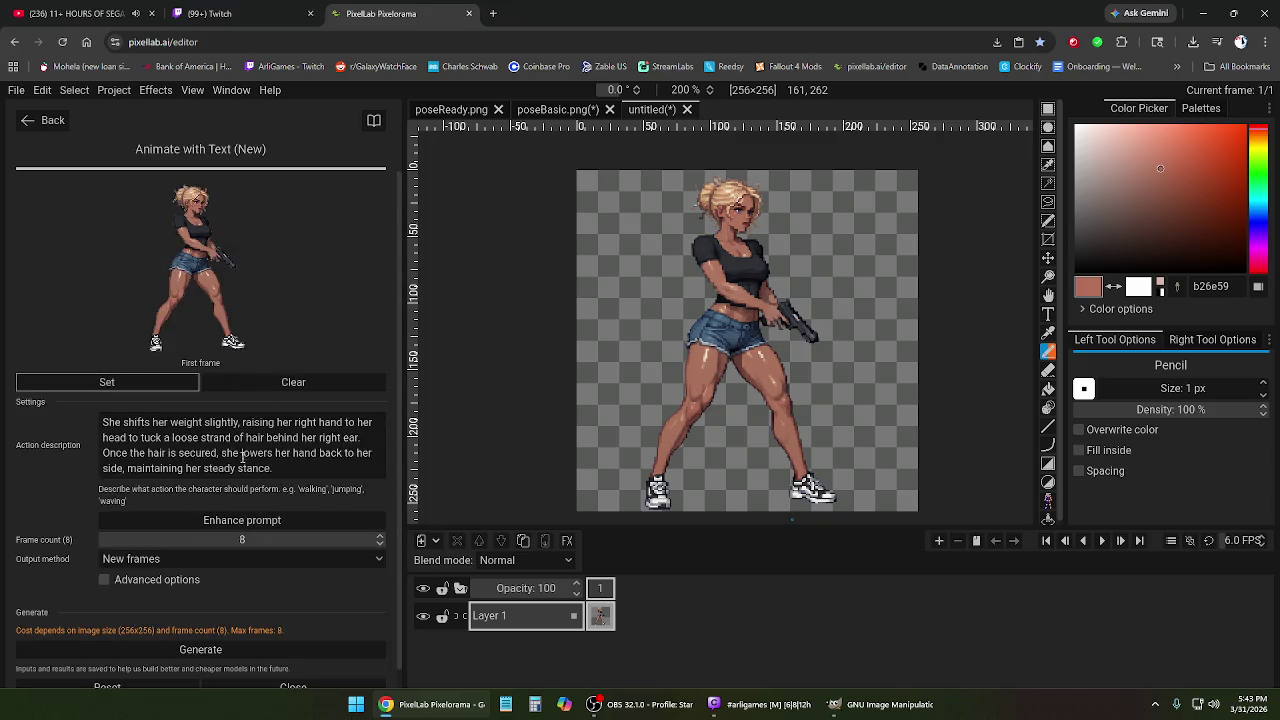
{"action": "left_click_drag", "start_coordinate": [293, 469], "coordinate": [84, 415]}
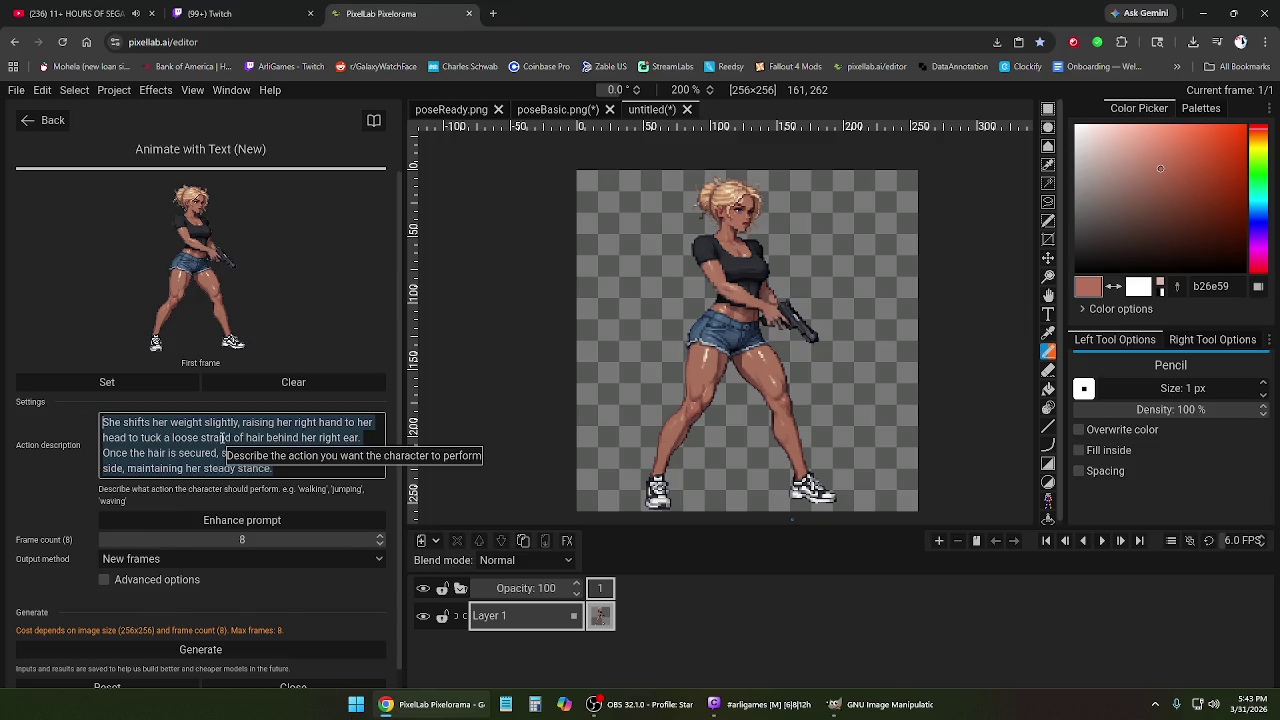
{"action": "key", "text": "BackSpace"}
{"action": "type", "text": "running "}
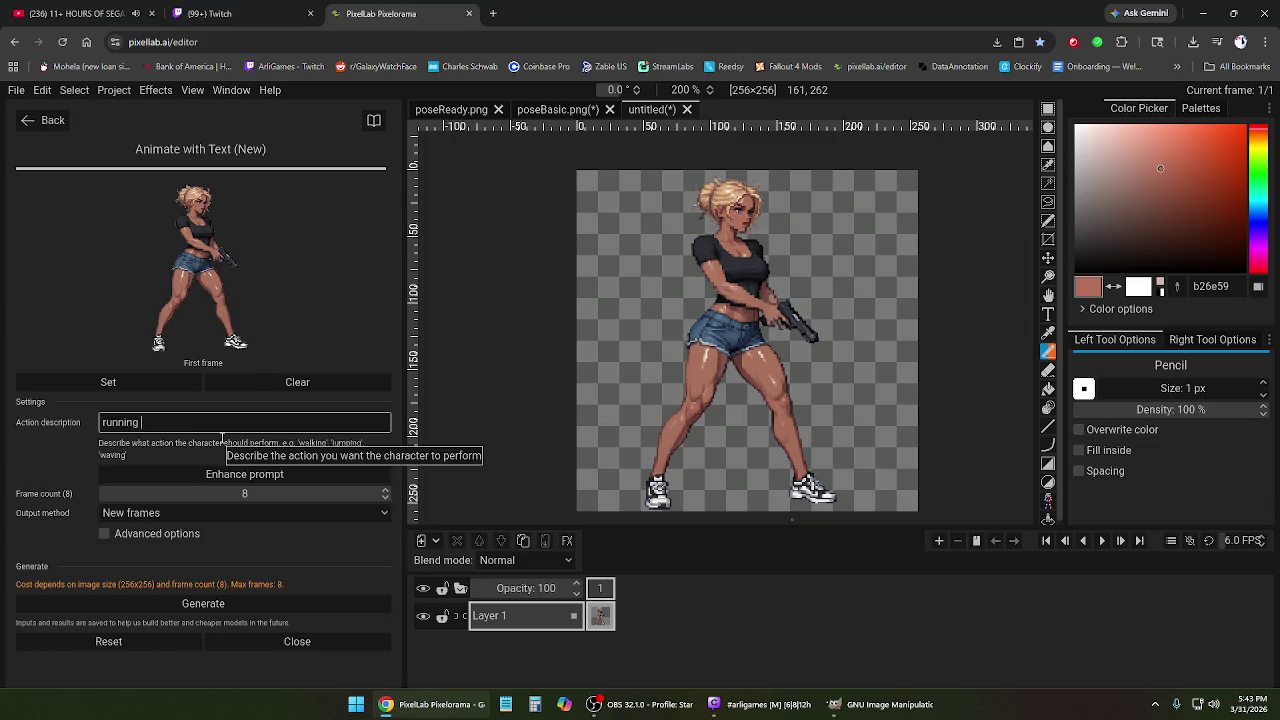
{"action": "type", "text": "forward"}
{"action": "type", "text": "quickly"}
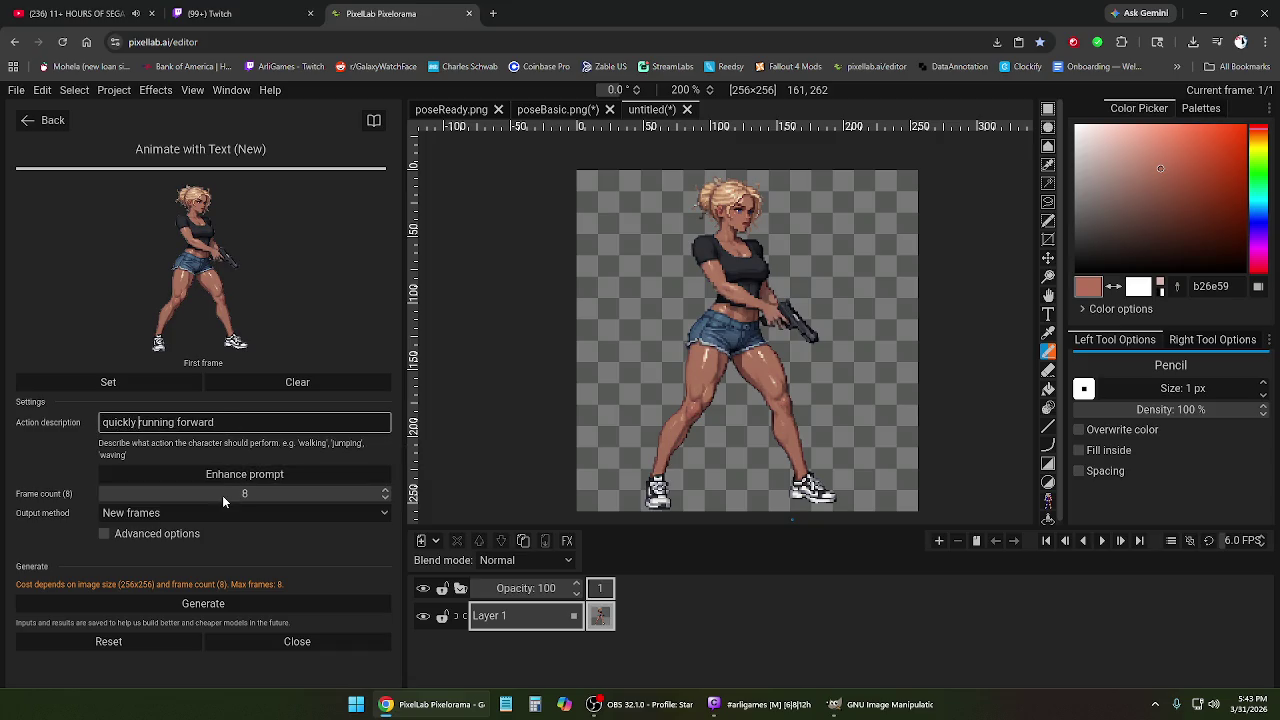
{"action": "left_click", "coordinate": [242, 424]}
{"action": "type", "text": "intensely"}
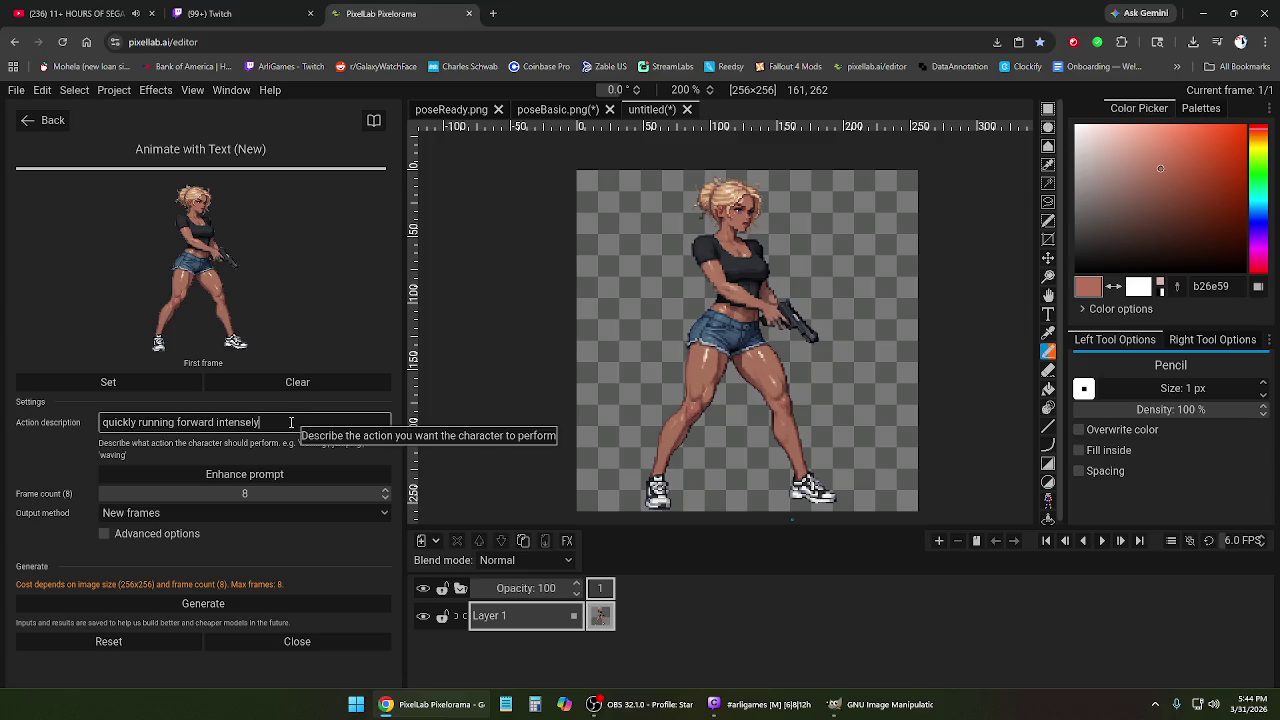
Enhance the action prompt and start generating the running animation.
{"action": "left_click", "coordinate": [240, 475]}
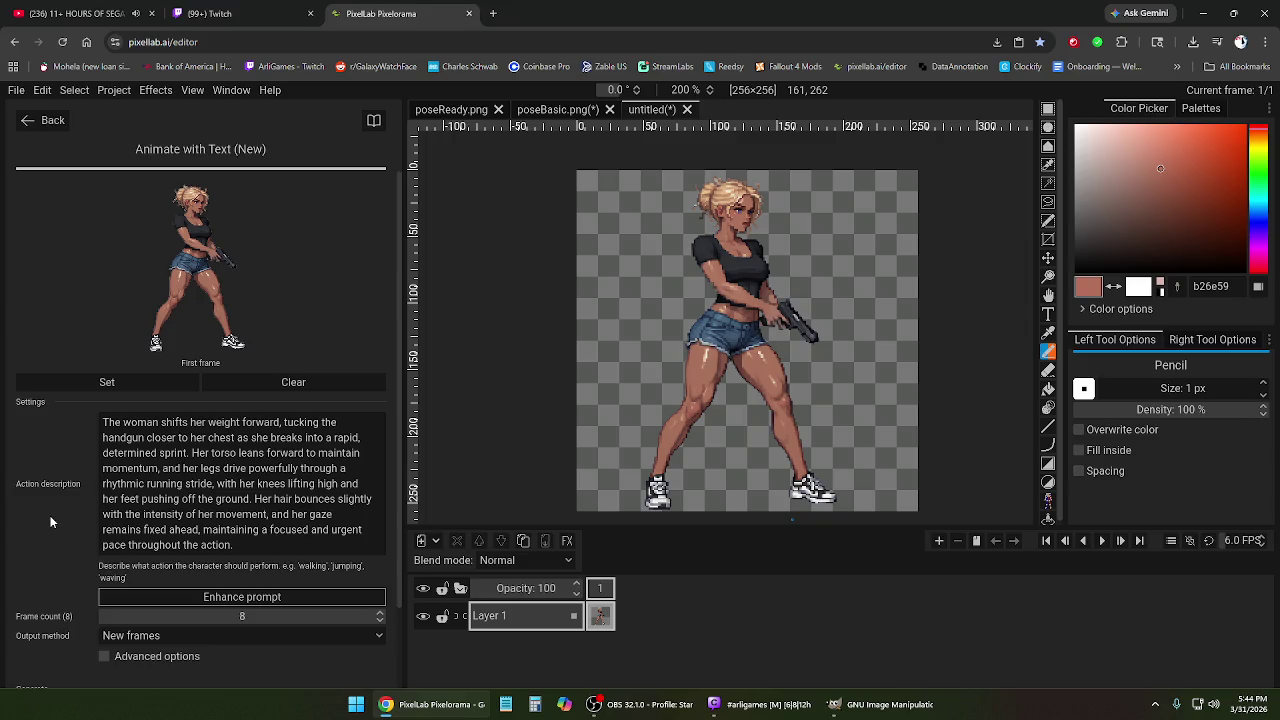
{"action": "scroll", "coordinate": [51, 521], "scroll_direction": "down", "scroll_amount": 1}
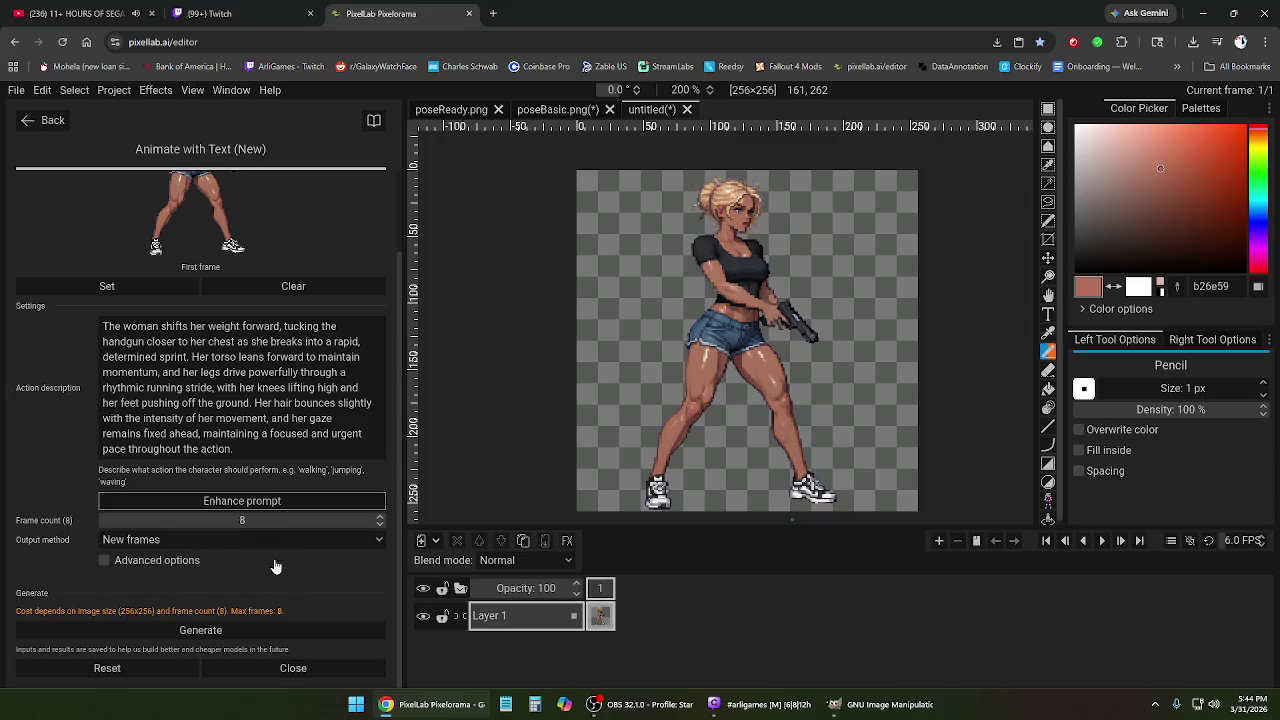
{"action": "left_click", "coordinate": [238, 632]}
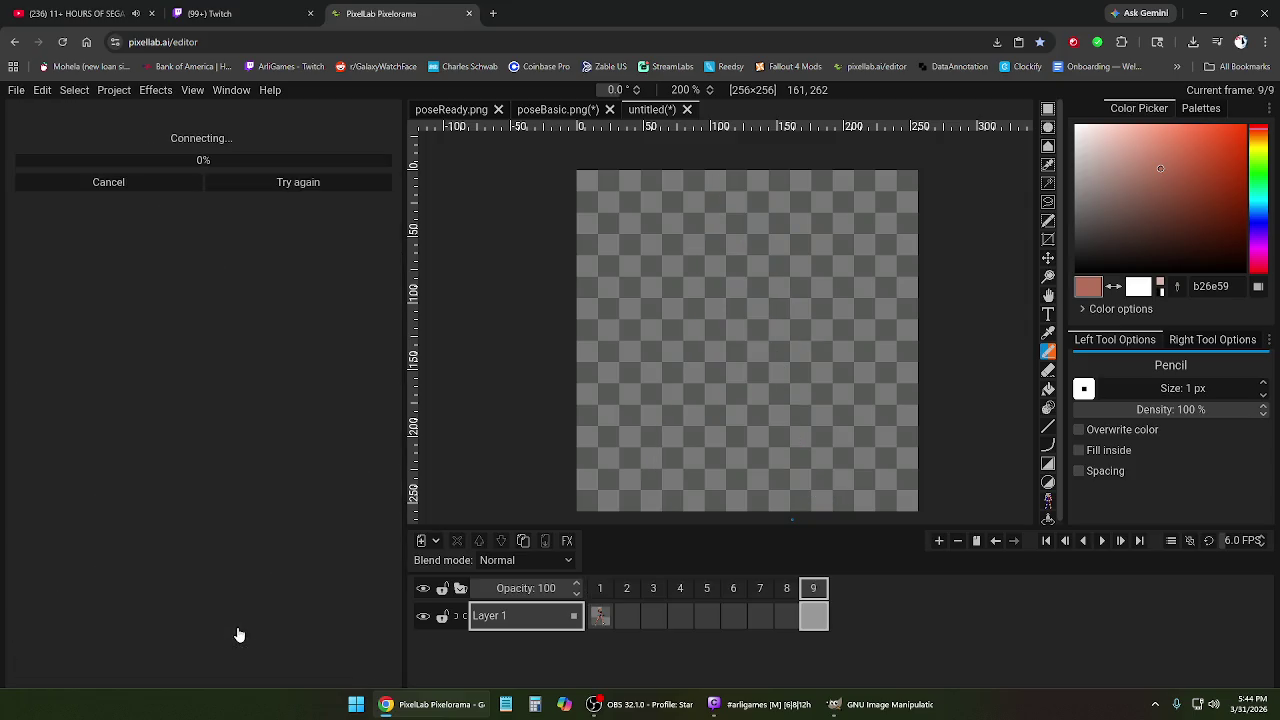
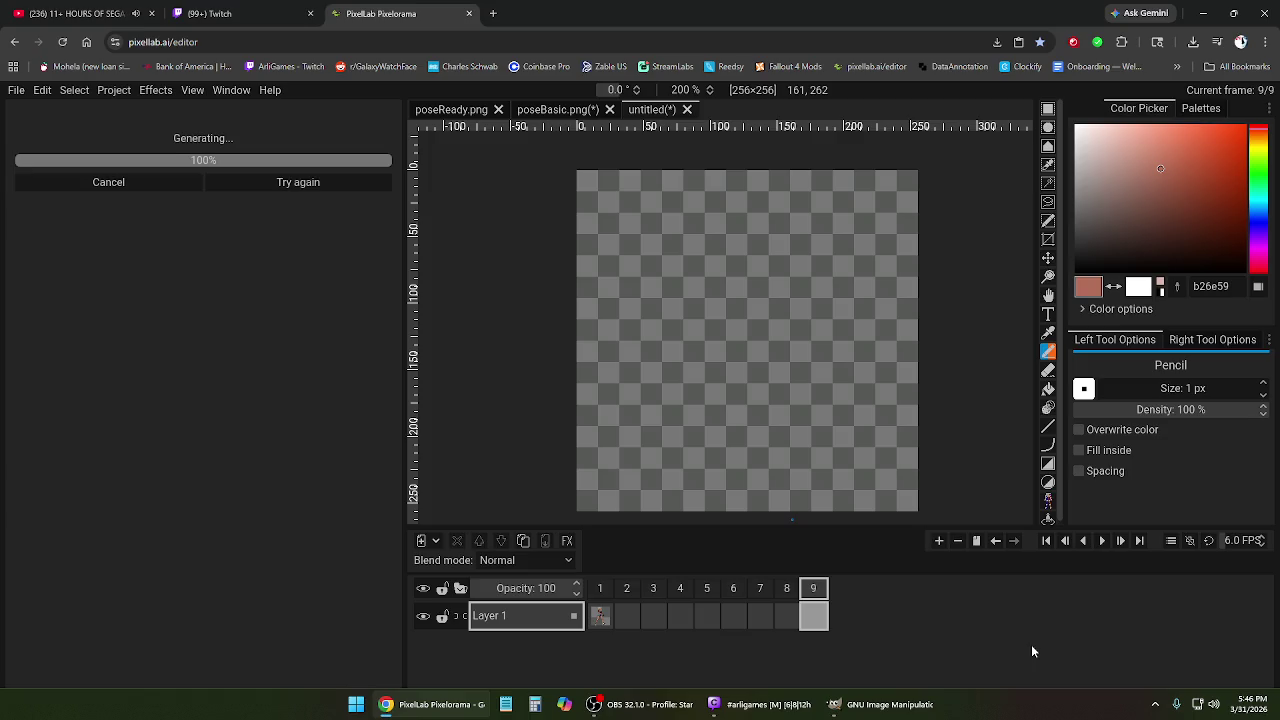
Play the new nine-frame running animation a couple of times, then stop it.
{"action": "left_click", "coordinate": [1103, 541]}
{"action": "left_click", "coordinate": [1103, 541]}
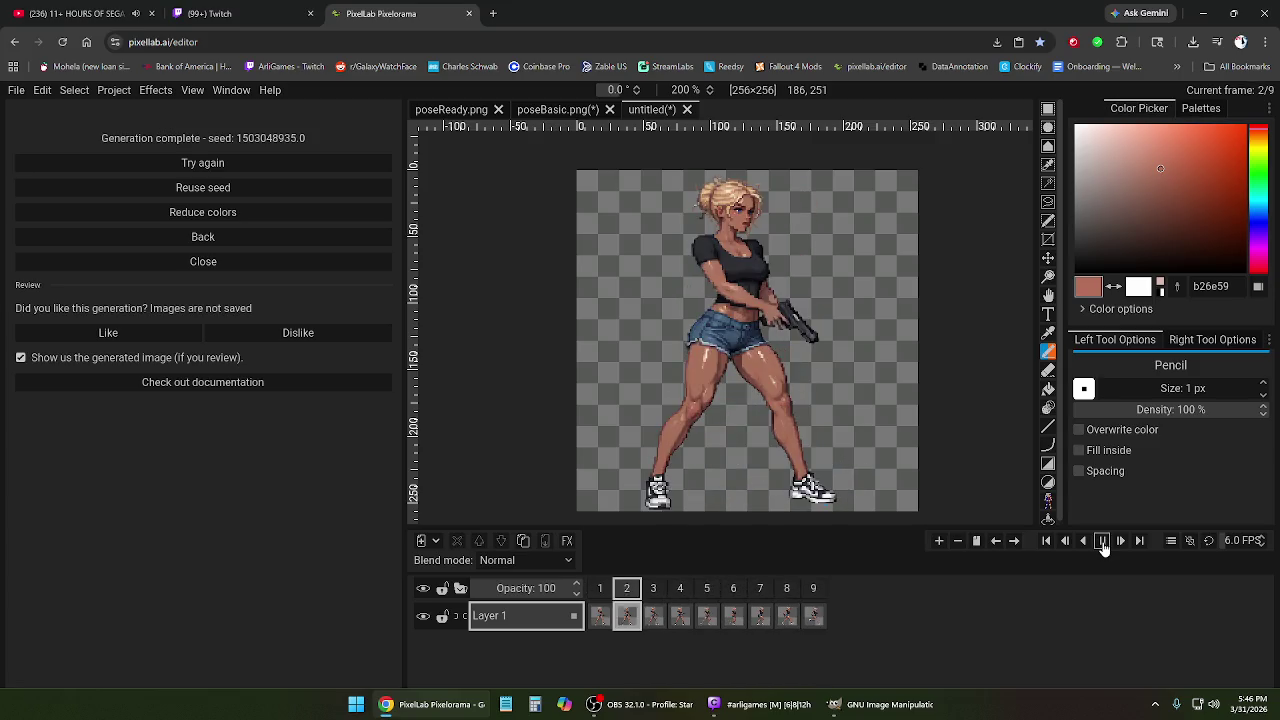
{"action": "left_click", "coordinate": [1103, 542]}
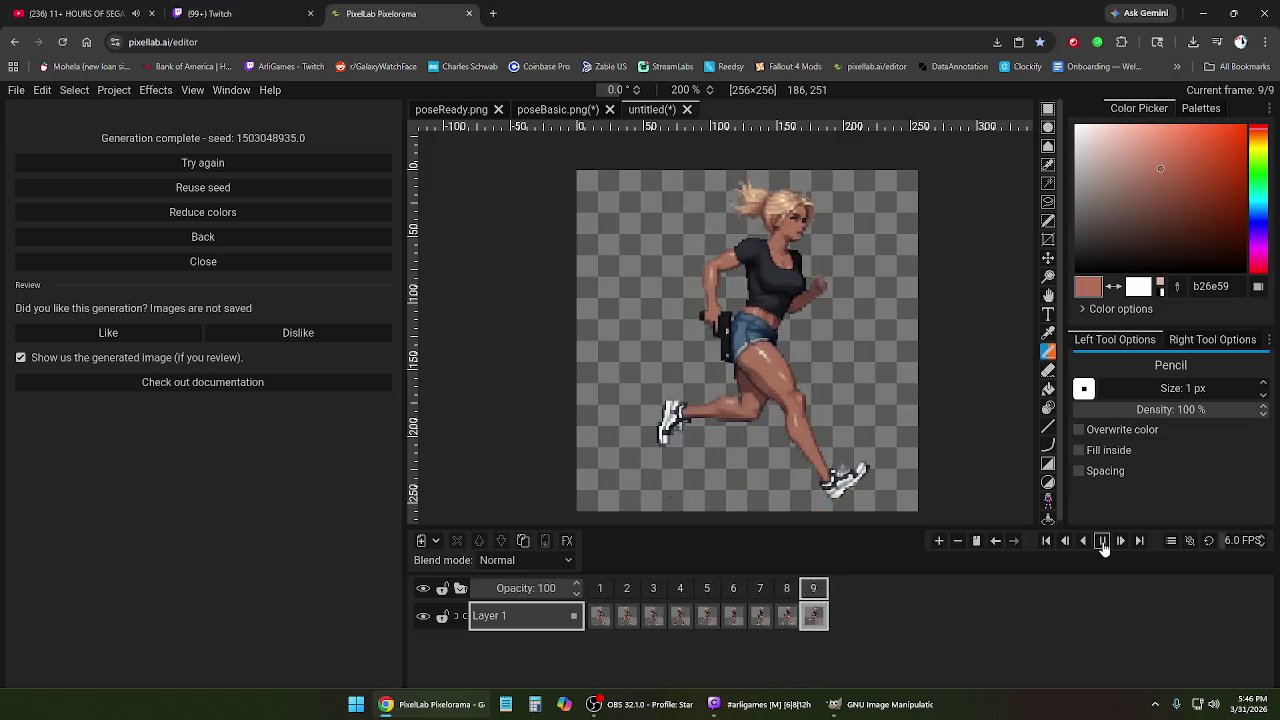
{"action": "left_click", "coordinate": [1103, 541]}
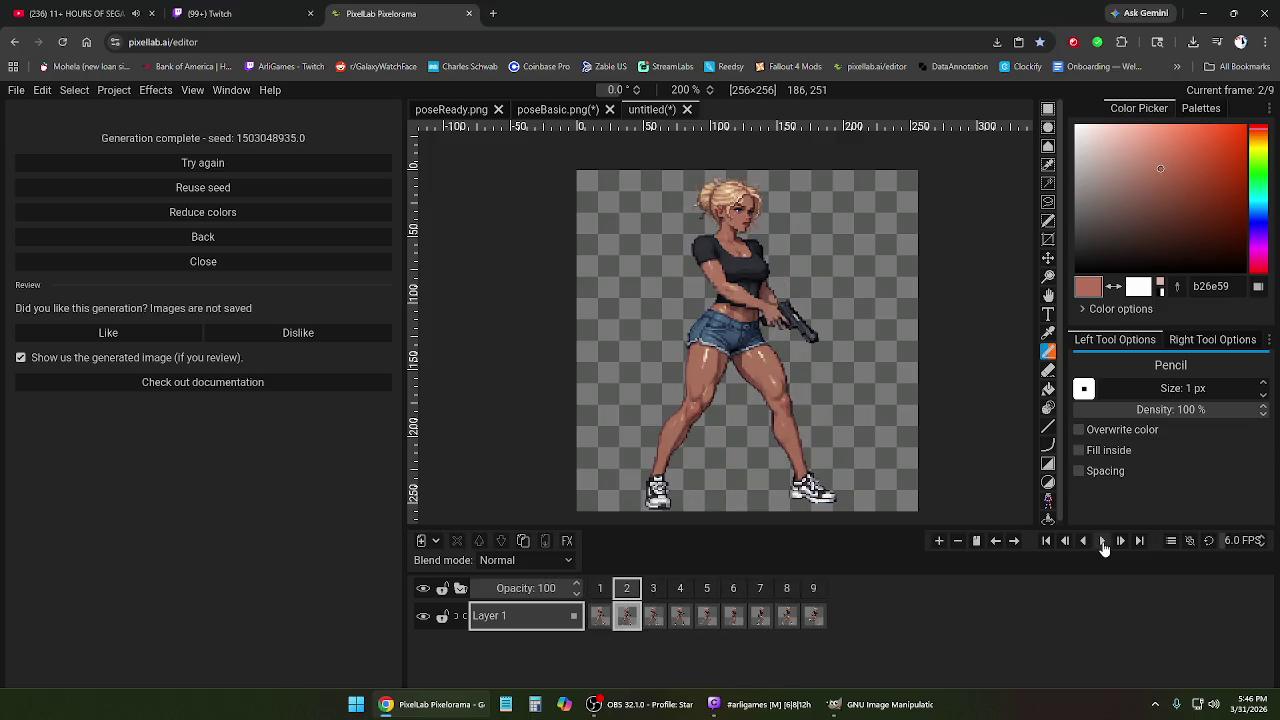
Inspect frames 3, 5, 7, 8 and 9 individually, comparing frames 7 and 8.
{"action": "left_click", "coordinate": [656, 592]}
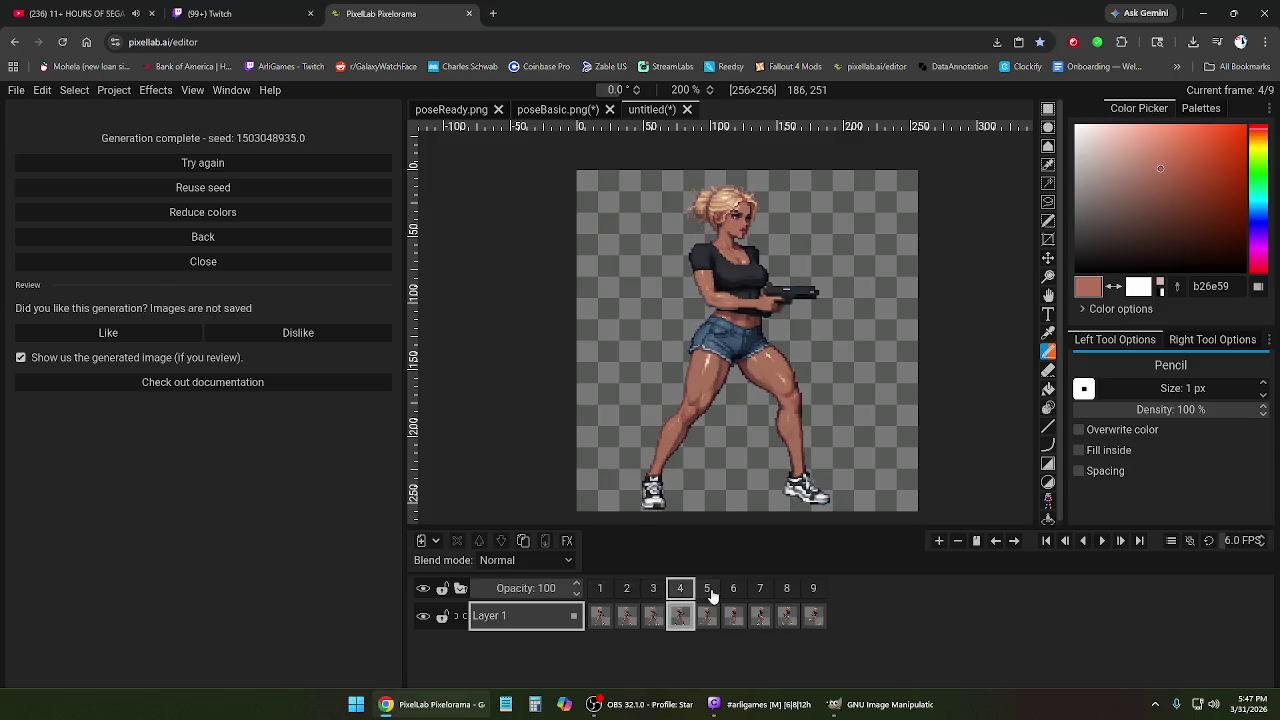
{"action": "left_click", "coordinate": [708, 593]}
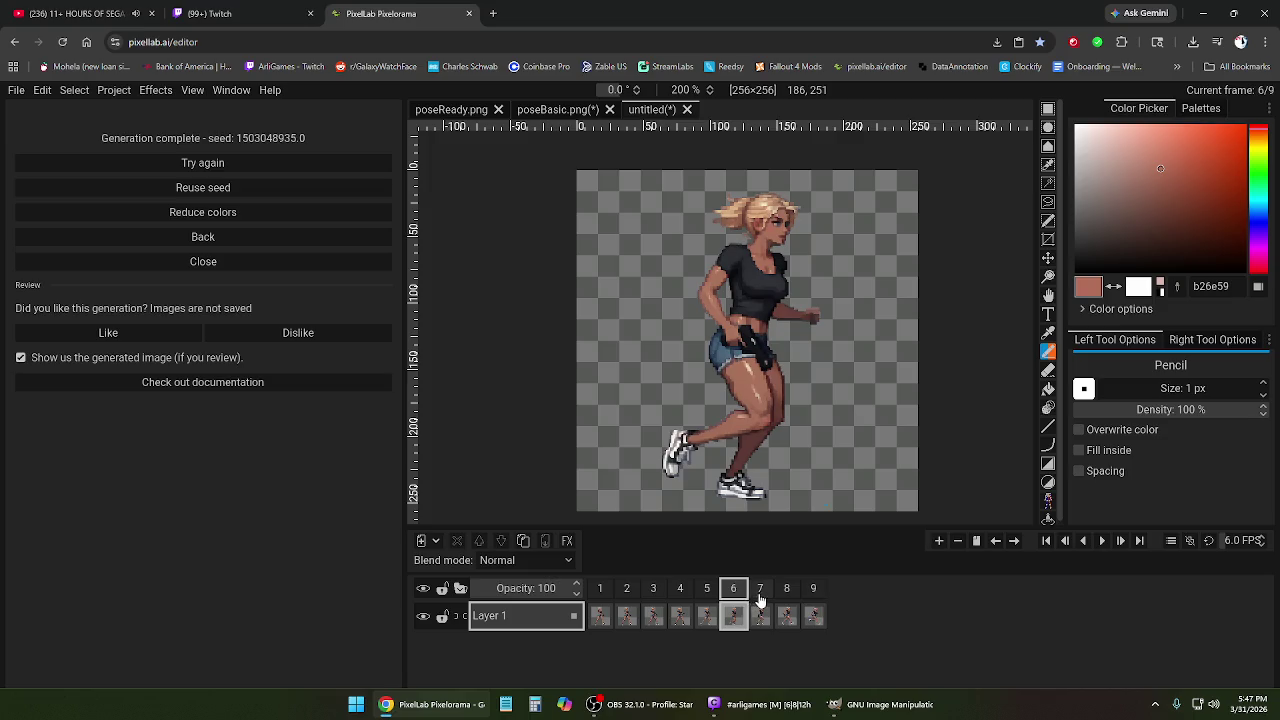
{"action": "left_click", "coordinate": [760, 593]}
{"action": "left_click", "coordinate": [786, 593]}
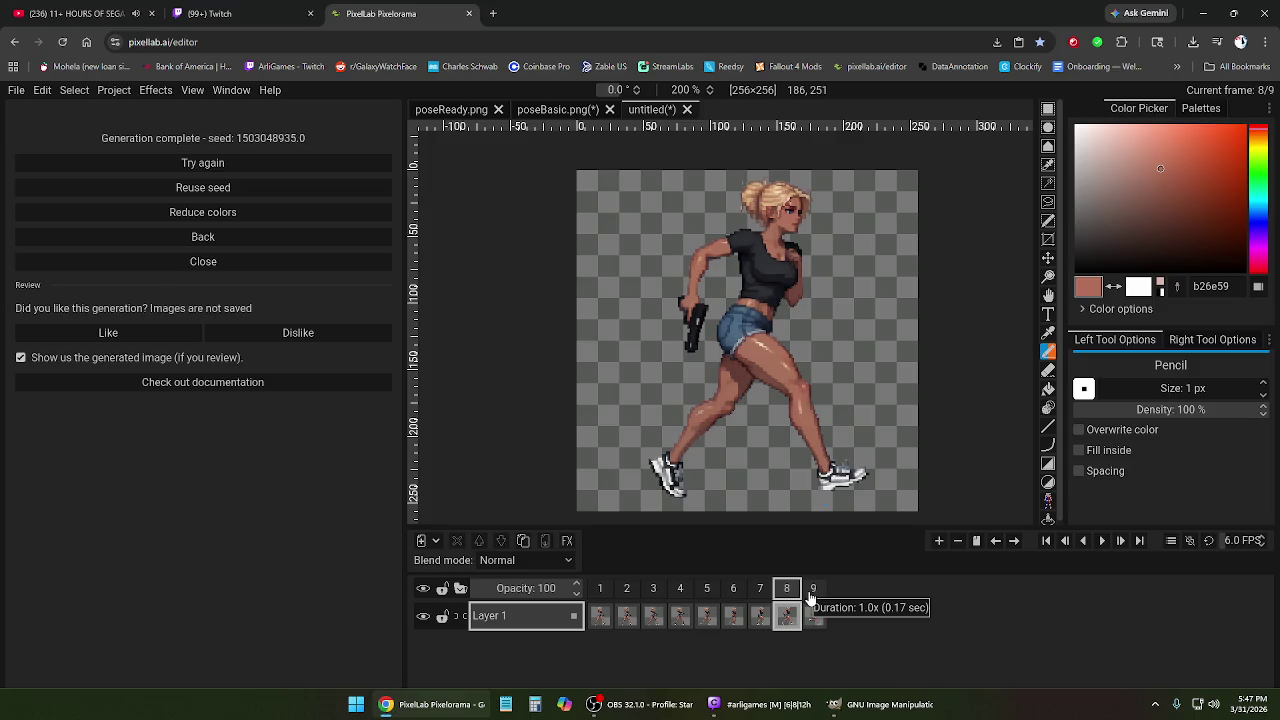
{"action": "left_click", "coordinate": [811, 593]}
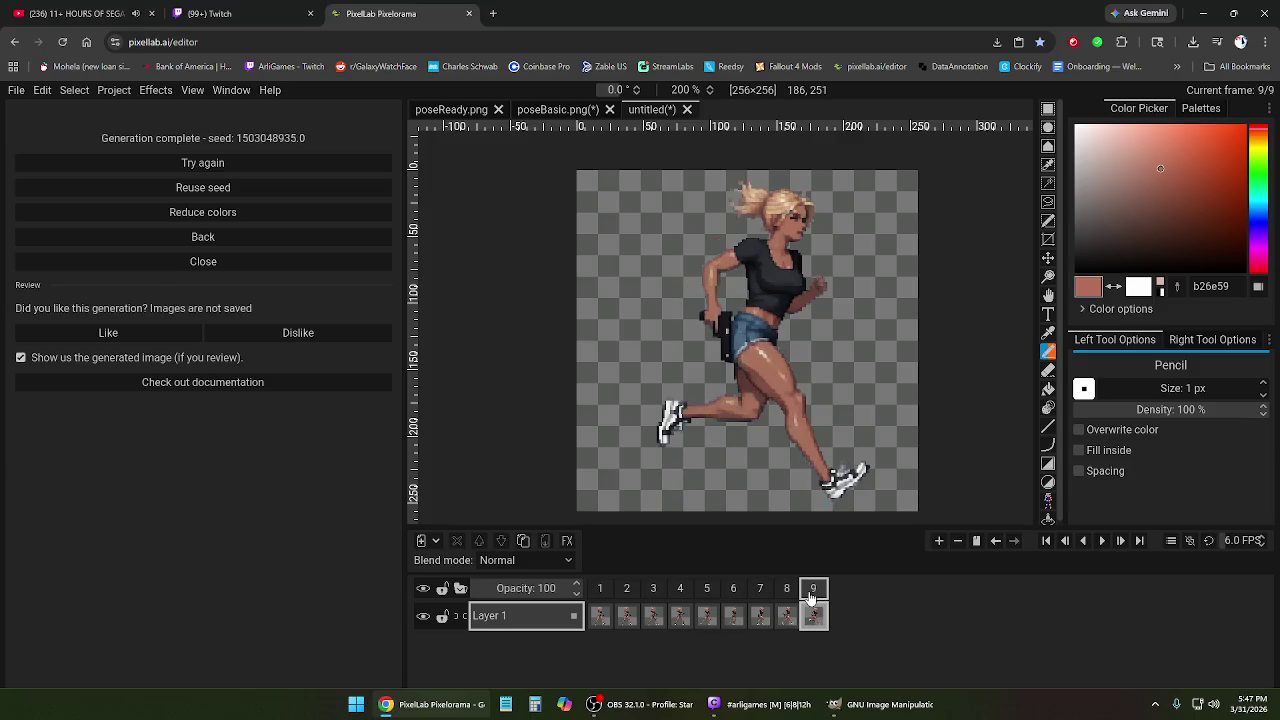
{"action": "left_click", "coordinate": [762, 593]}
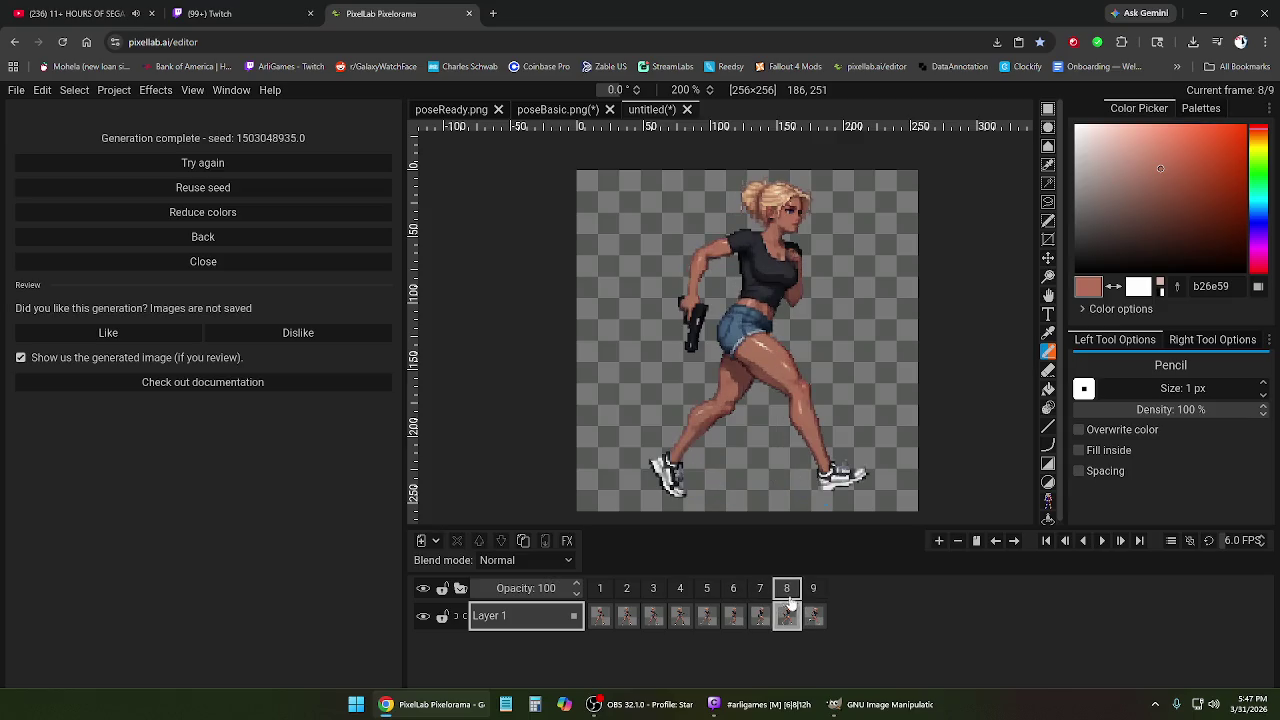
{"action": "left_click", "coordinate": [758, 594]}
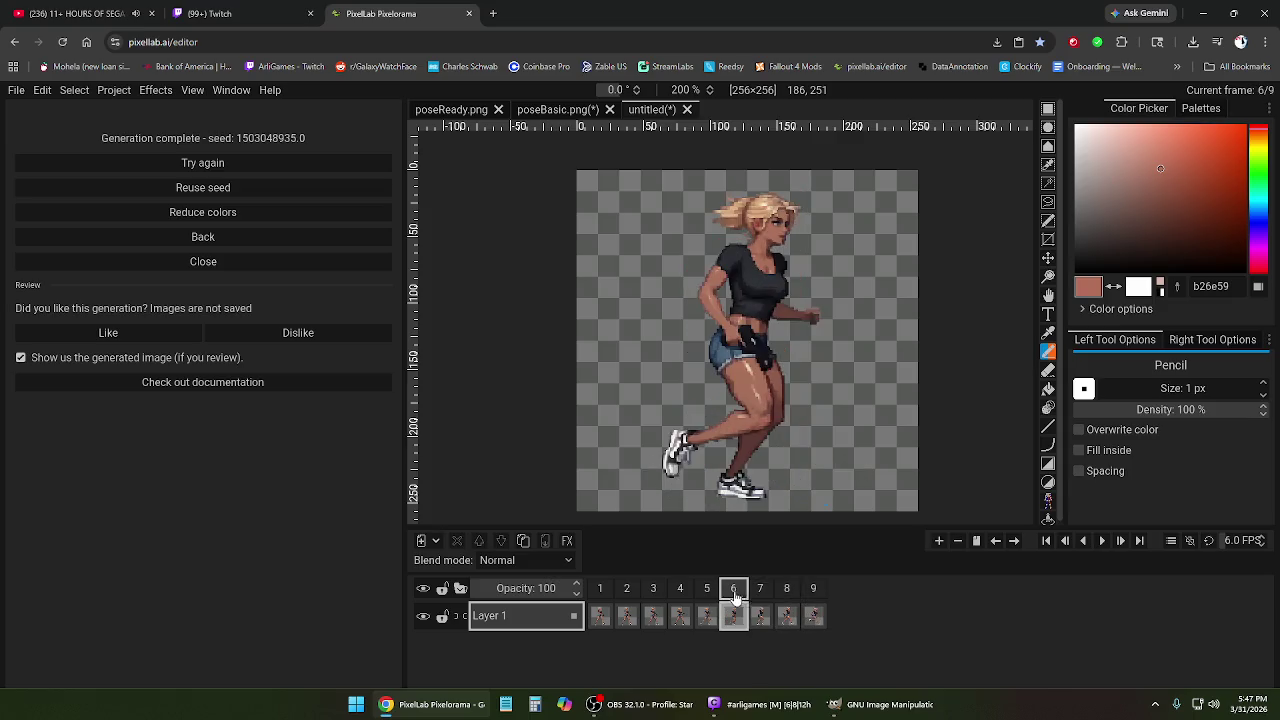
{"action": "left_click", "coordinate": [760, 594]}
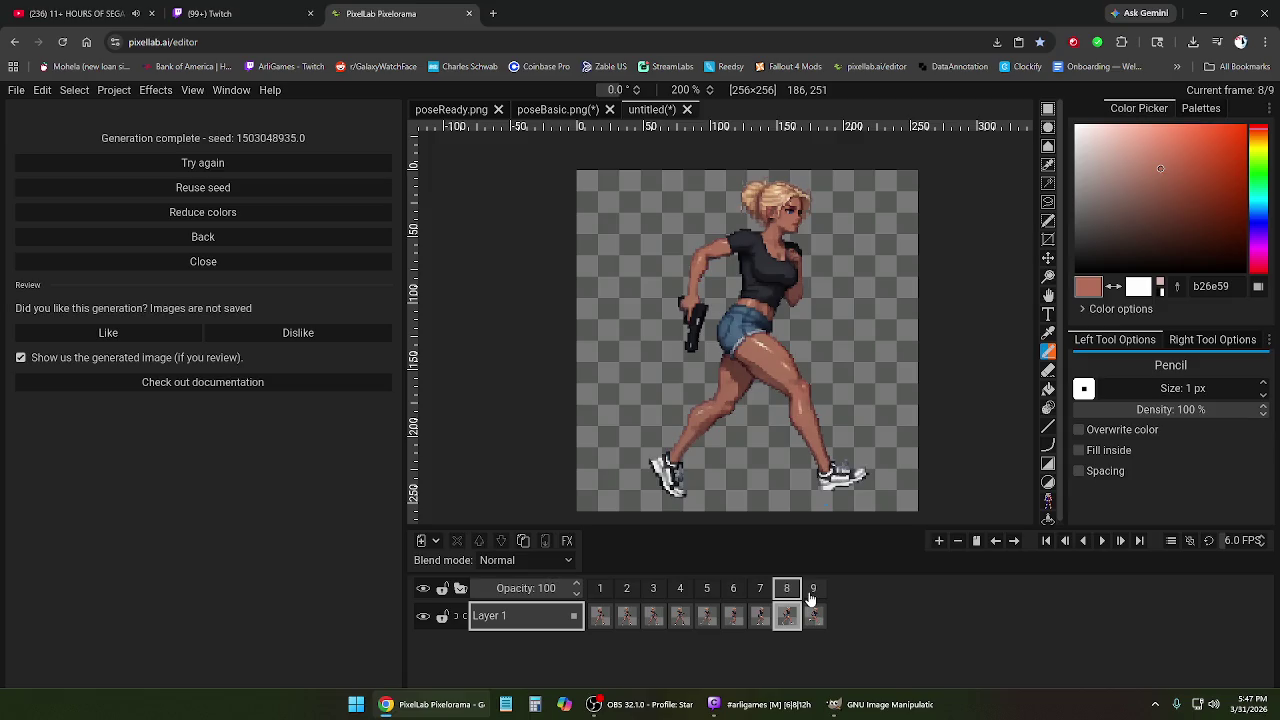
{"action": "left_click", "coordinate": [811, 596]}
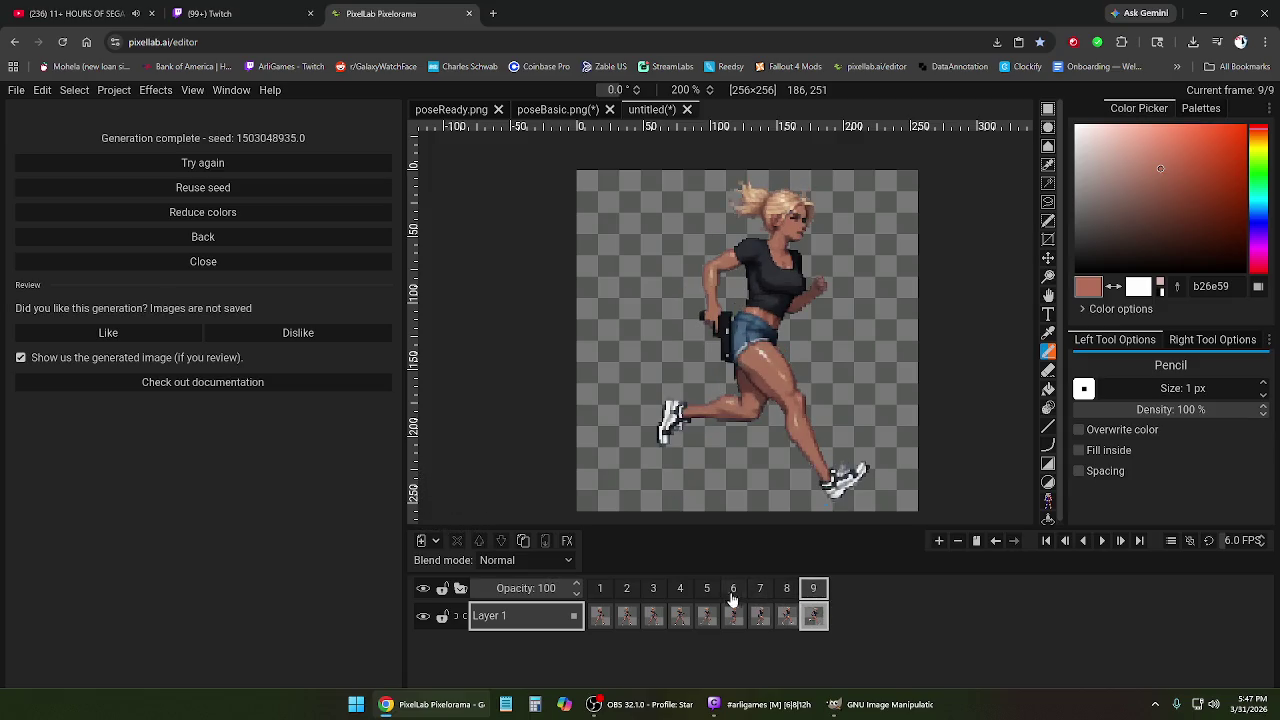
Compare the standing-to-running poses in frames 4 through 8 one by one.
{"action": "left_click", "coordinate": [680, 592]}
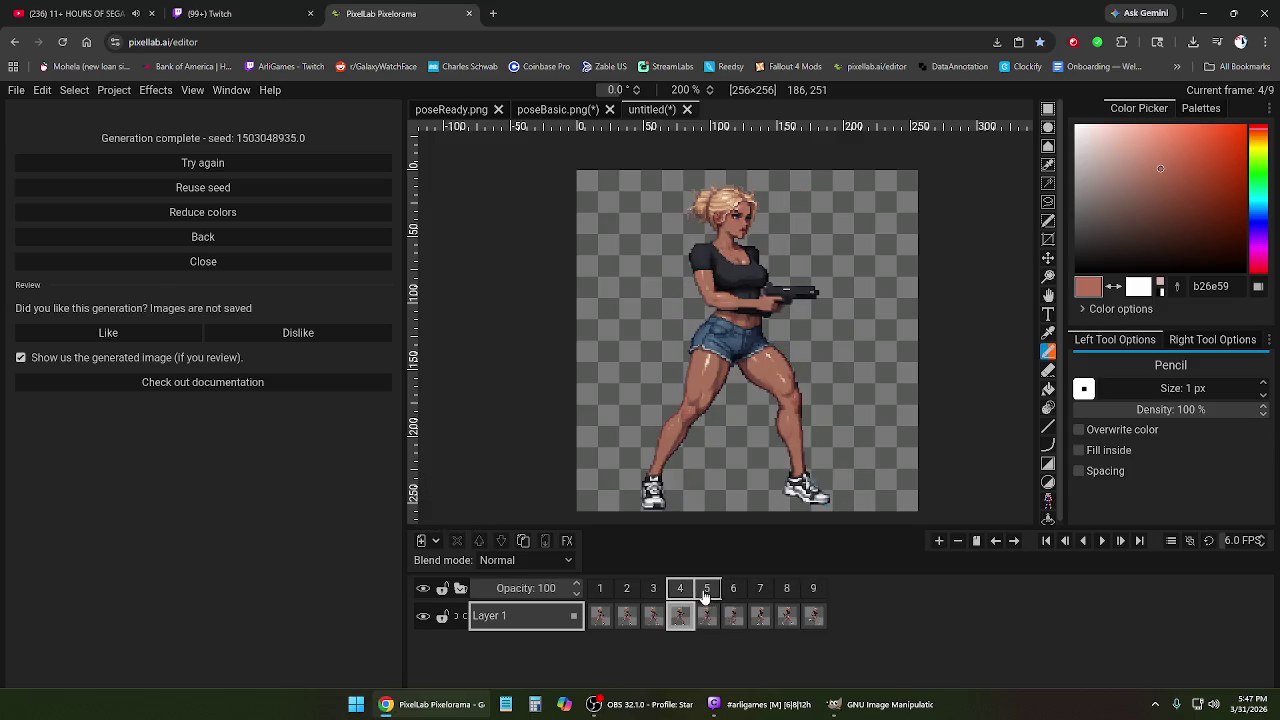
{"action": "left_click", "coordinate": [706, 592]}
{"action": "left_click", "coordinate": [732, 592]}
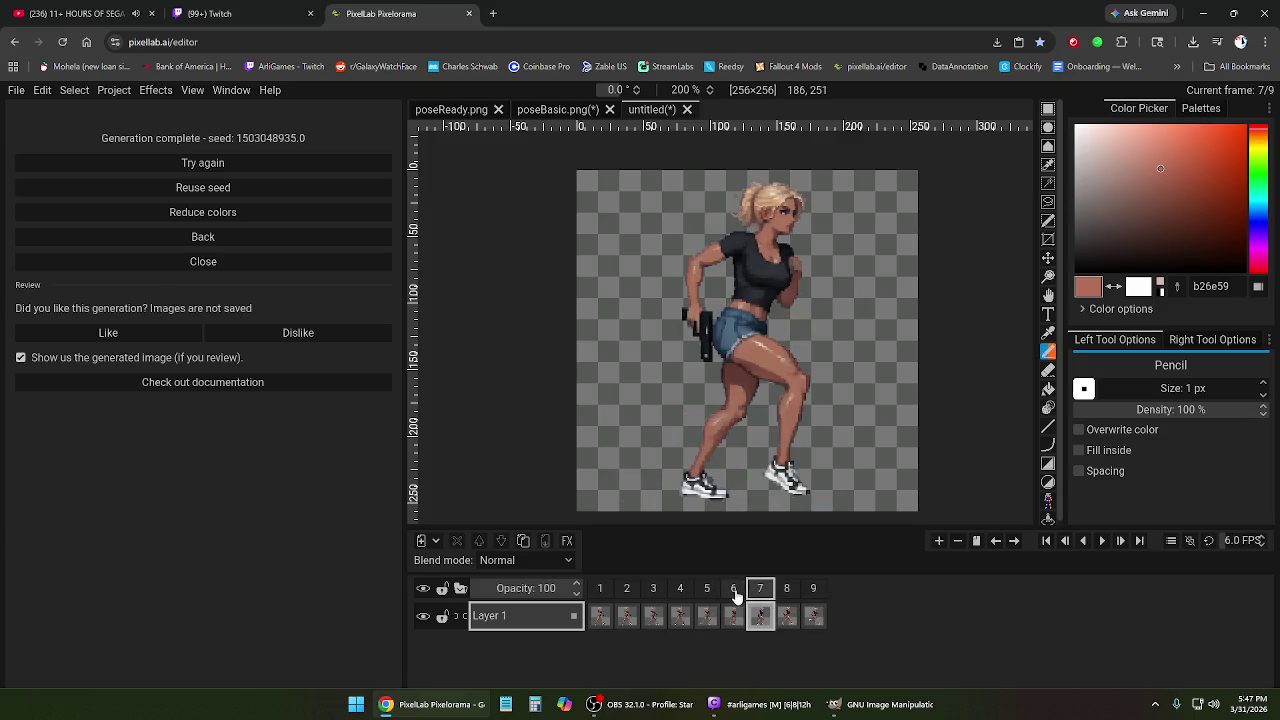
{"action": "left_click", "coordinate": [736, 594]}
{"action": "left_click", "coordinate": [759, 594]}
{"action": "left_click", "coordinate": [784, 596]}
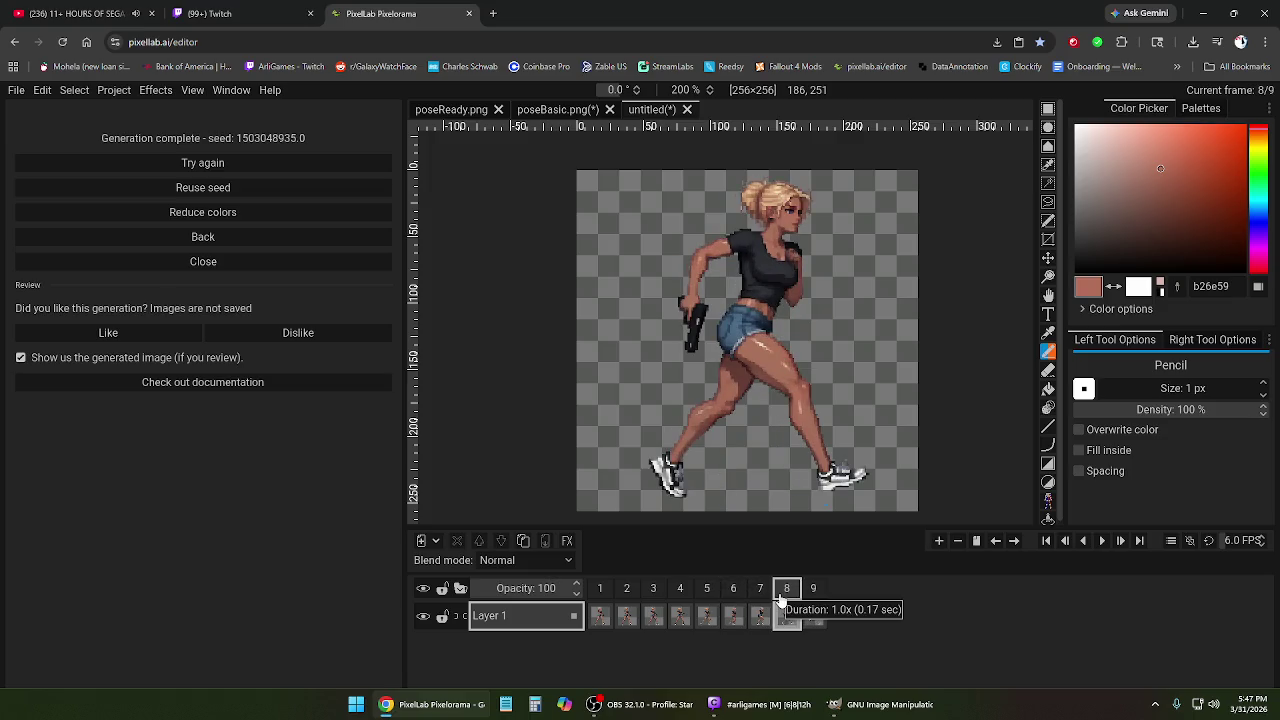
{"action": "left_click", "coordinate": [759, 594]}
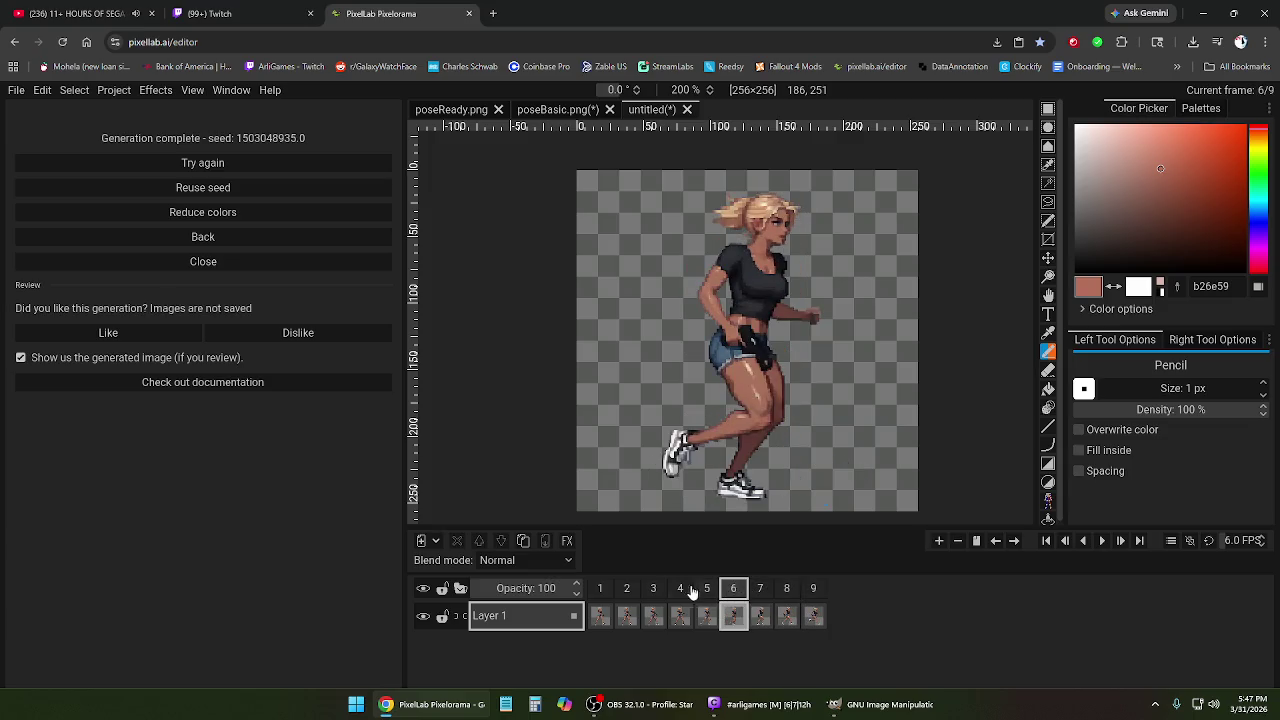
Replay the animation from frame 1, then stop back on the first frame.
{"action": "left_click", "coordinate": [600, 590]}
{"action": "left_click", "coordinate": [1102, 540]}
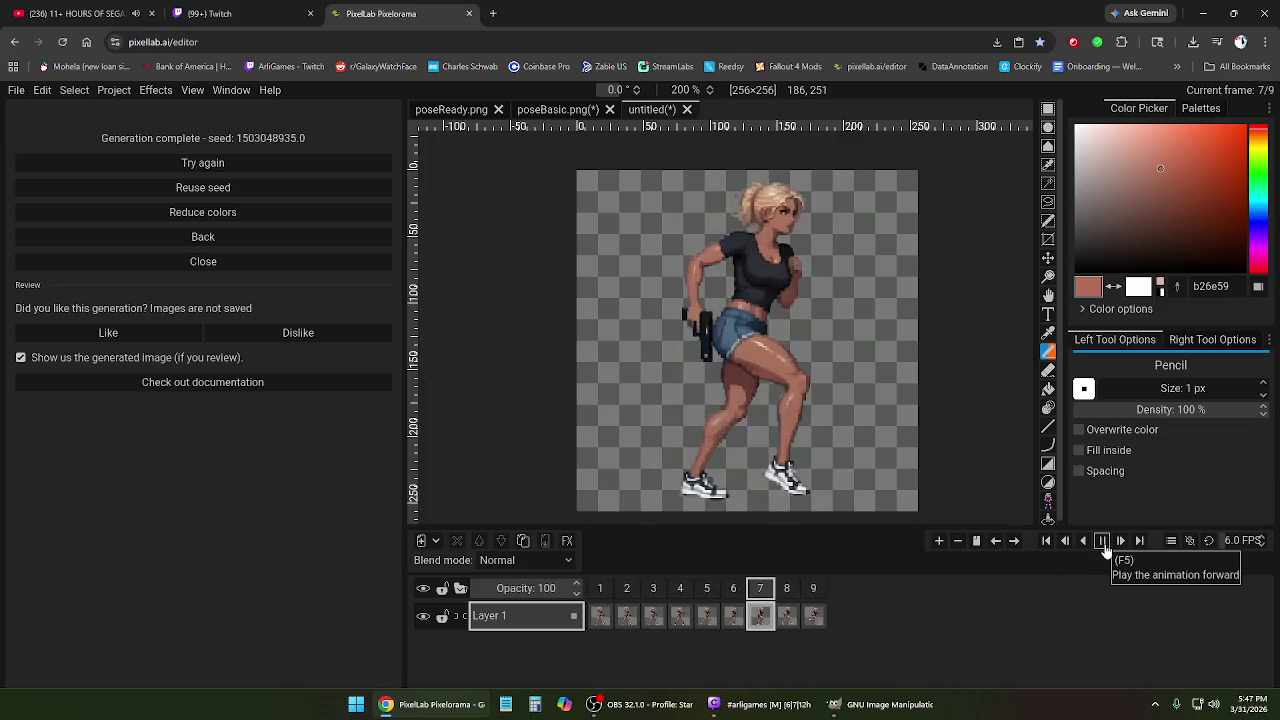
{"action": "left_click", "coordinate": [1104, 542]}
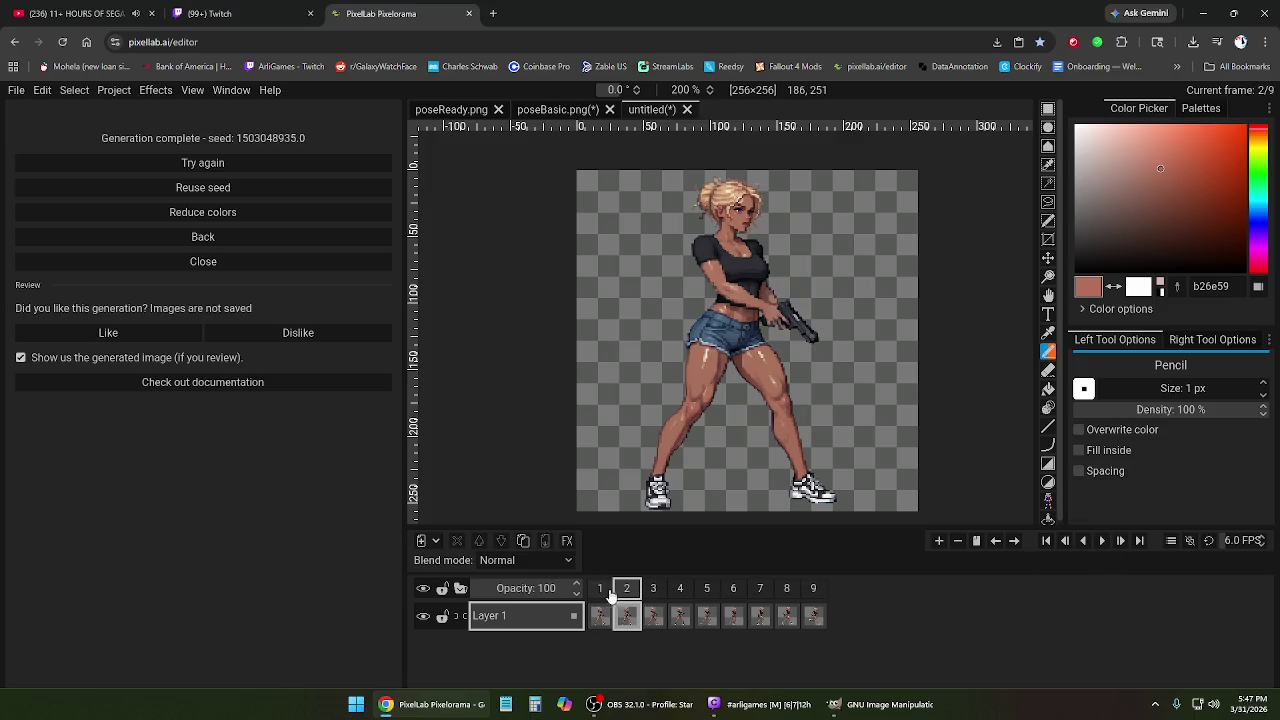
{"action": "left_click", "coordinate": [600, 588]}
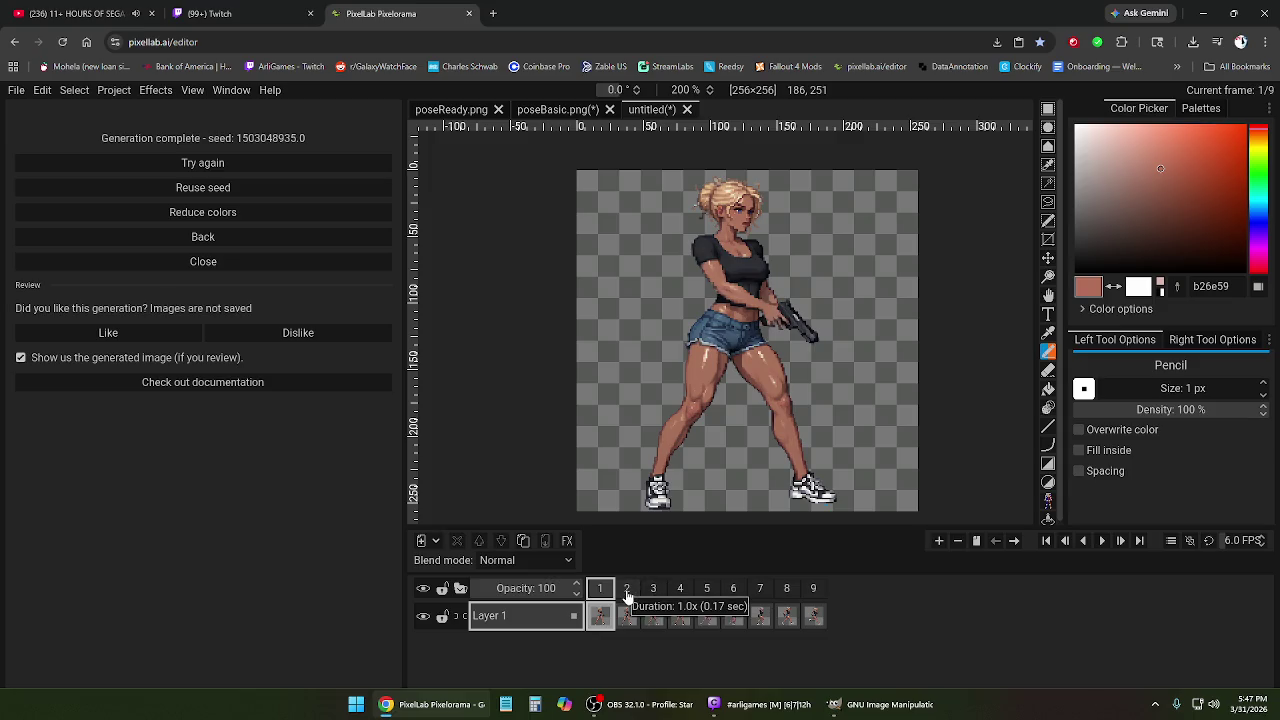
In poseBasic.png, delete frames 2–5, keeping only the first aiming pose.
{"action": "left_click", "coordinate": [560, 110]}
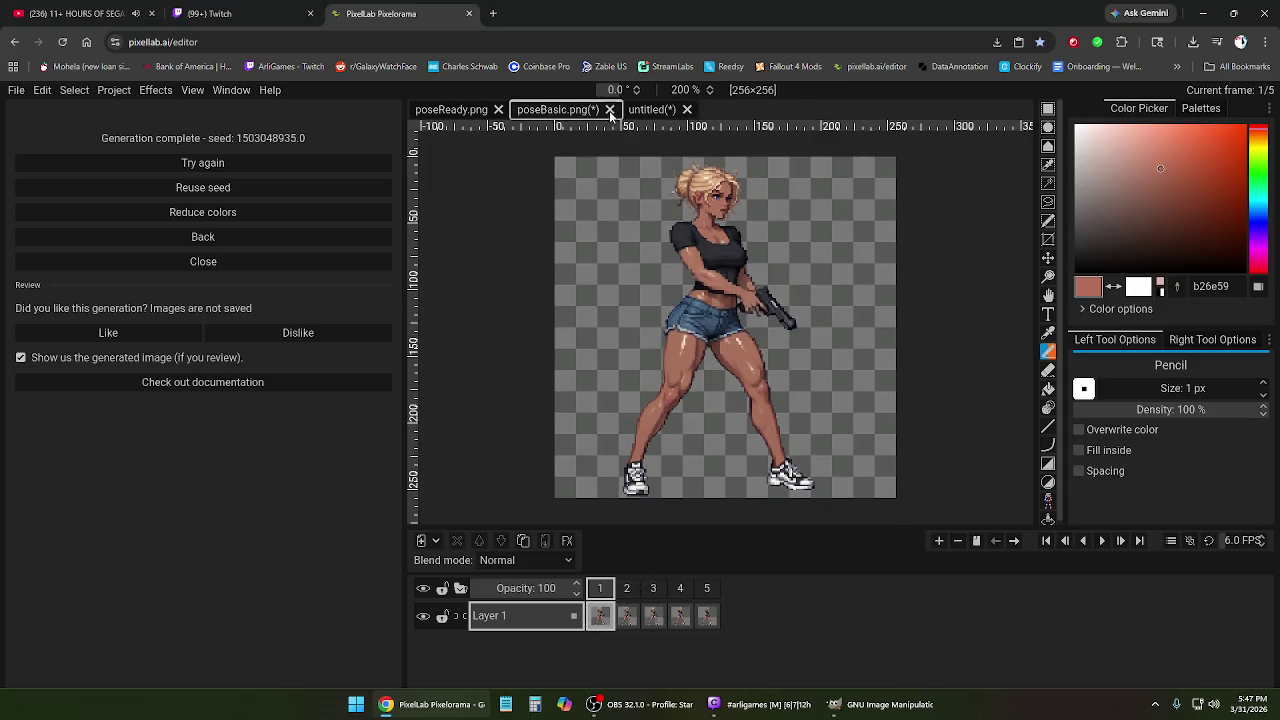
{"action": "left_click", "coordinate": [626, 590]}
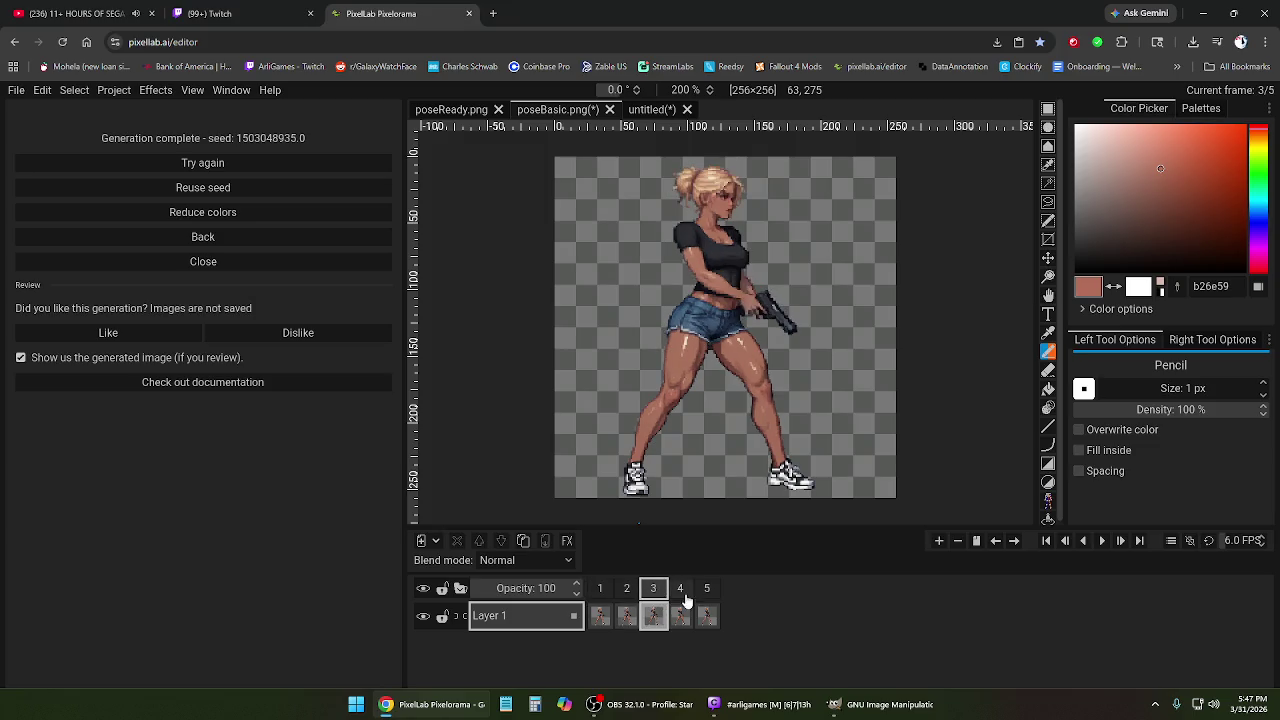
{"action": "left_click", "coordinate": [680, 590]}
{"action": "left_click", "coordinate": [705, 600]}
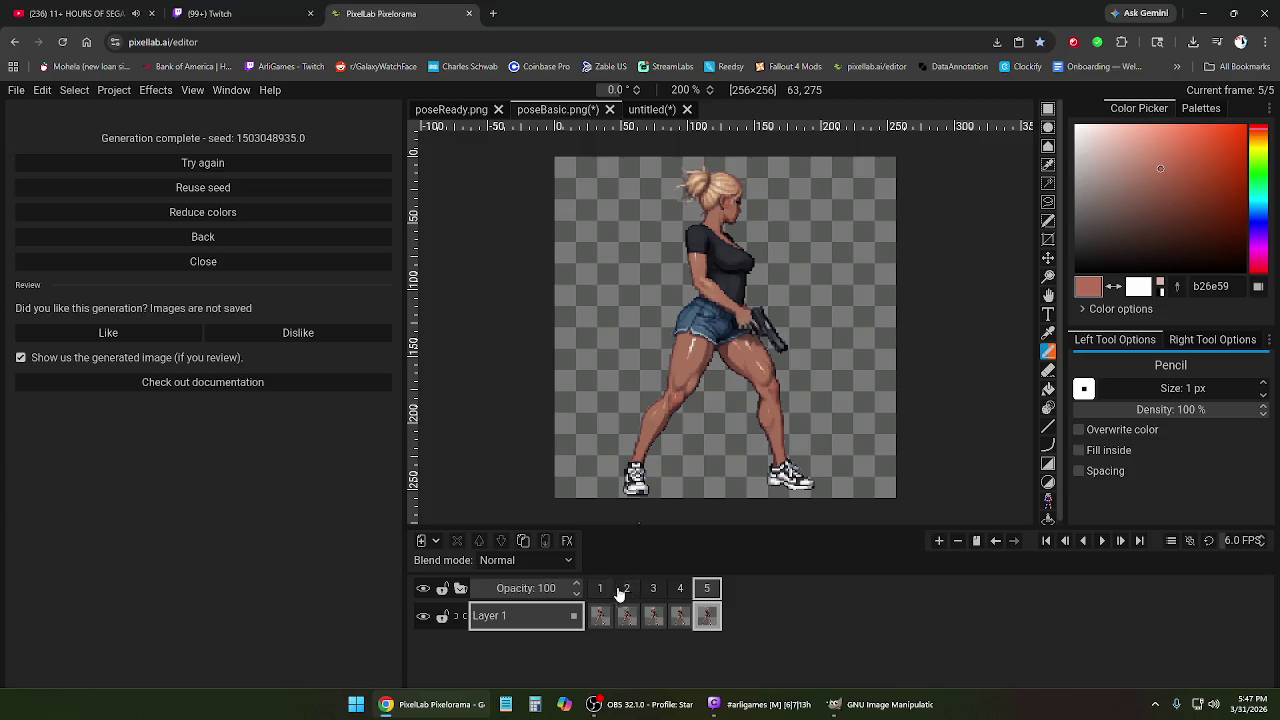
{"action": "left_click_drag", "start_coordinate": [626, 590], "coordinate": [708, 590]}
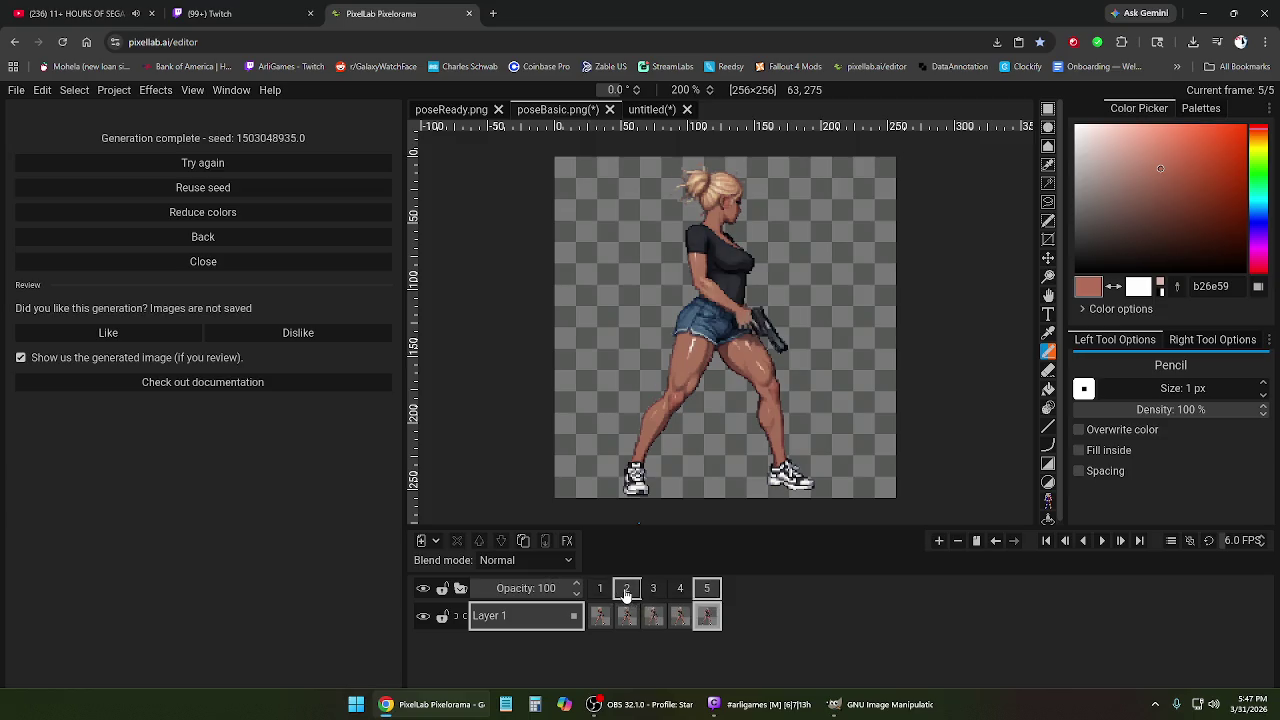
{"action": "right_click", "coordinate": [710, 593]}
{"action": "left_click", "coordinate": [722, 567]}
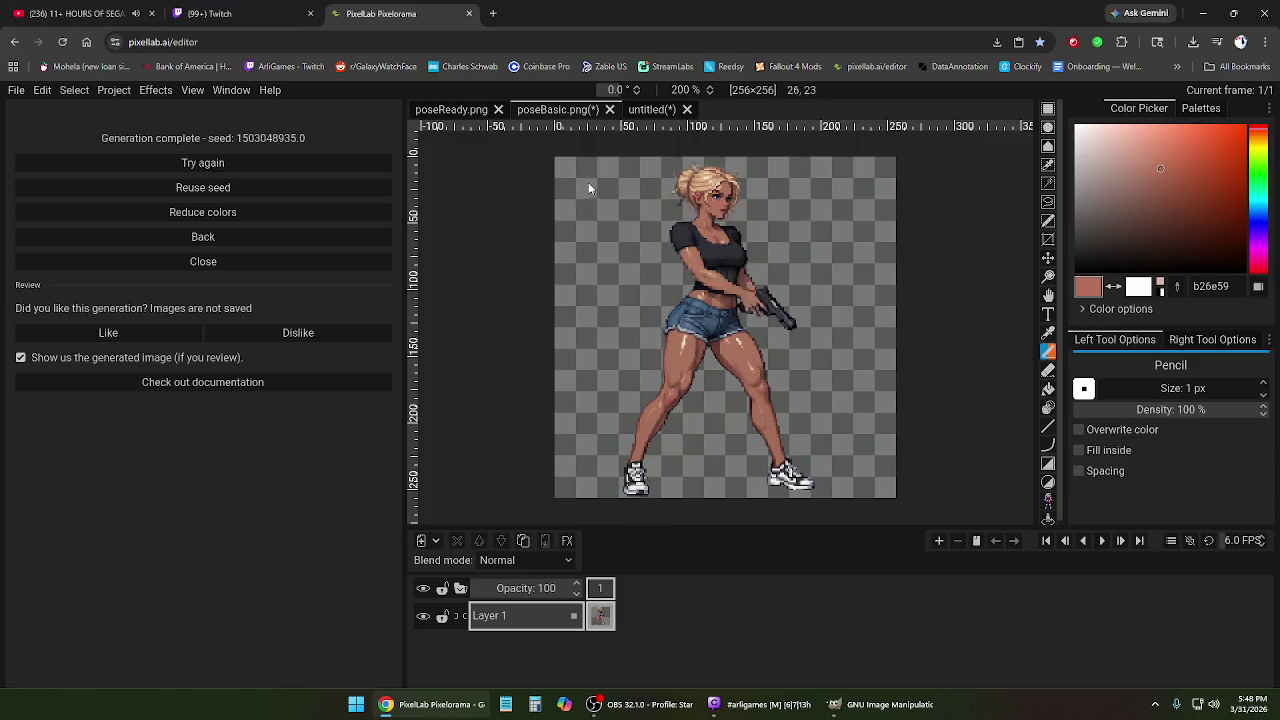
Generate eight new frames with Animate with Text from the sprint action description.
{"action": "left_click", "coordinate": [224, 236]}
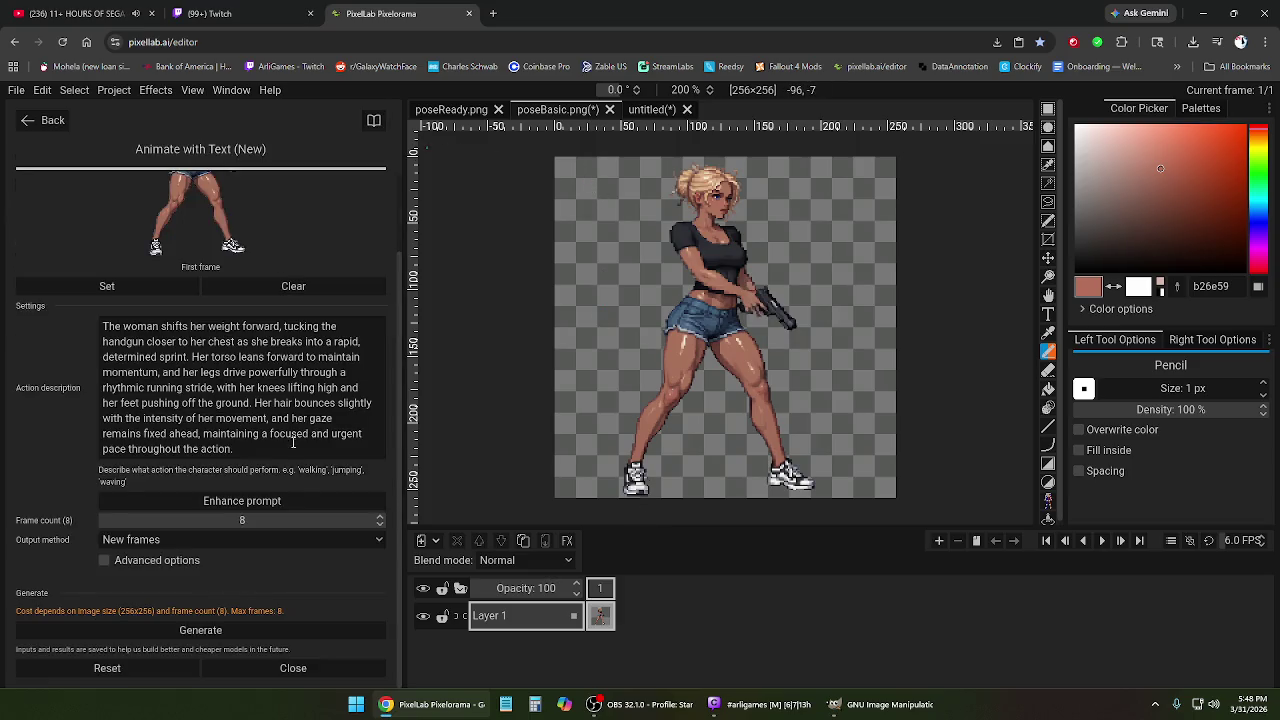
{"action": "left_click", "coordinate": [247, 632]}
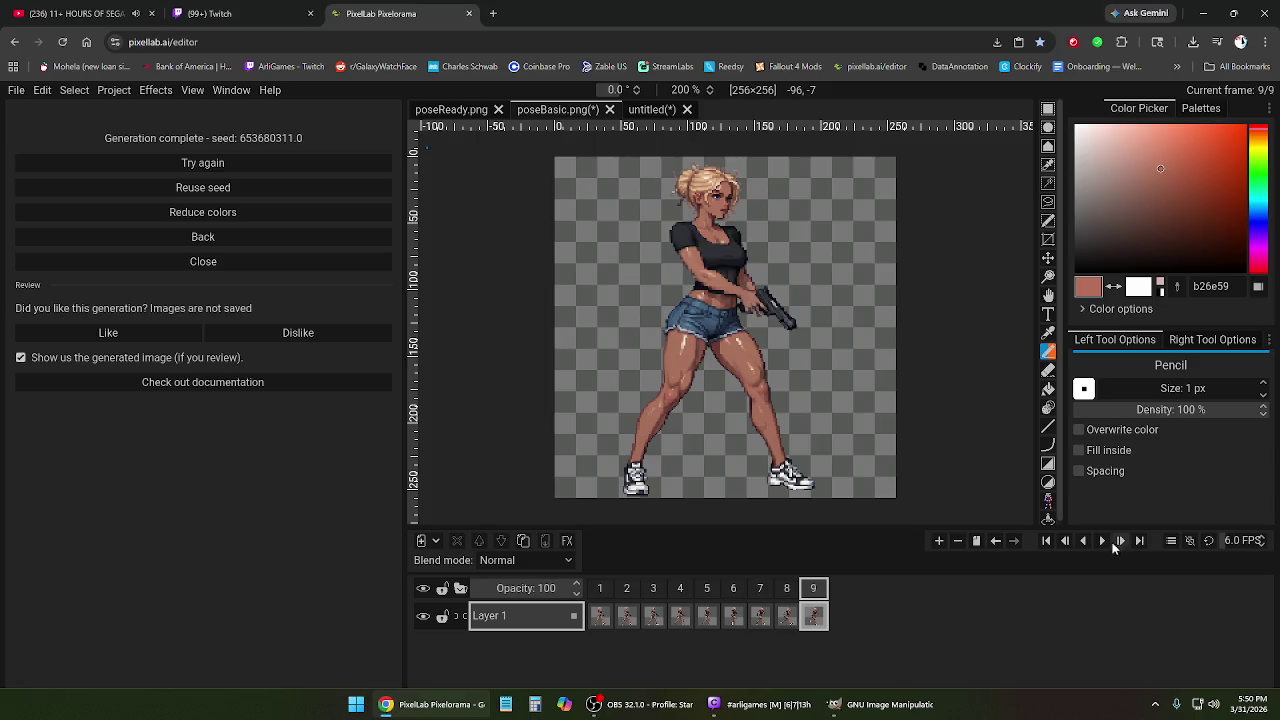
{"action": "left_click", "coordinate": [1102, 540]}
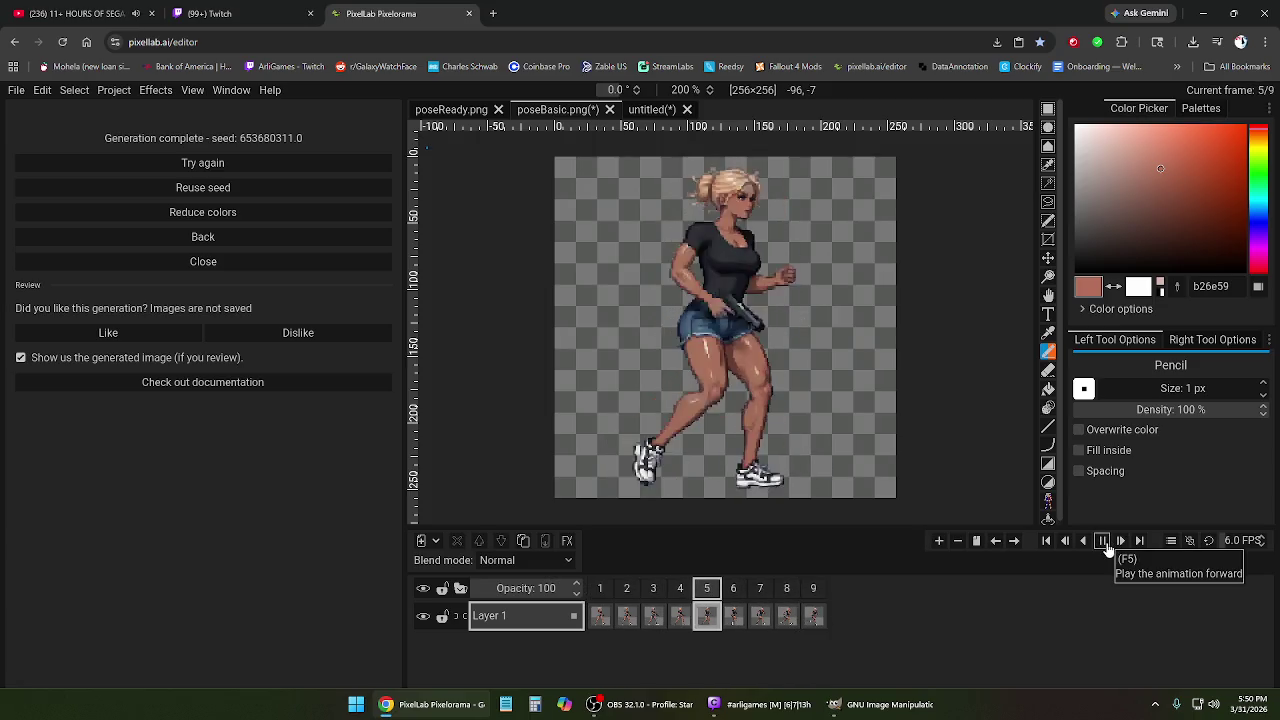
{"action": "left_click", "coordinate": [1104, 541]}
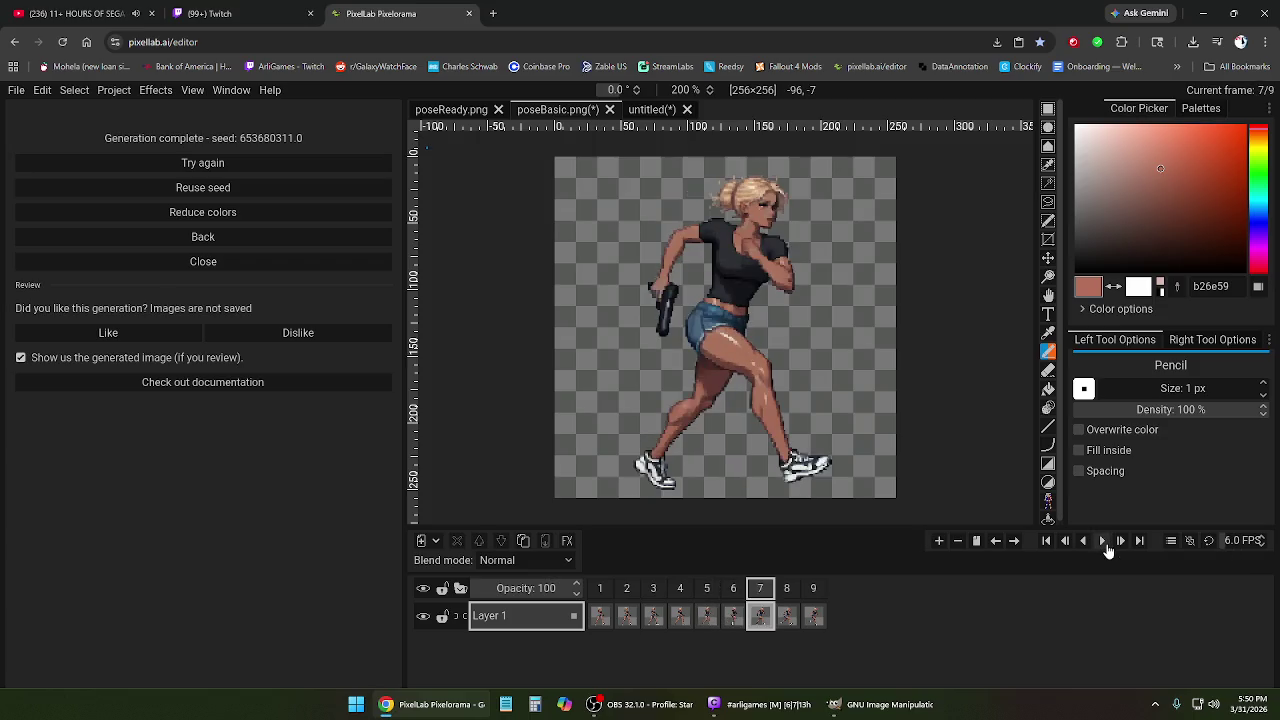
{"action": "left_click", "coordinate": [735, 597]}
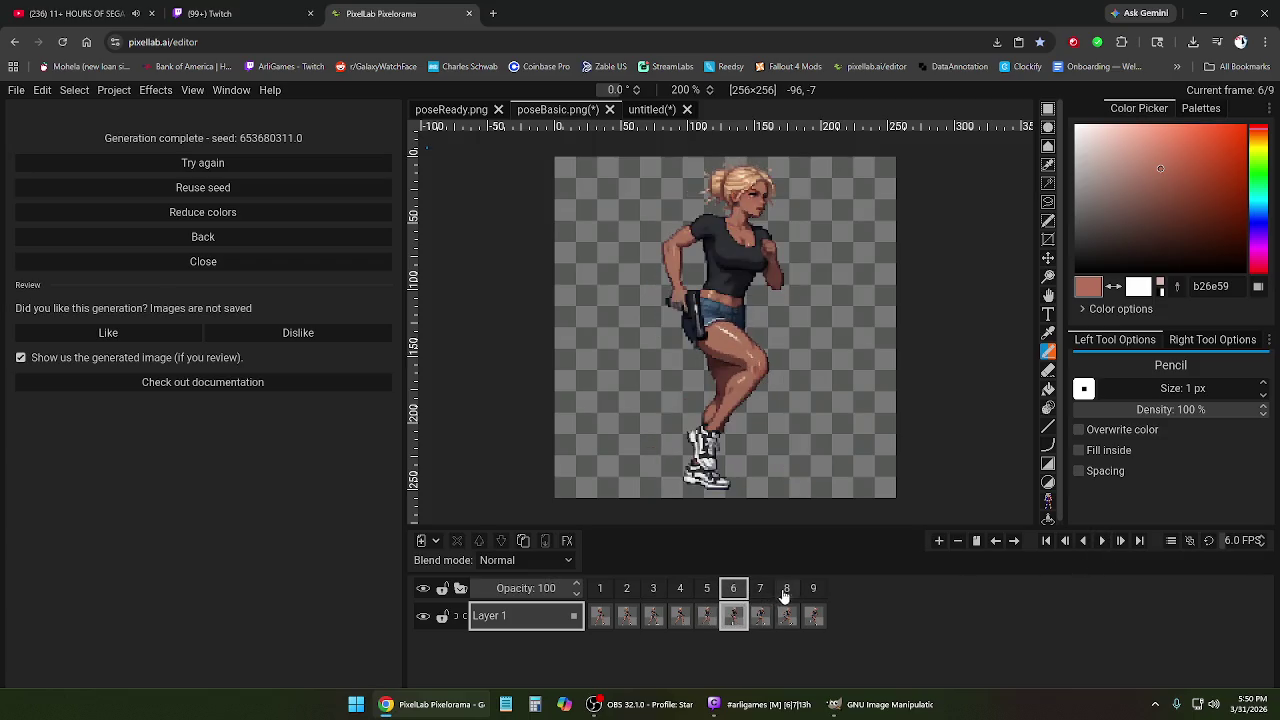
{"action": "left_click", "coordinate": [787, 600]}
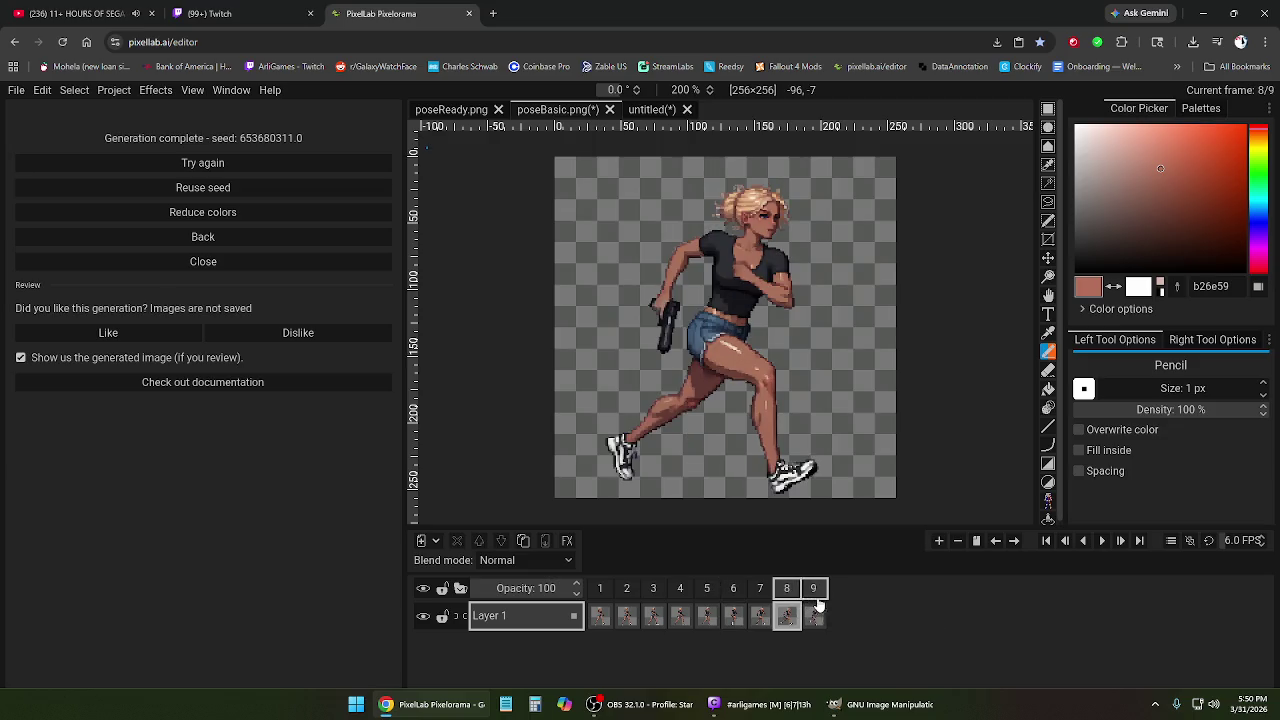
{"action": "left_click", "coordinate": [815, 602]}
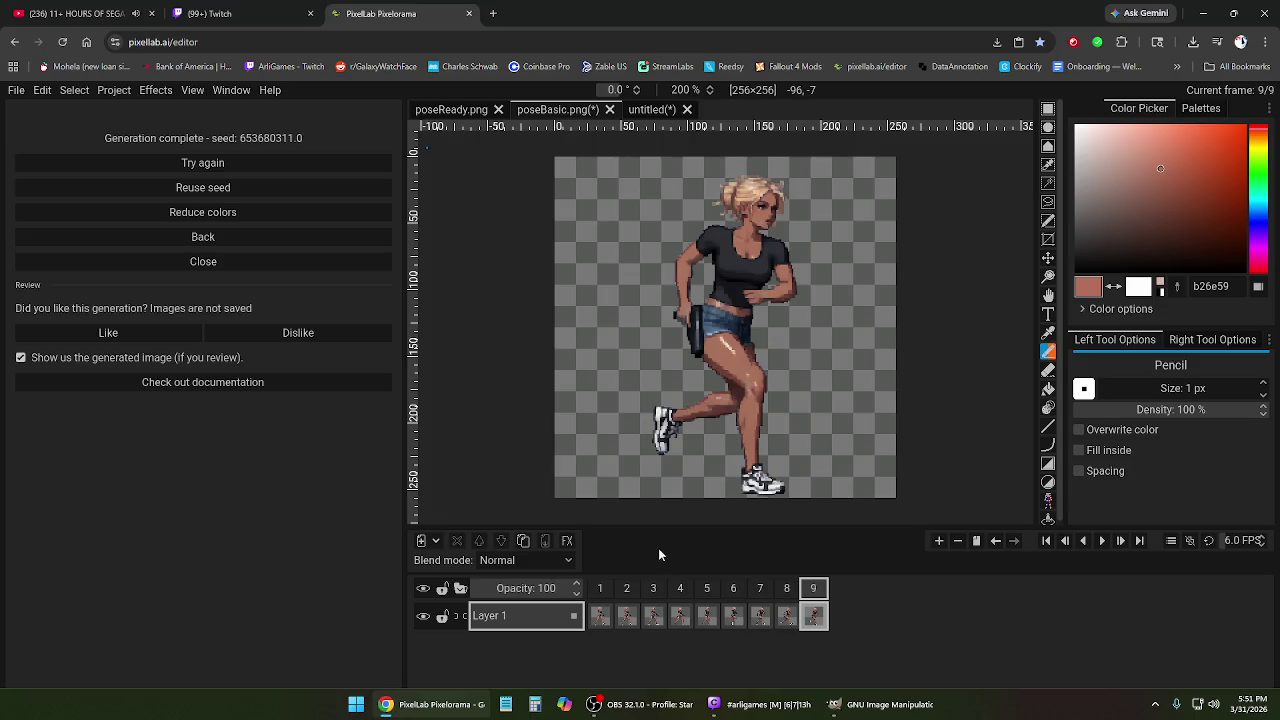
{"action": "left_click", "coordinate": [733, 600]}
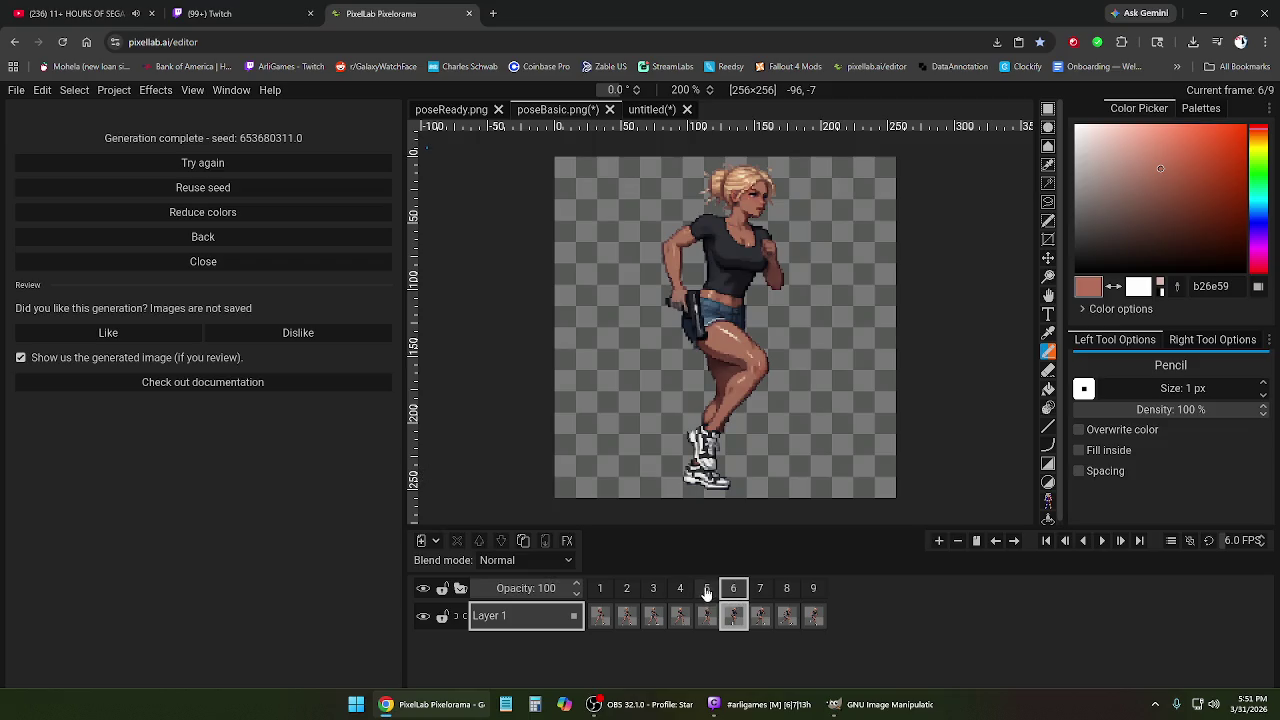
{"action": "left_click", "coordinate": [705, 592]}
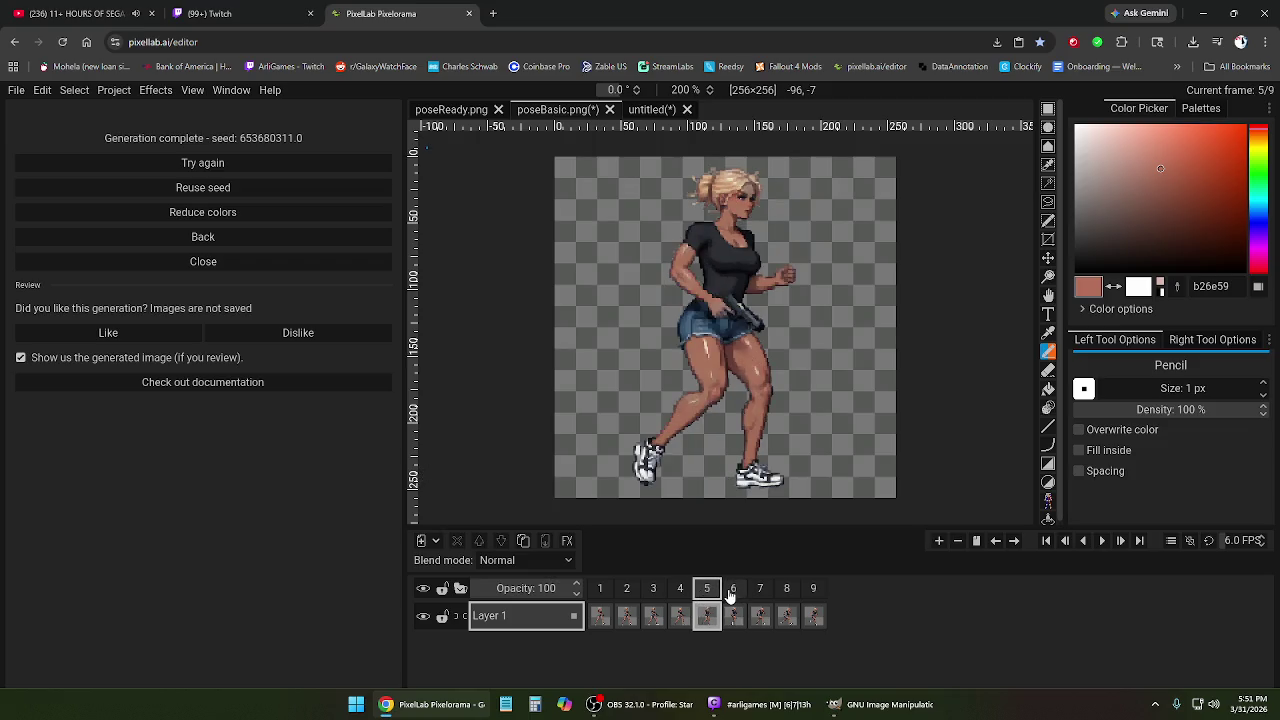
{"action": "left_click", "coordinate": [733, 593]}
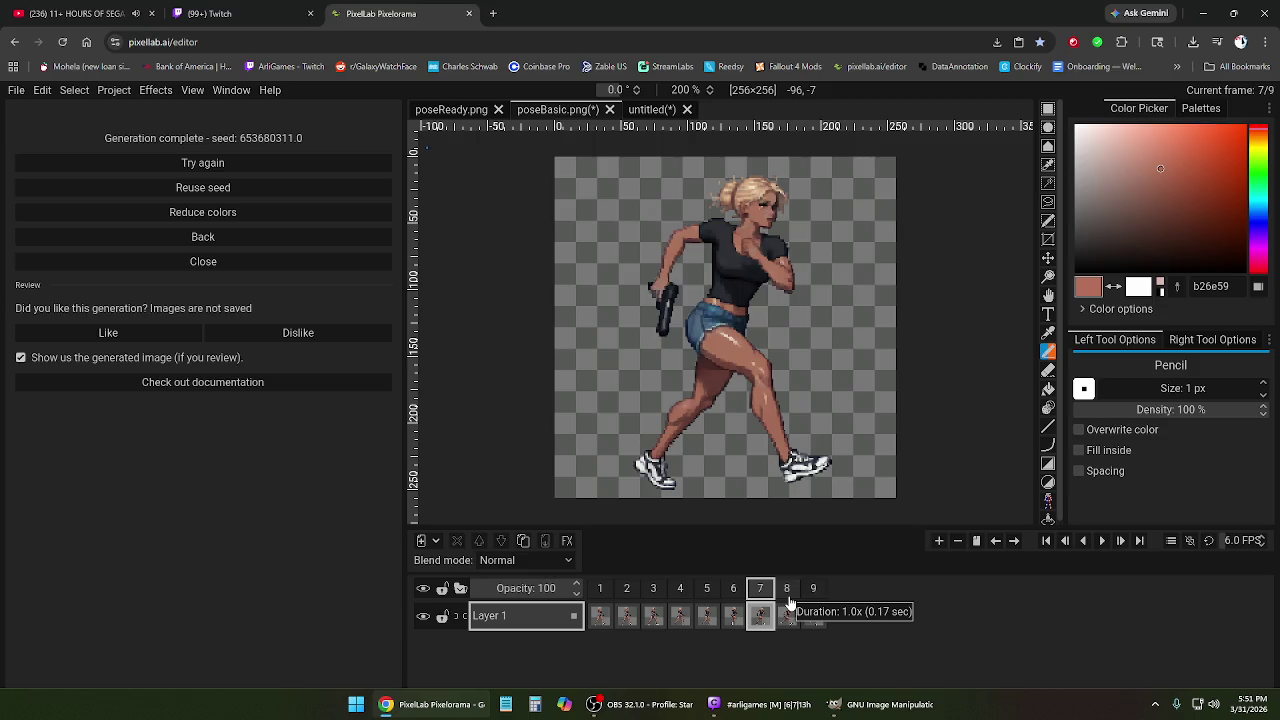
{"action": "left_click", "coordinate": [788, 600]}
{"action": "left_click", "coordinate": [755, 596]}
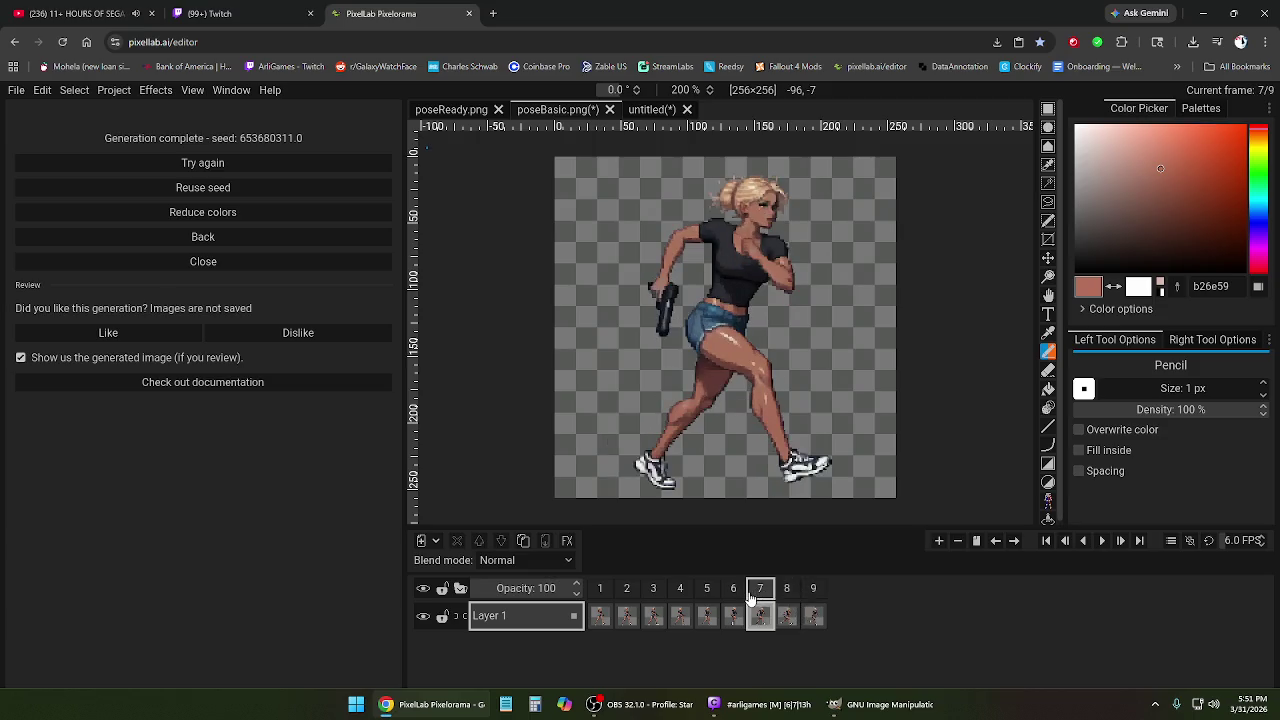
{"action": "left_click", "coordinate": [654, 594]}
{"action": "left_click", "coordinate": [706, 594]}
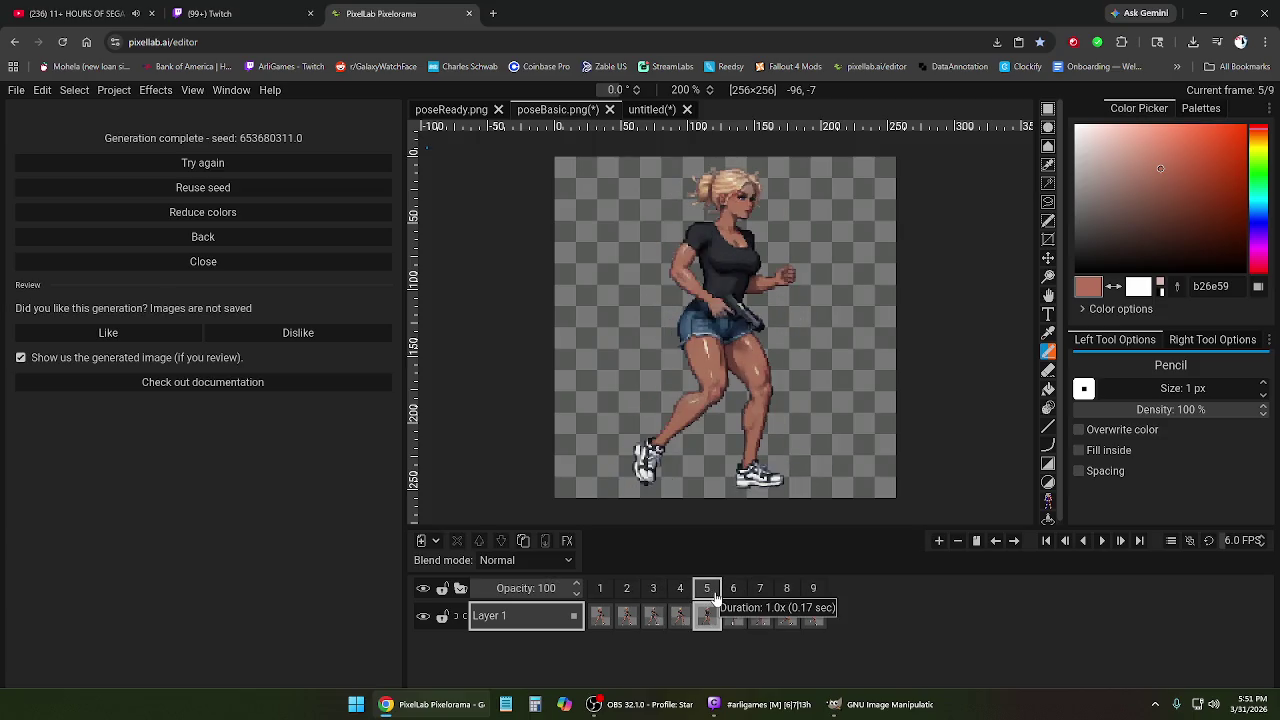
{"action": "left_click", "coordinate": [733, 594]}
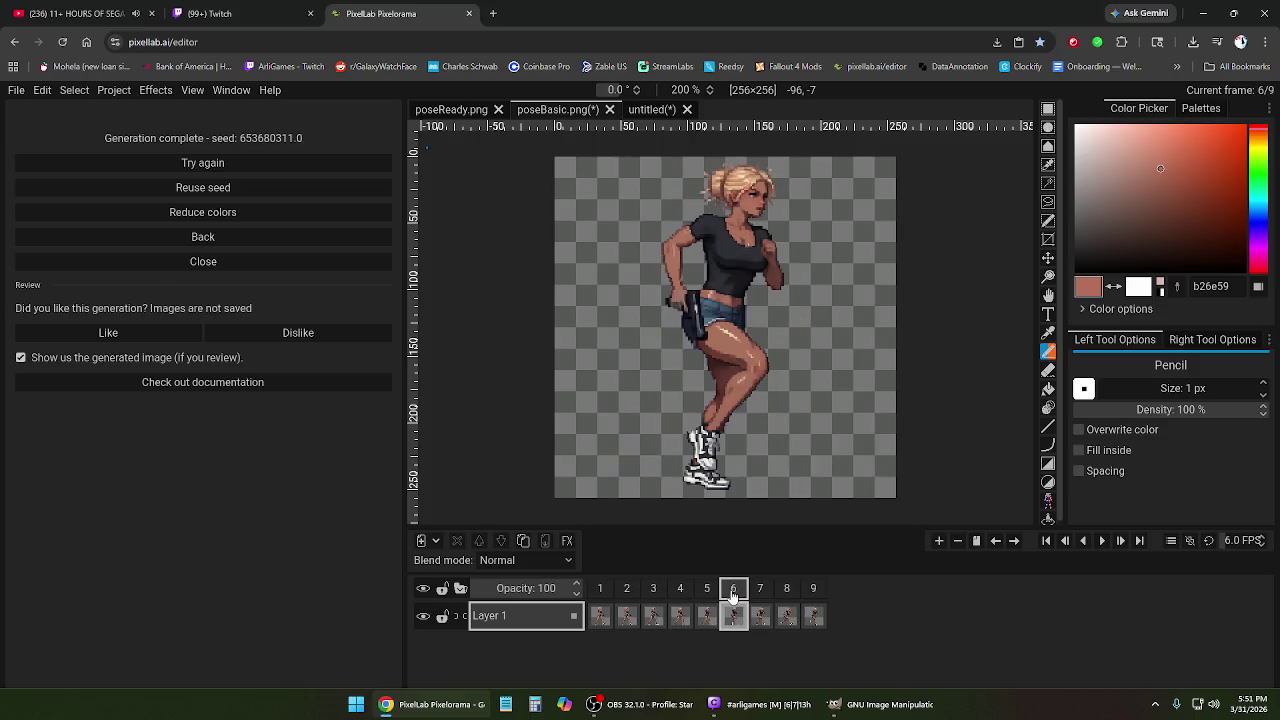
{"action": "left_click", "coordinate": [761, 594]}
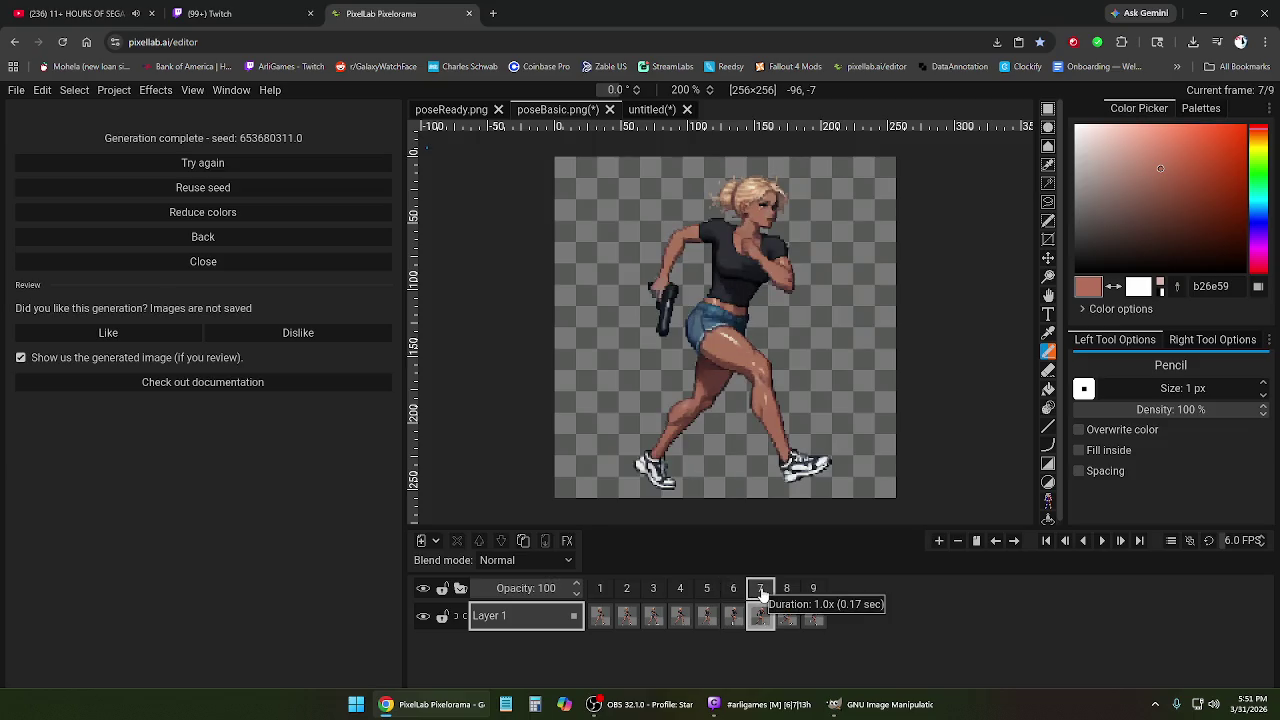
{"action": "left_click", "coordinate": [787, 594]}
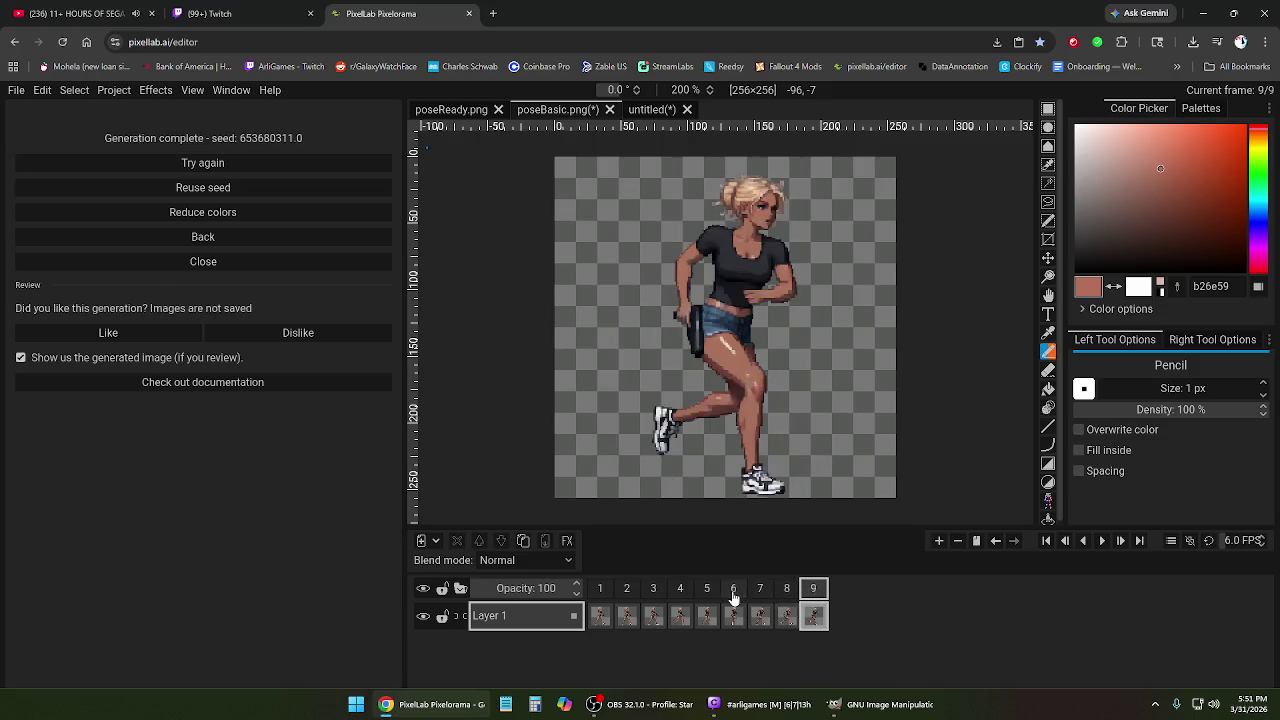
{"action": "left_click", "coordinate": [766, 594]}
Remove the last two frames, 9 and 8, from the running animation.
{"action": "right_click", "coordinate": [766, 593]}
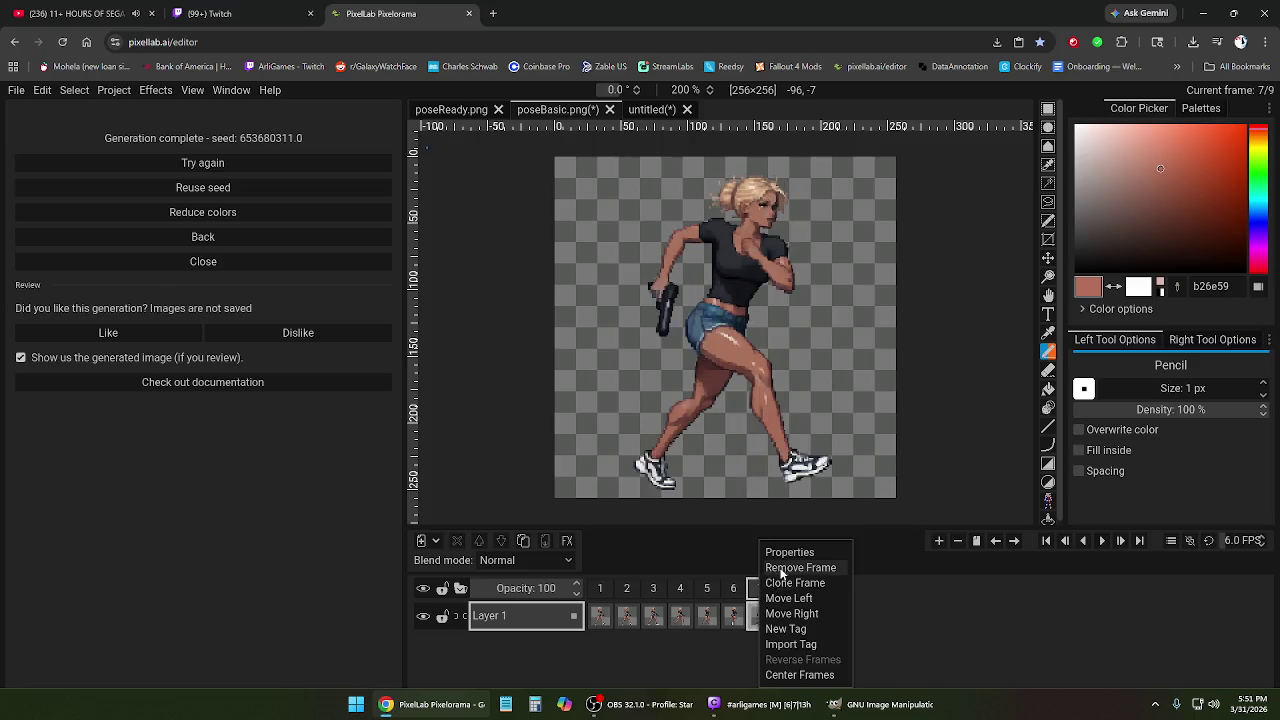
{"action": "left_click", "coordinate": [785, 570]}
{"action": "right_click", "coordinate": [766, 590]}
{"action": "left_click", "coordinate": [785, 568]}
Compare frames 6 and 7, then replay the shortened animation from the start.
{"action": "left_click", "coordinate": [734, 590]}
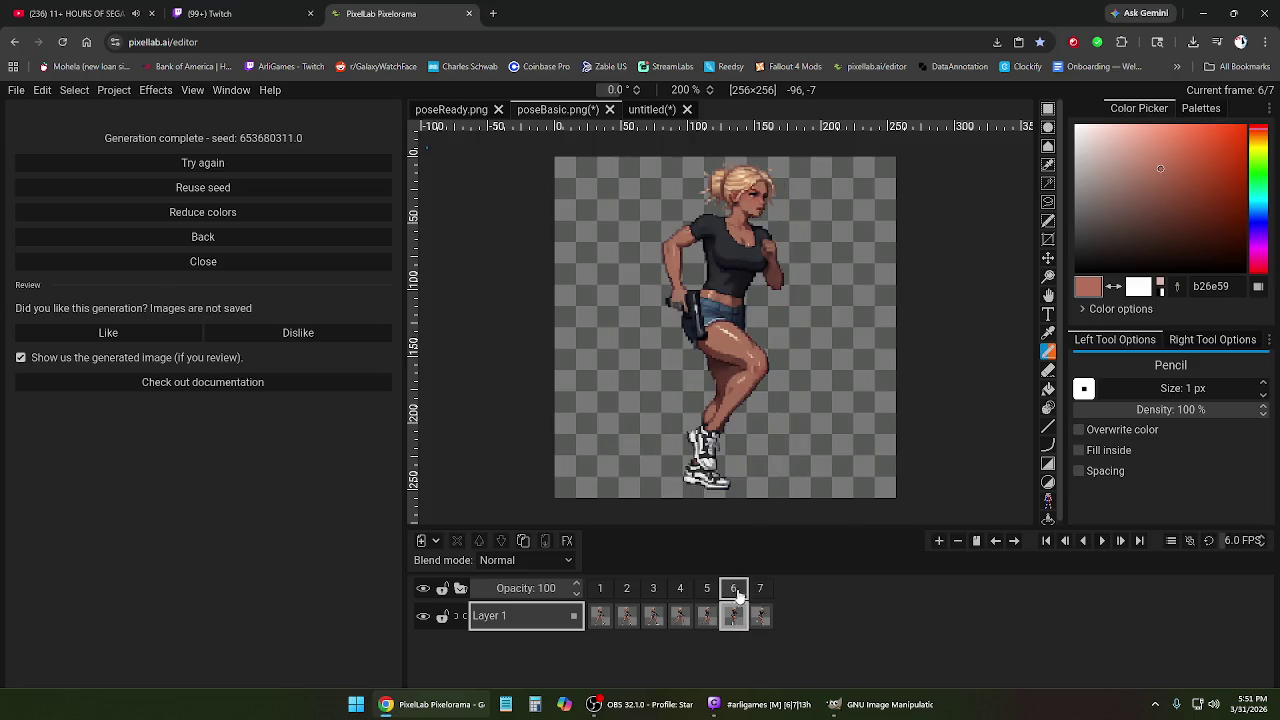
{"action": "left_click", "coordinate": [758, 591]}
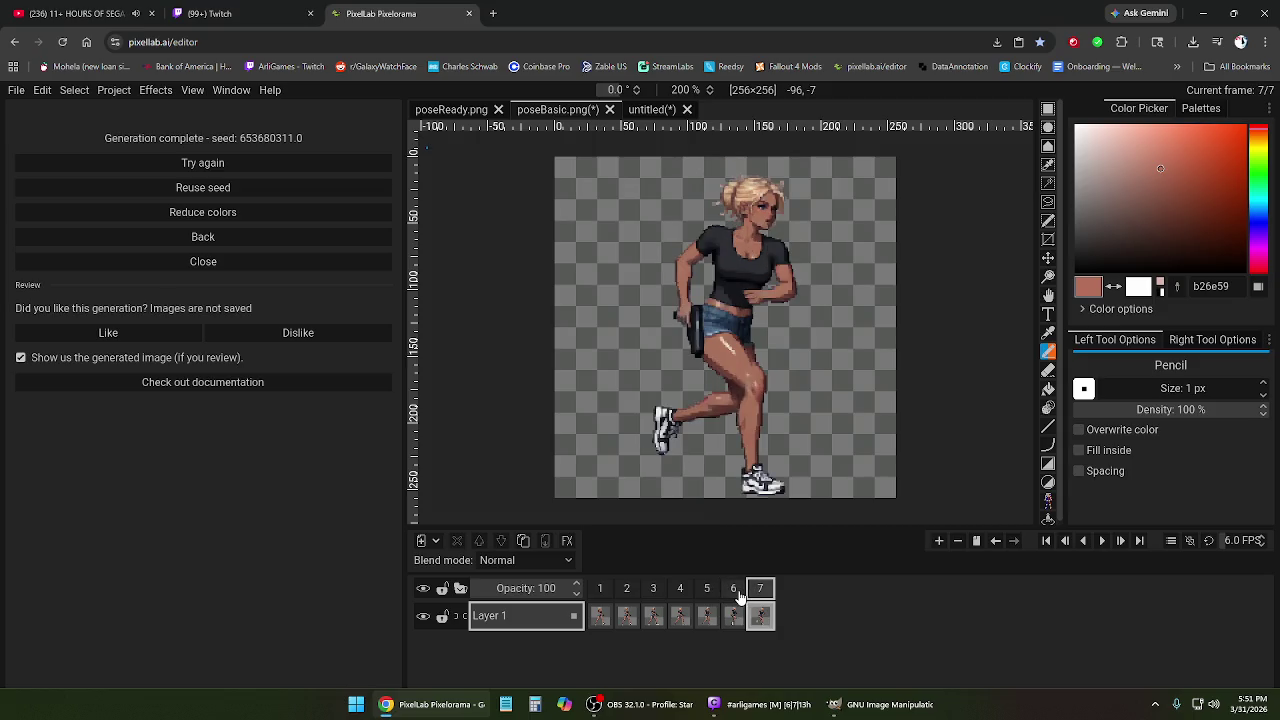
{"action": "left_click", "coordinate": [737, 594]}
{"action": "left_click", "coordinate": [760, 590]}
{"action": "left_click", "coordinate": [600, 590]}
{"action": "left_click", "coordinate": [1102, 540]}
{"action": "left_click", "coordinate": [1102, 541]}
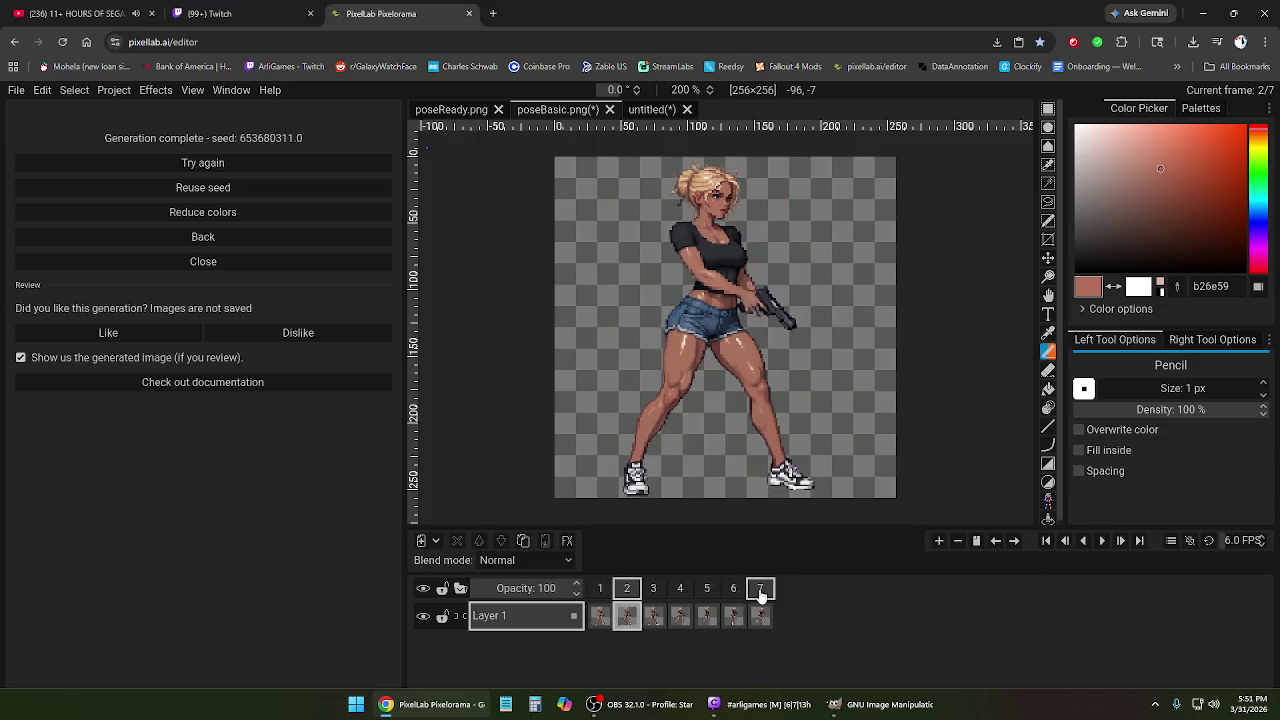
Delete frame 7 to leave six frames, and clear the Animate with Text first frame.
{"action": "right_click", "coordinate": [760, 590]}
{"action": "left_click", "coordinate": [780, 568]}
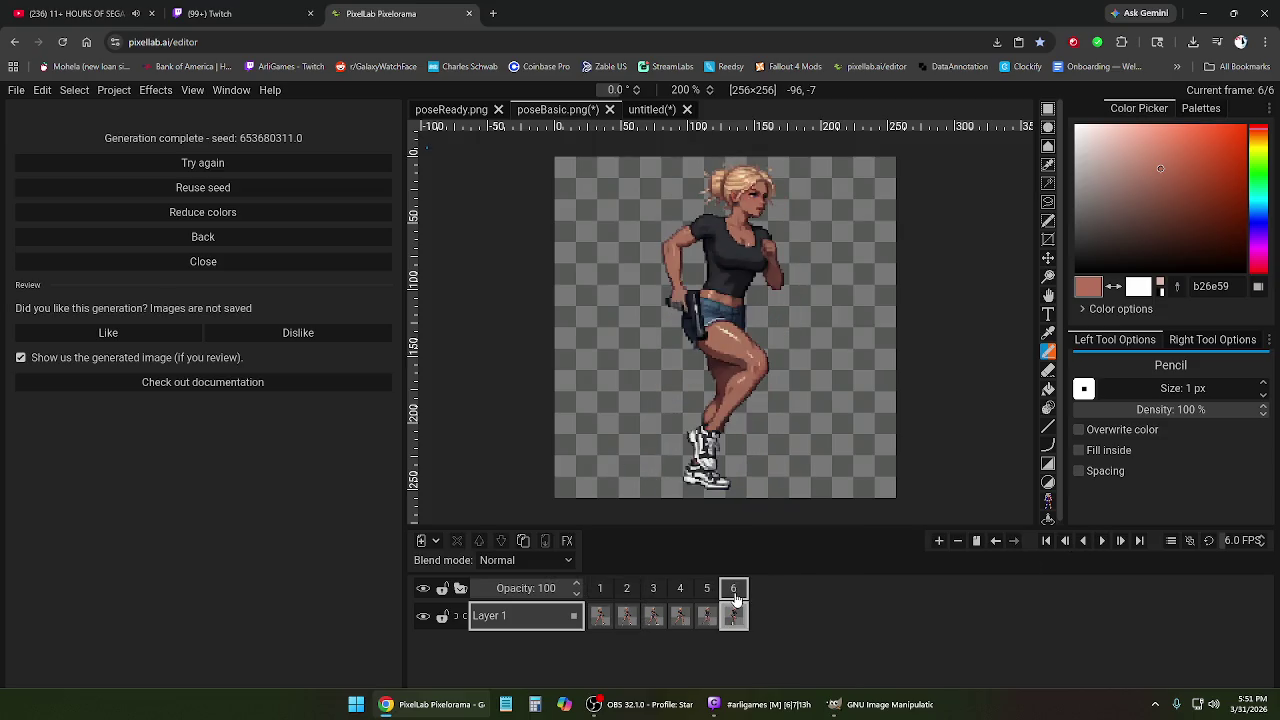
{"action": "left_click", "coordinate": [215, 237]}
{"action": "left_click", "coordinate": [233, 287]}
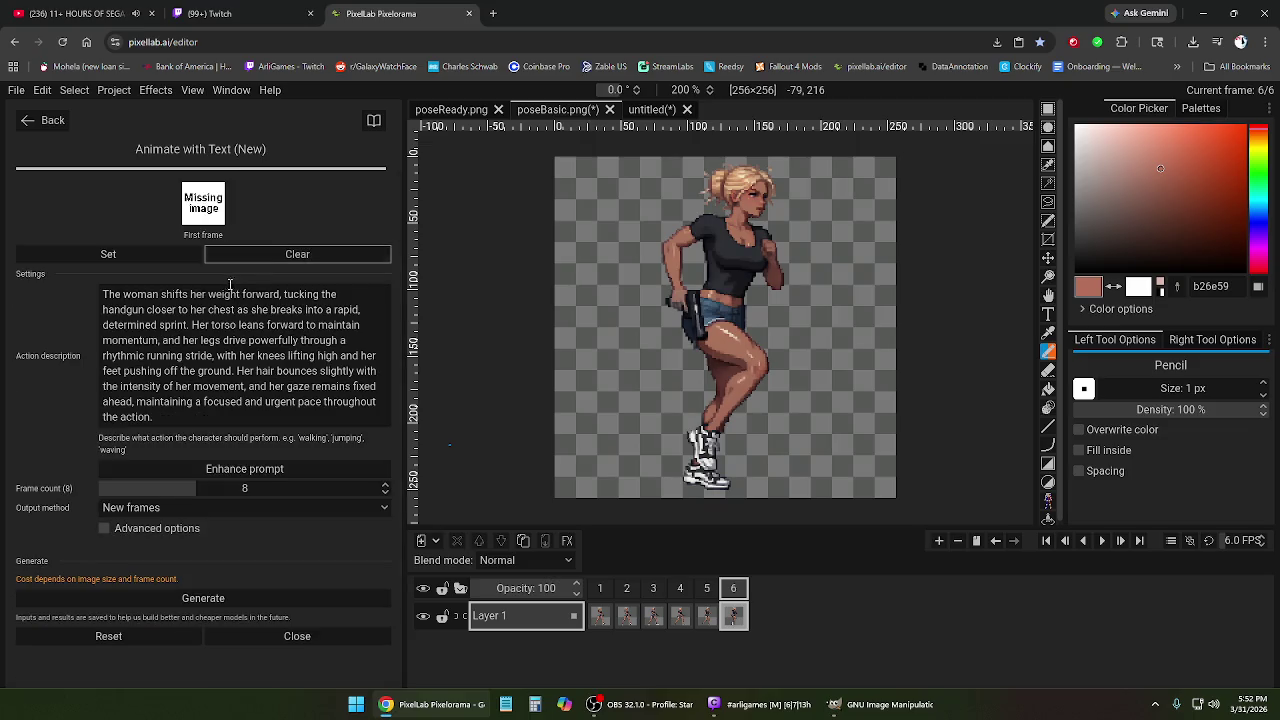
Generate eight more running frames starting from frame 6's sprint pose.
{"action": "left_click", "coordinate": [178, 258]}
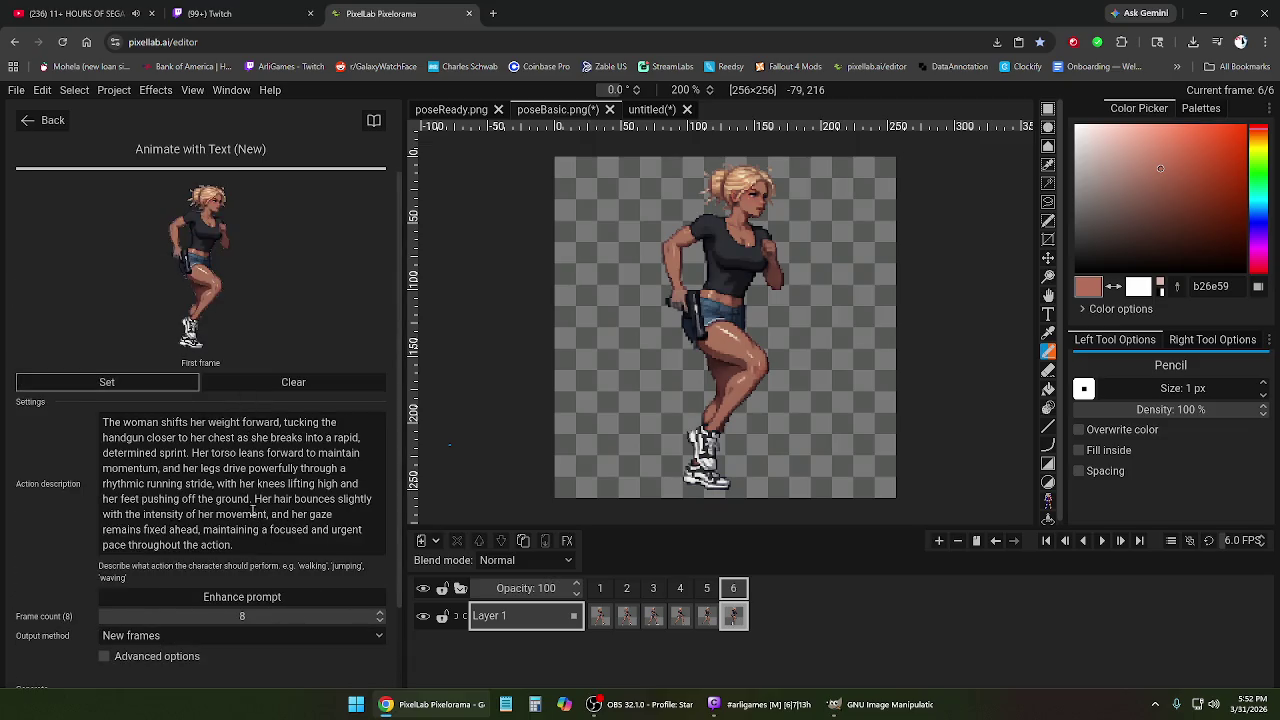
{"action": "left_click", "coordinate": [90, 12]}
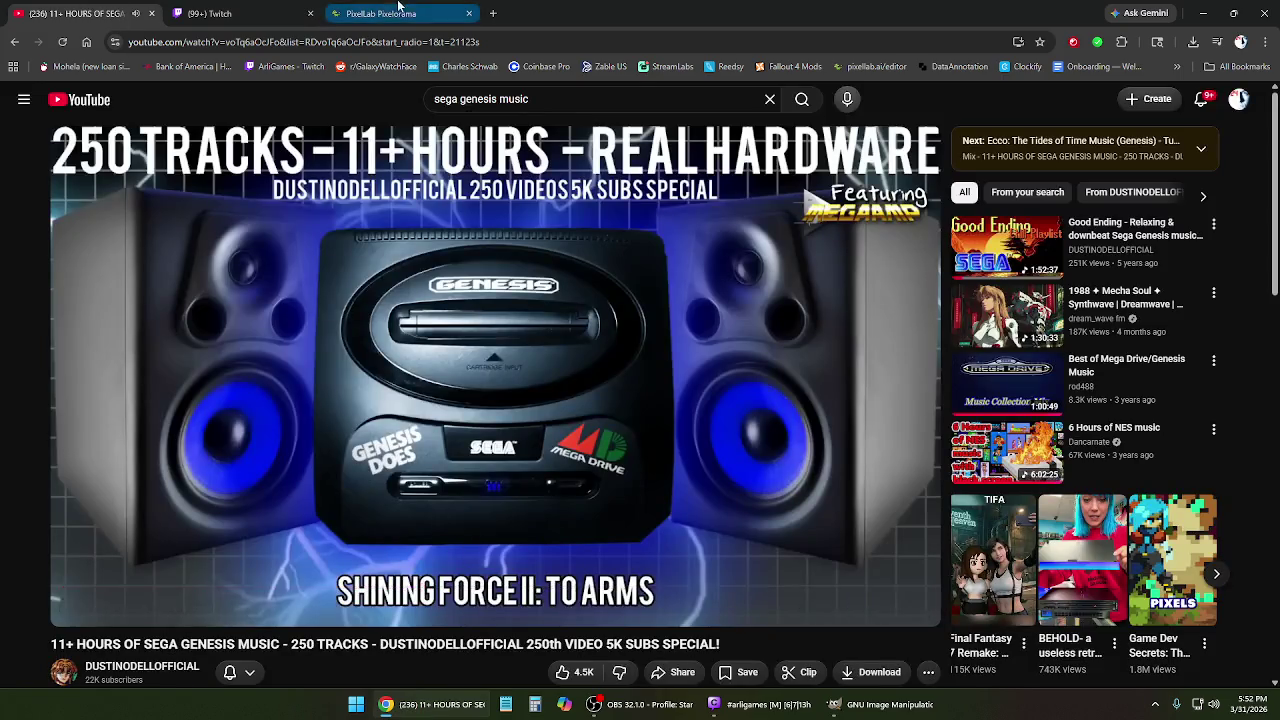
{"action": "left_click", "coordinate": [390, 13]}
{"action": "scroll", "coordinate": [279, 593], "scroll_direction": "down", "scroll_amount": 3}
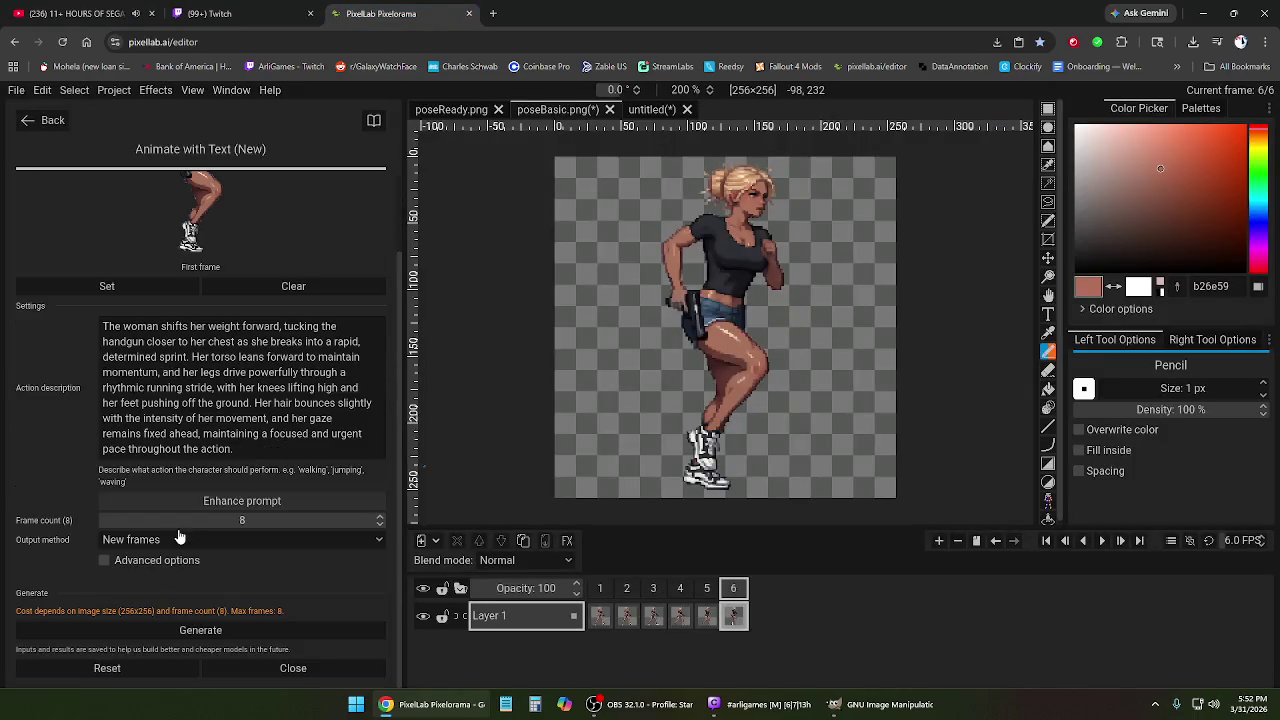
{"action": "left_click", "coordinate": [263, 636]}
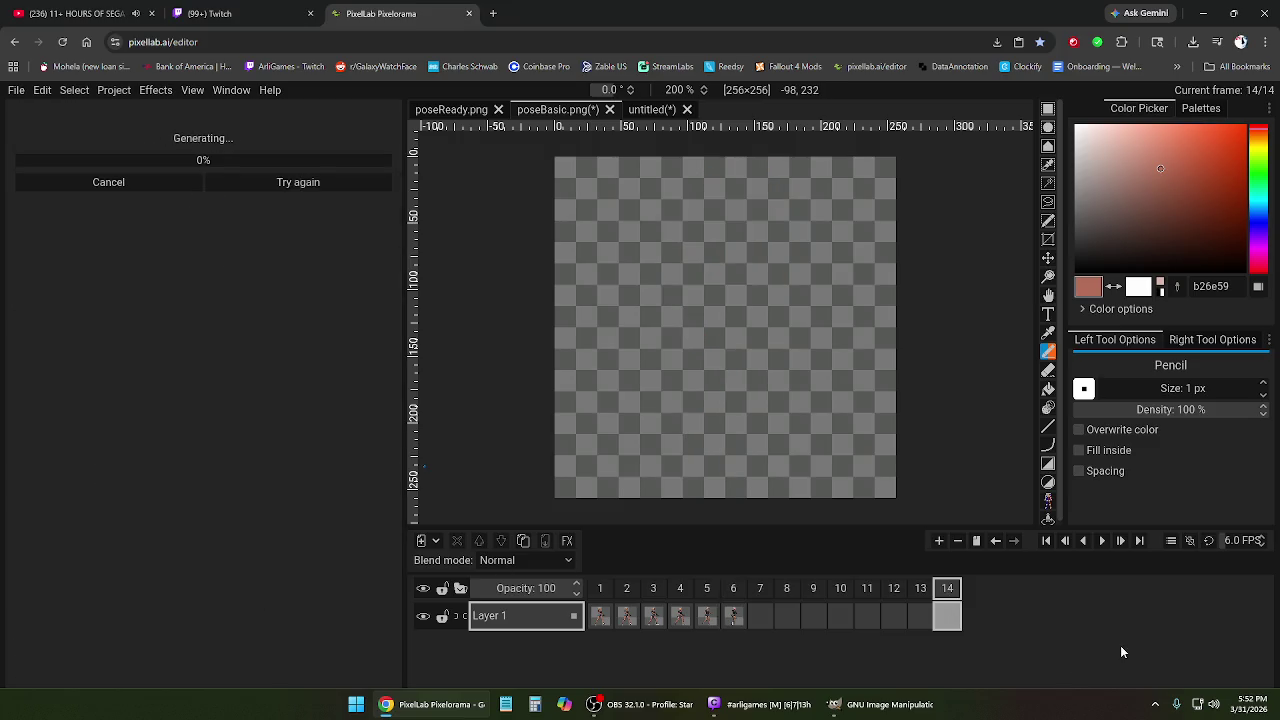